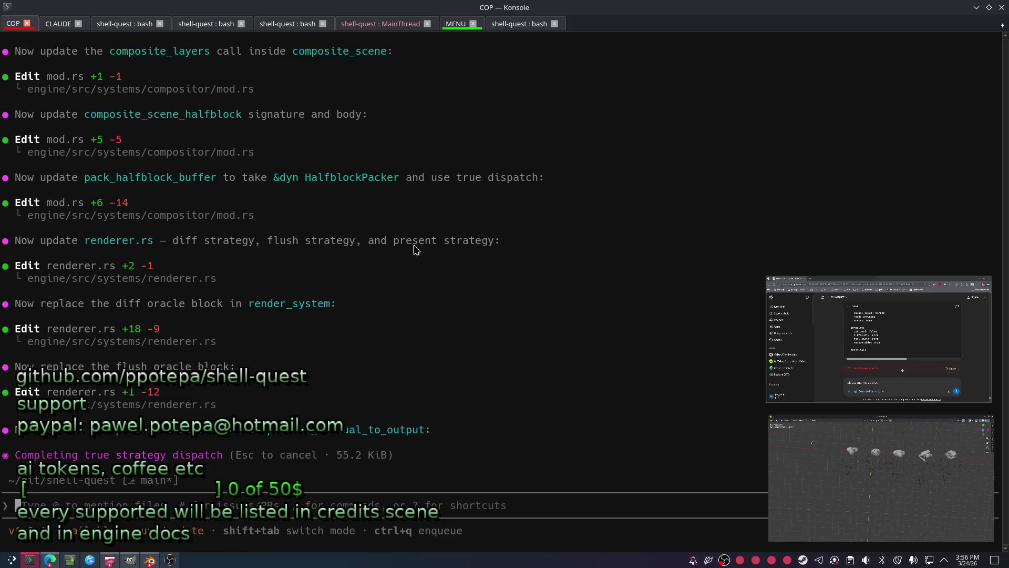
Cycle through the CLAUDE and COP sessions, landing on the last shell-quest bash session.
left_click(64, 24)
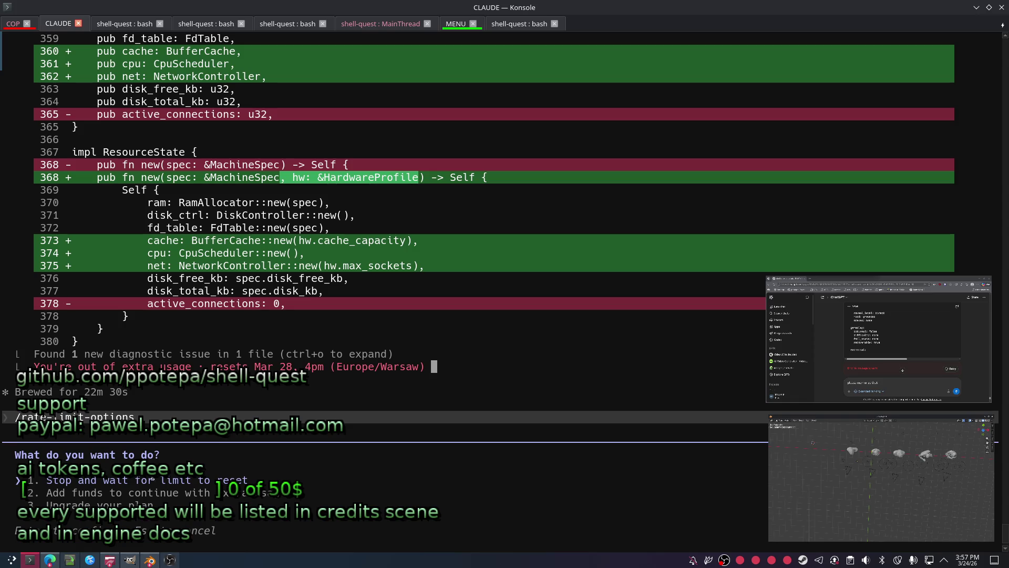
left_click(10, 24)
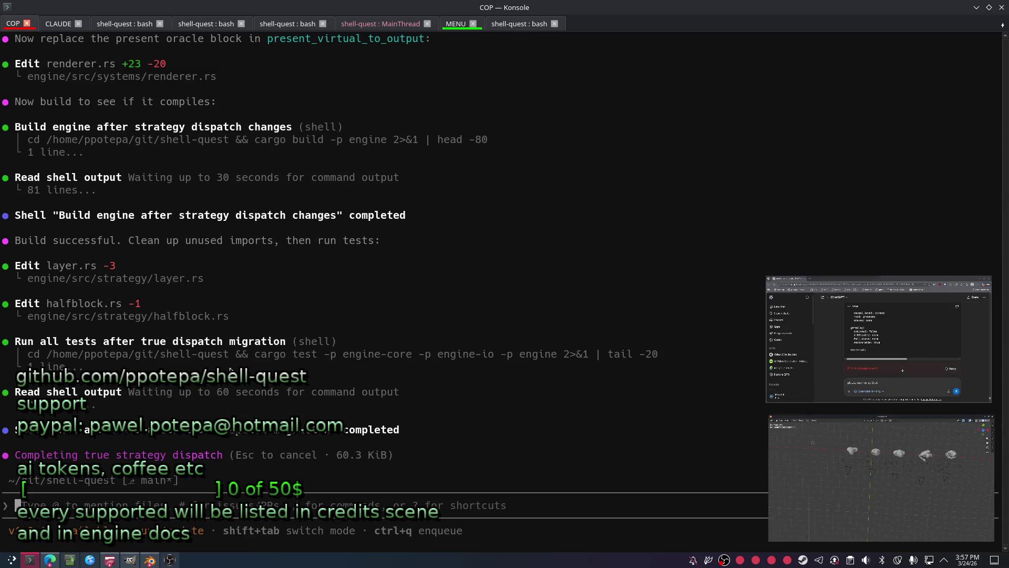
left_click(519, 24)
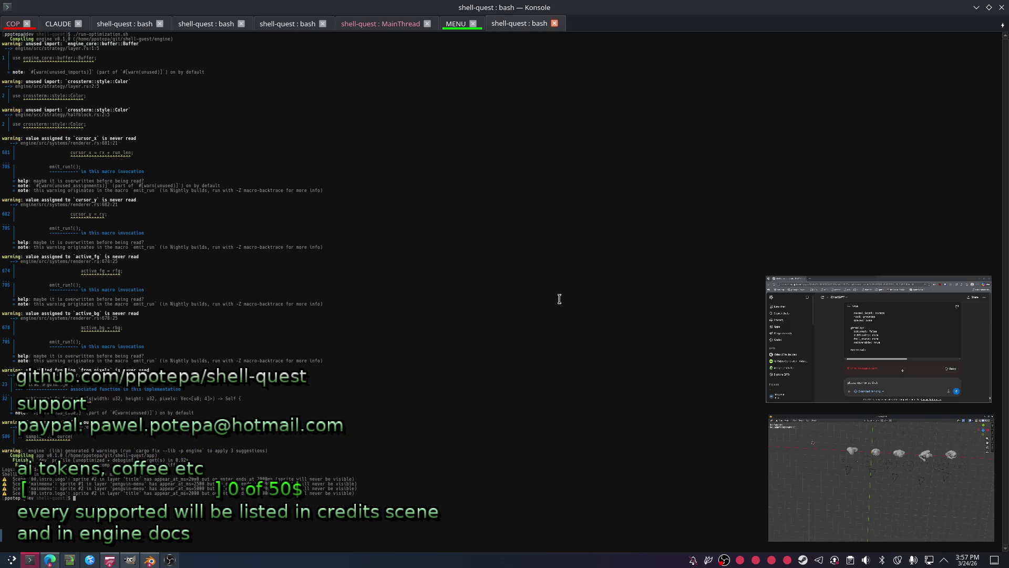
Return to the bash session with the build warnings and reset the terminal text size.
left_click(373, 25)
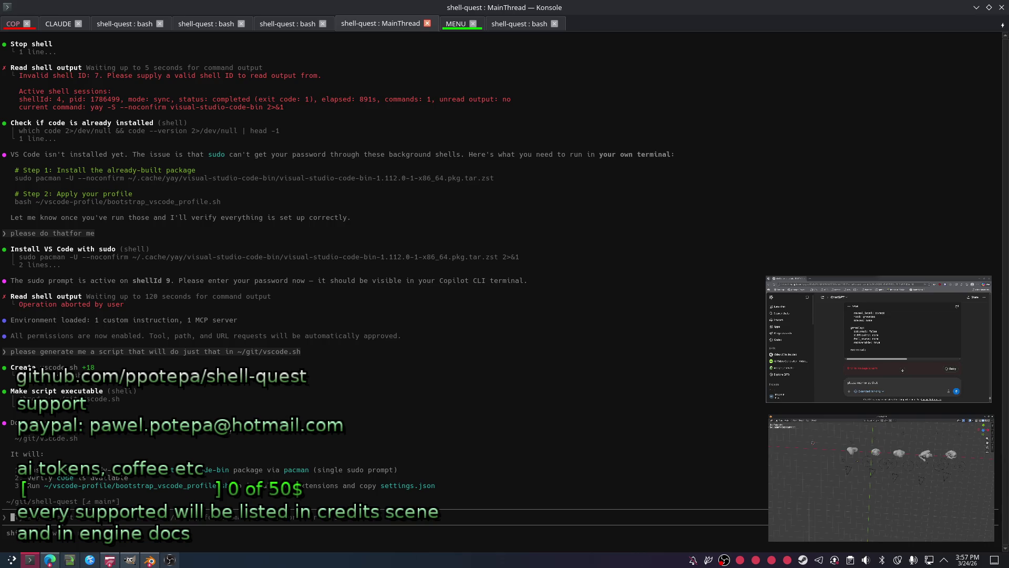
left_click(527, 24)
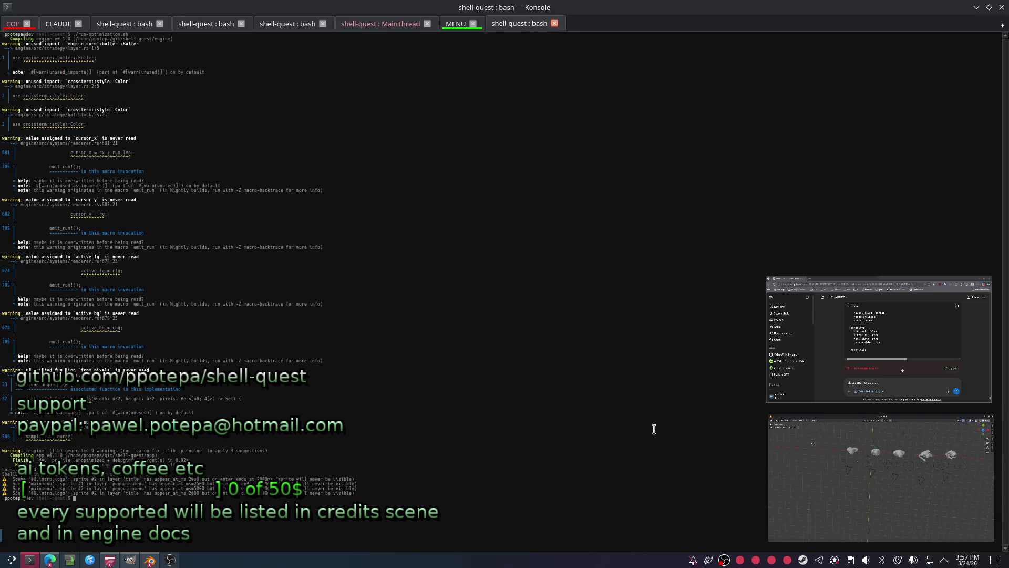
key("ctrl+0")
left_click(13, 24)
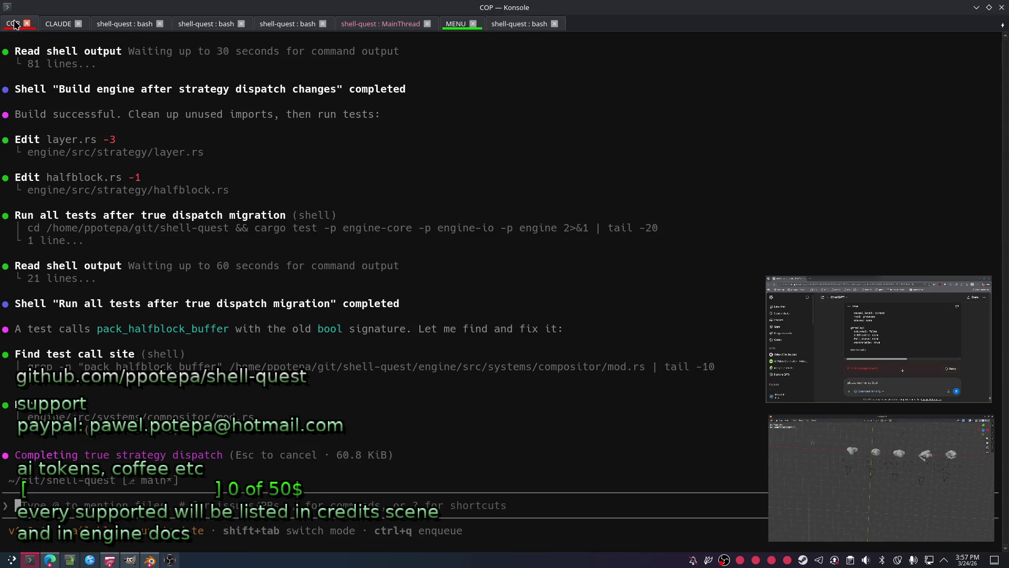
left_click(514, 24)
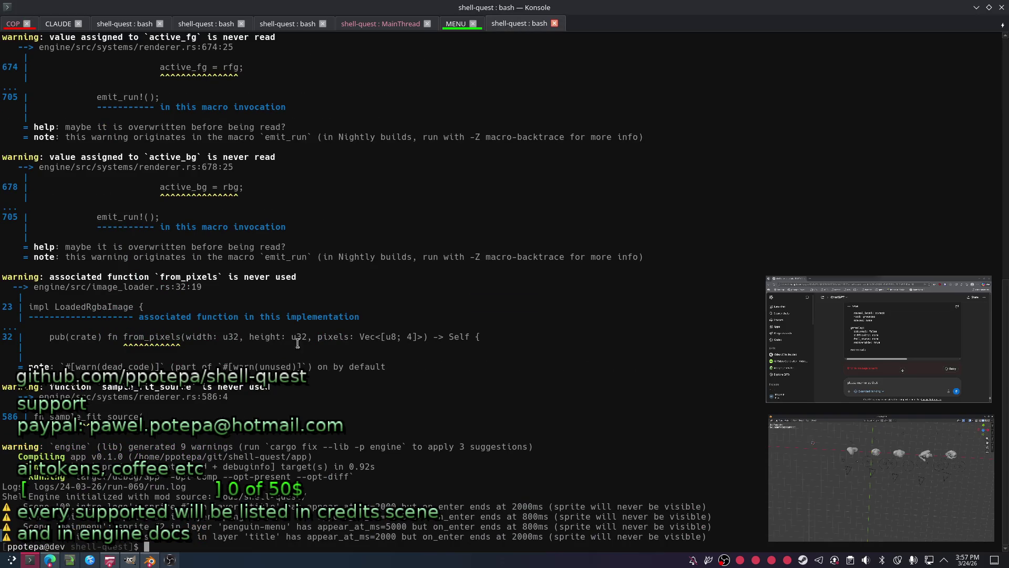
type("cd //")
Move the shell to the root, then into home/ppotepa/vscode-profile and list its files.
key("Return")
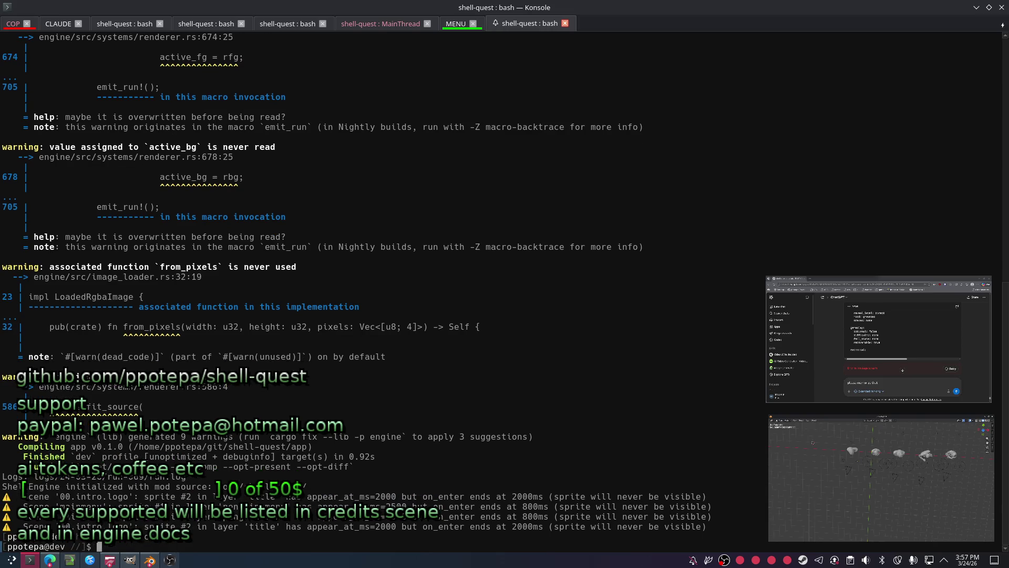
type("cd .")
key("Return")
type("ls")
key("Return")
type("cd v")
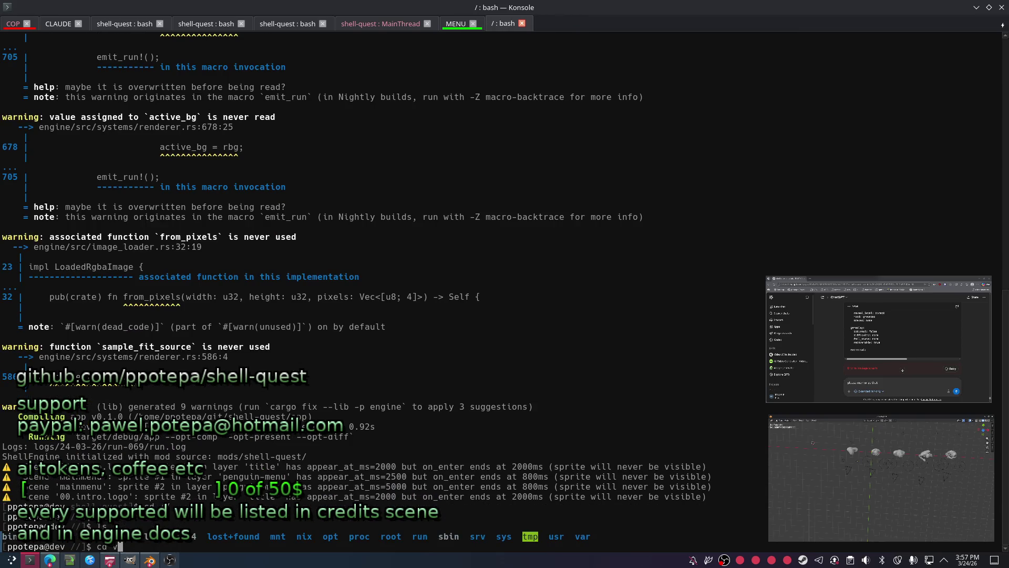
type("cd ne")
key("BackSpace")
key("BackSpace")
type("home/ppotepa/vs")
key("Tab")
key("Return")
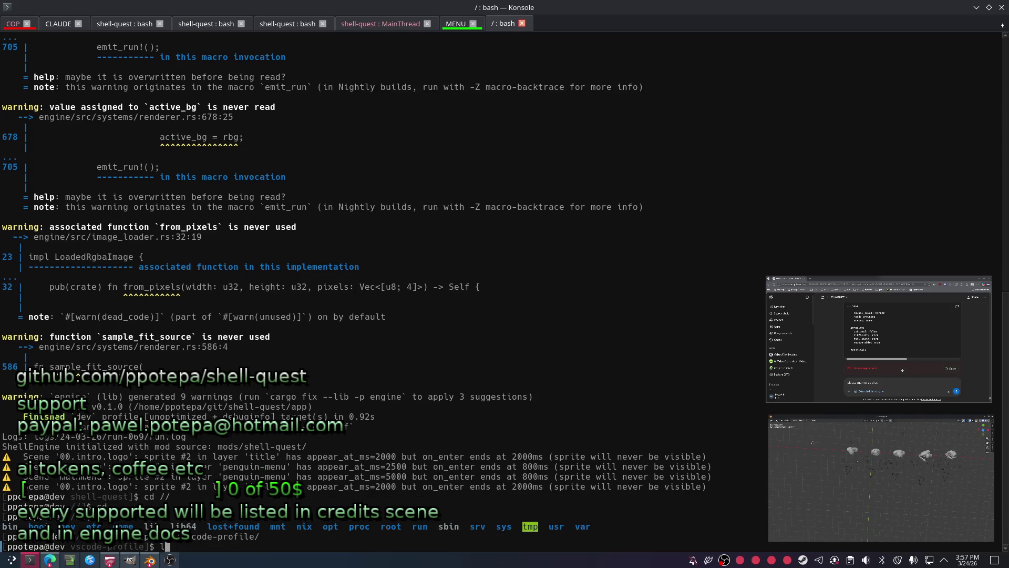
type("ls")
key("Return")
type("./")
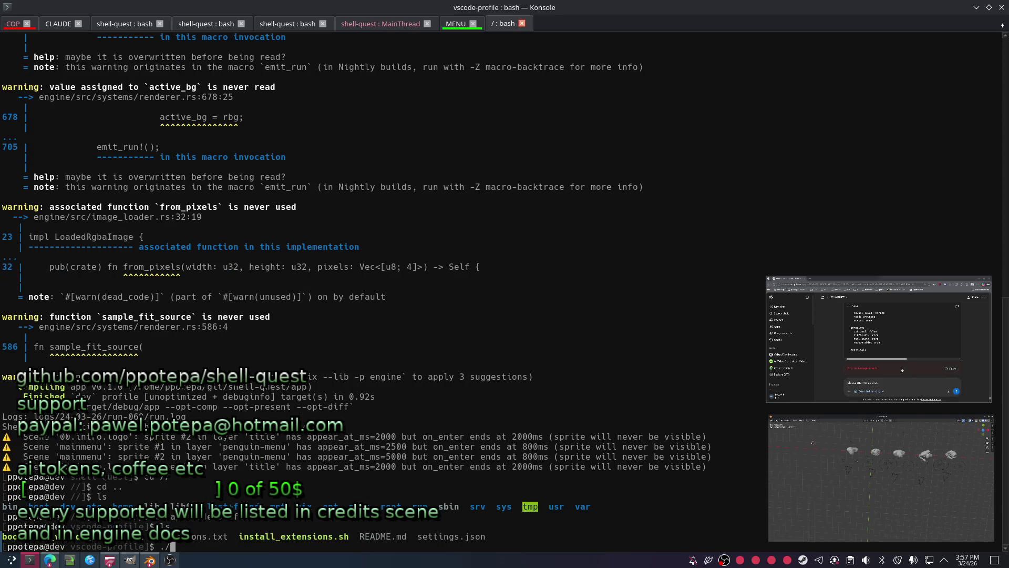
type("b")
Run ./bootstrap_vscode_profile.sh from the vscode-profile folder.
key("Tab")
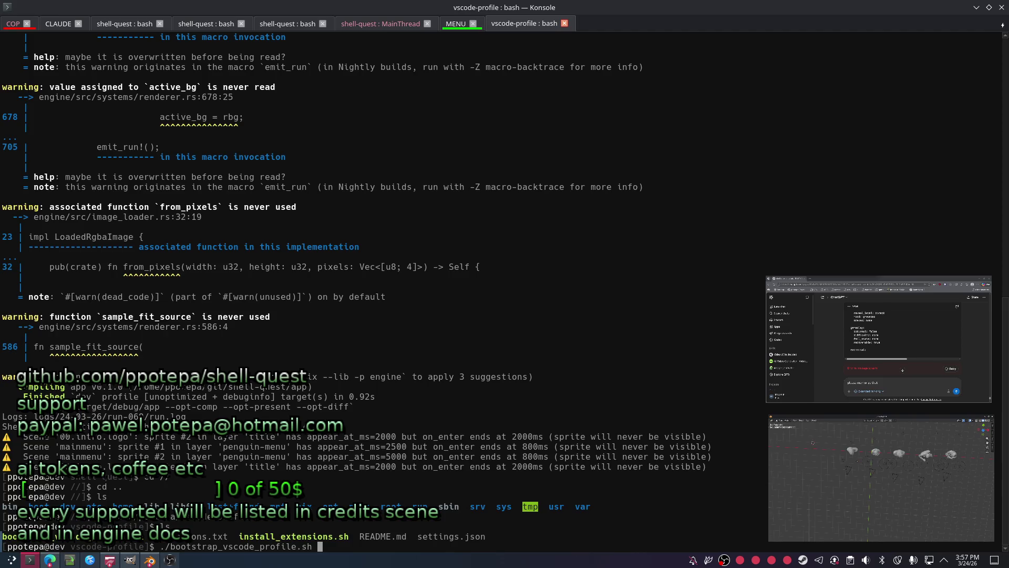
key("Return")
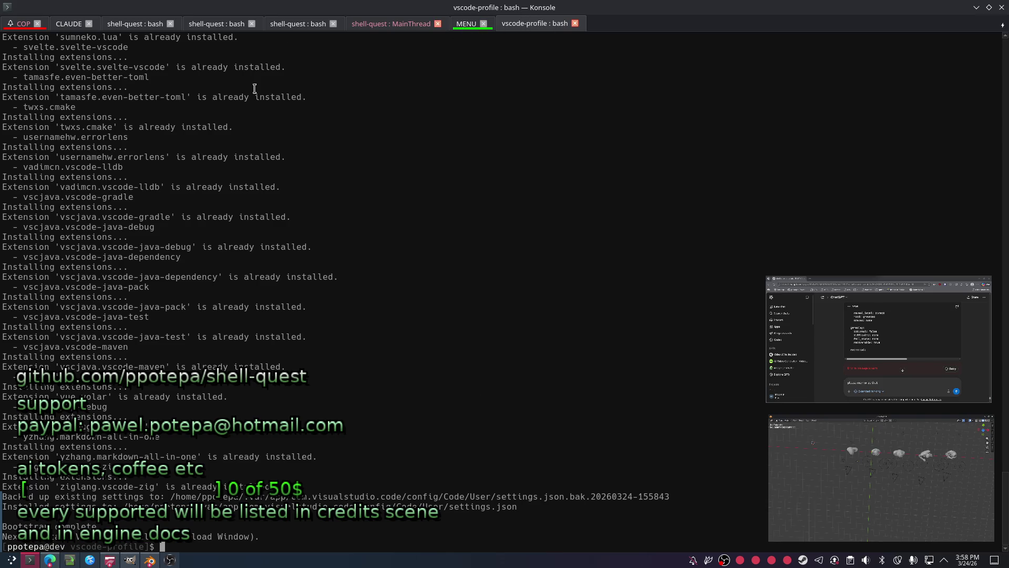
Switch back to the COP session showing the finished commit summary.
left_click(18, 26)
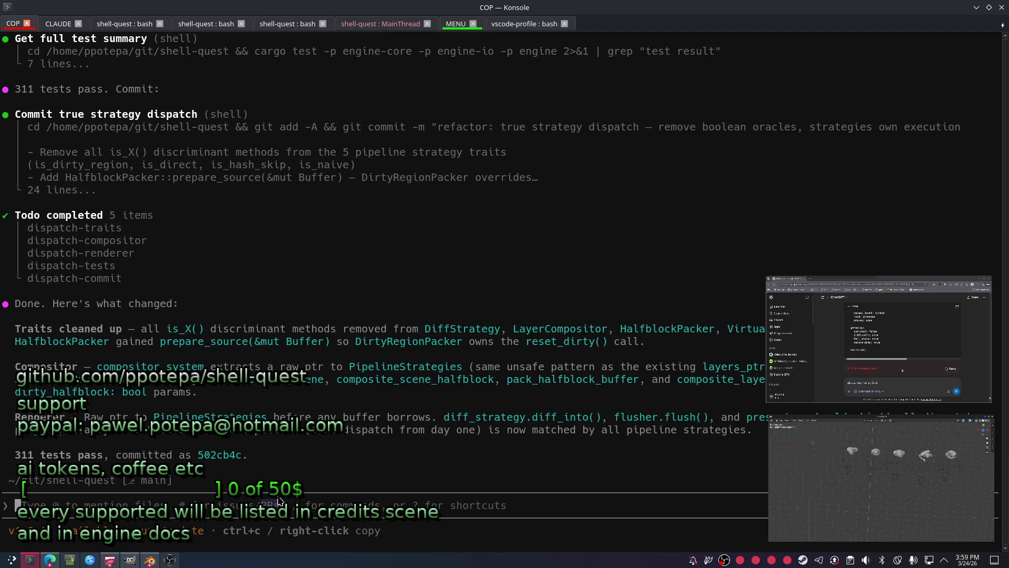
Check the bootstrap output, then send the strategy-coverage question to the COP assistant.
left_click(524, 23)
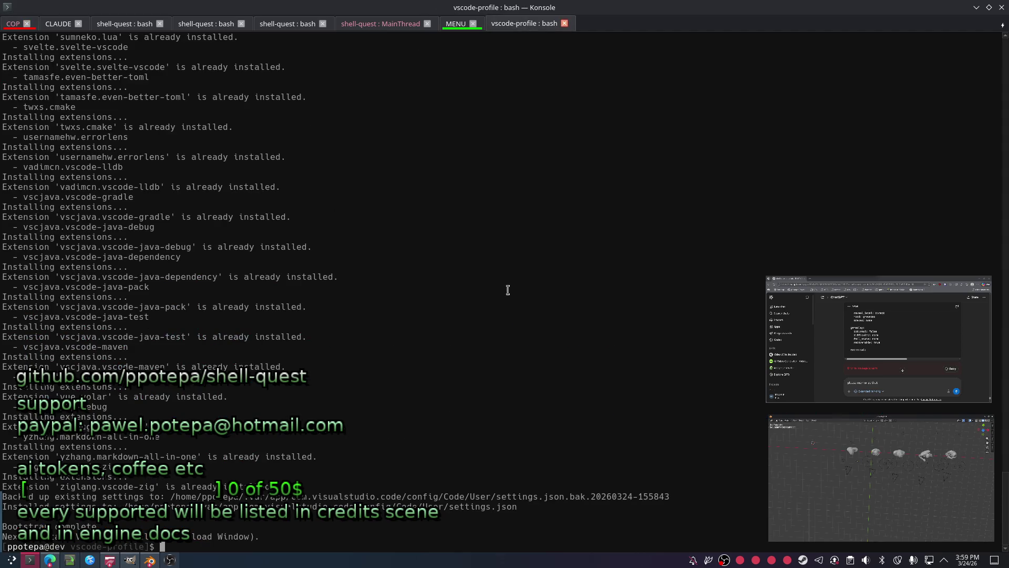
scroll(530, 276, "down", 4, "ctrl")
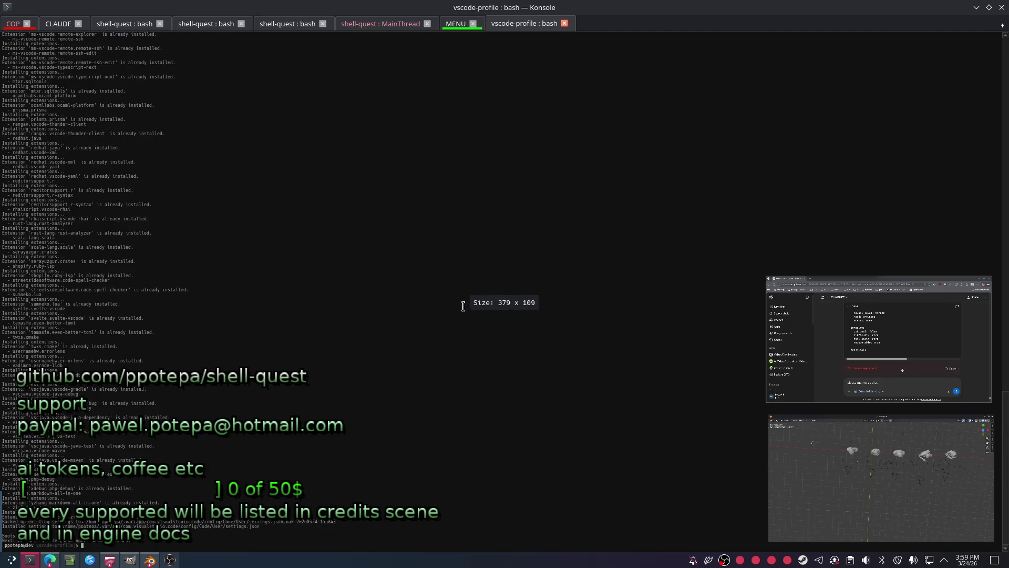
left_click(14, 25)
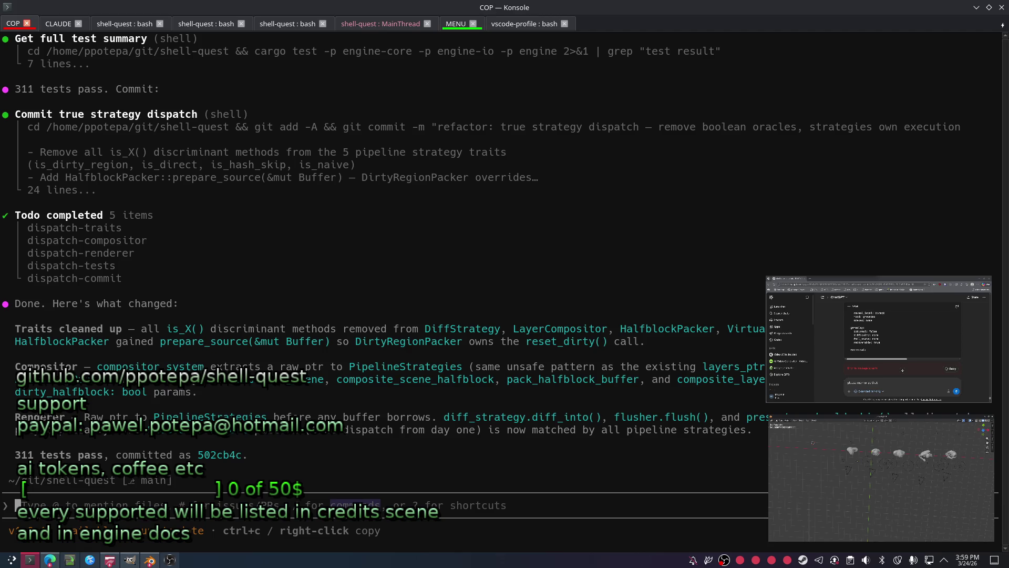
type("c")
type("are all strategy visible regions vovered by ")
type("stra")
type("egies currently ?")
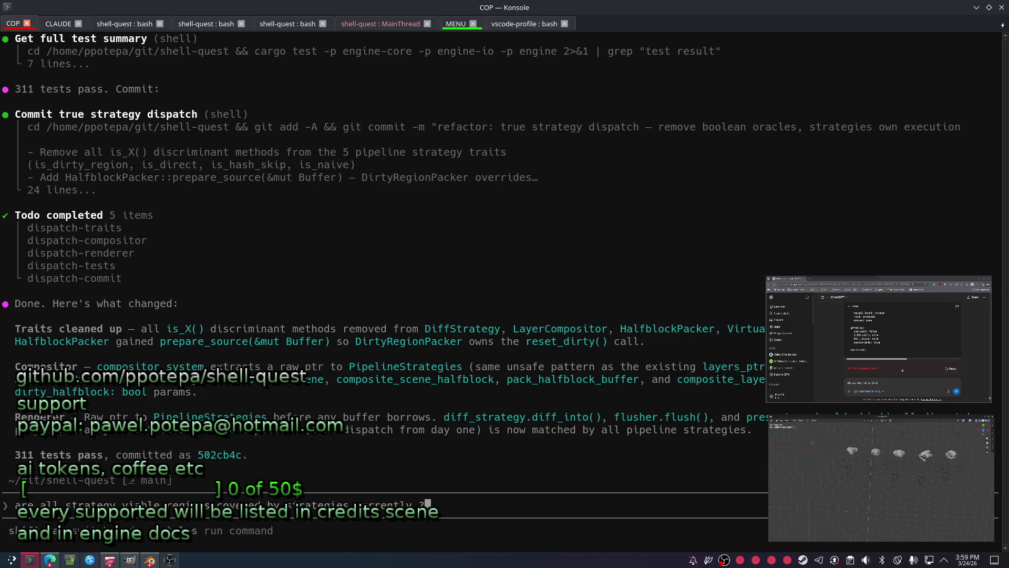
type("for example we might have ")
type(" effects processor with diff")
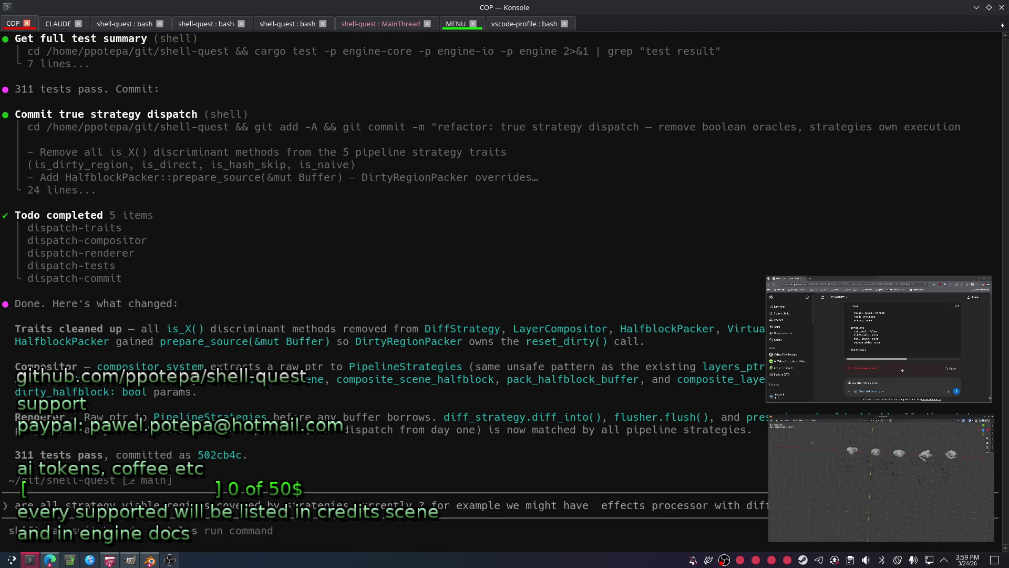
type("currently c")
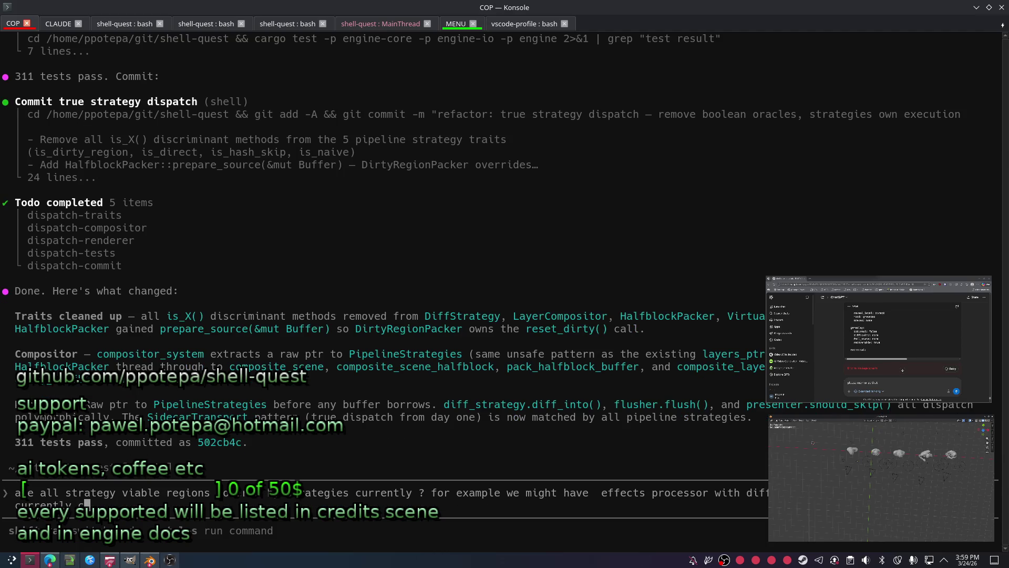
type("uvered what i proed is only due use case etc ?")
key("Return")
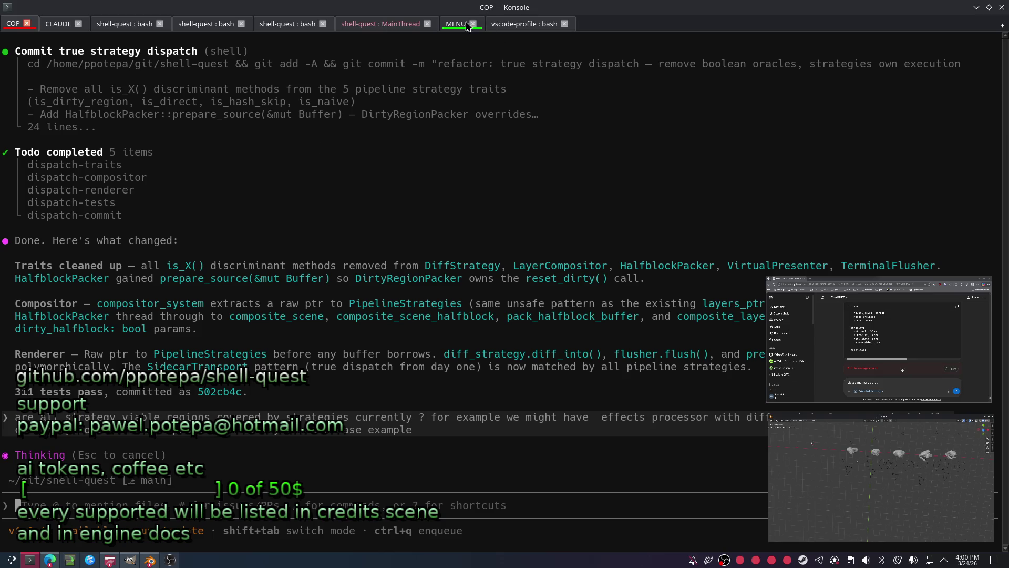
left_click(374, 25)
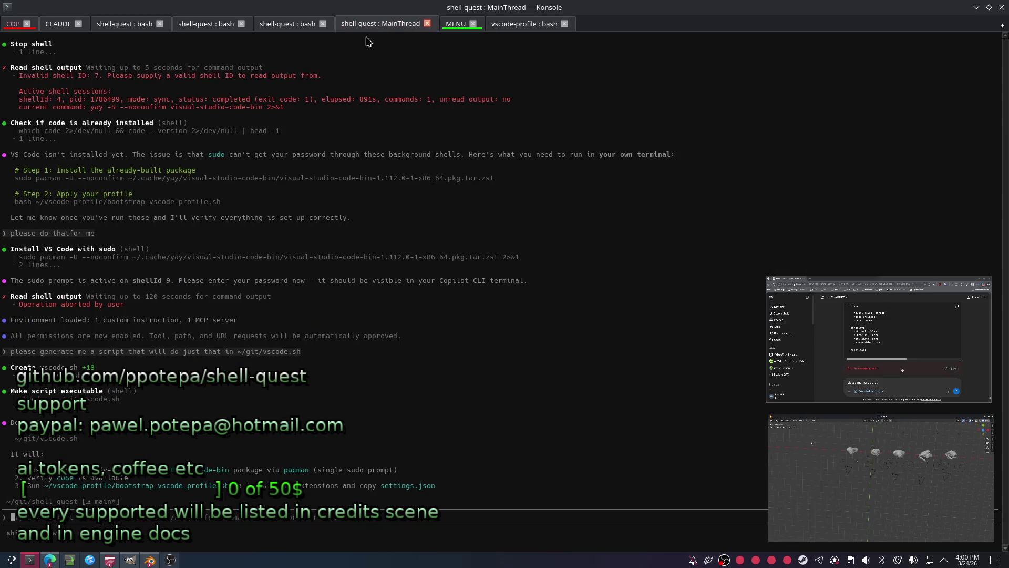
left_click(281, 25)
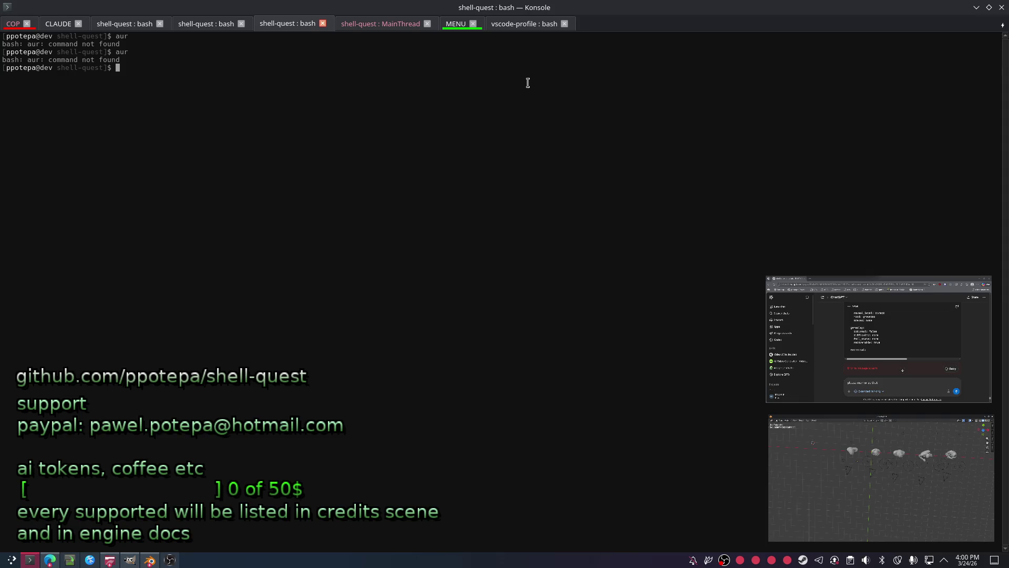
left_click(541, 24)
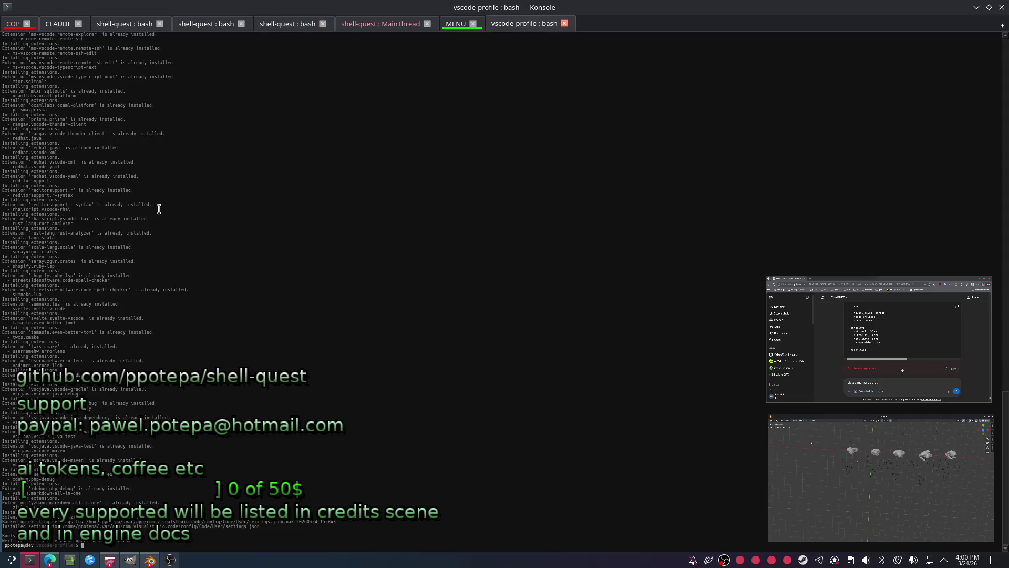
left_click(15, 24)
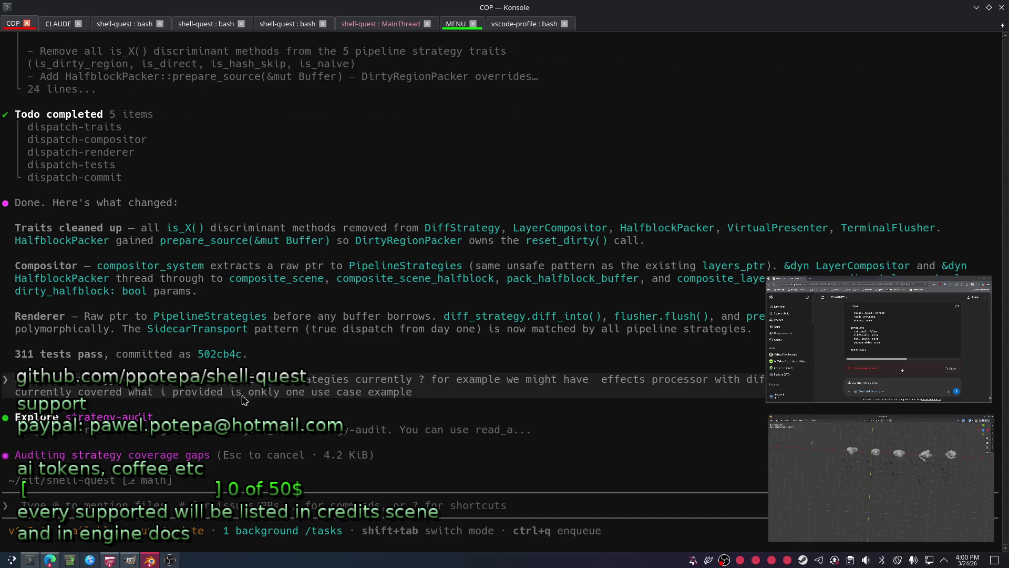
left_click(147, 561)
left_click(342, 225)
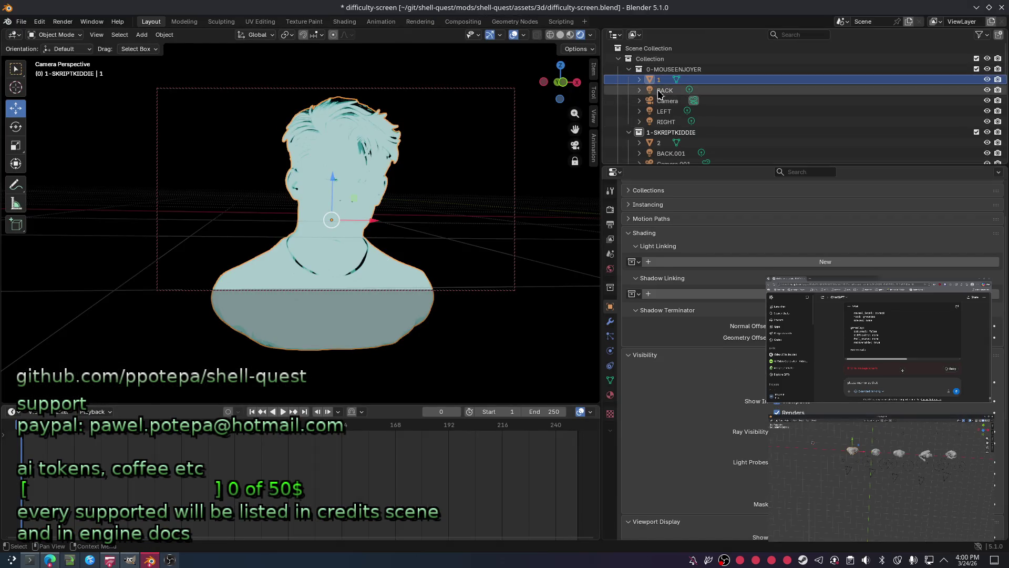
Link the BACK.004 light to the 0-MOUSEENJOYER collection via Light Linking.
left_click(89, 261)
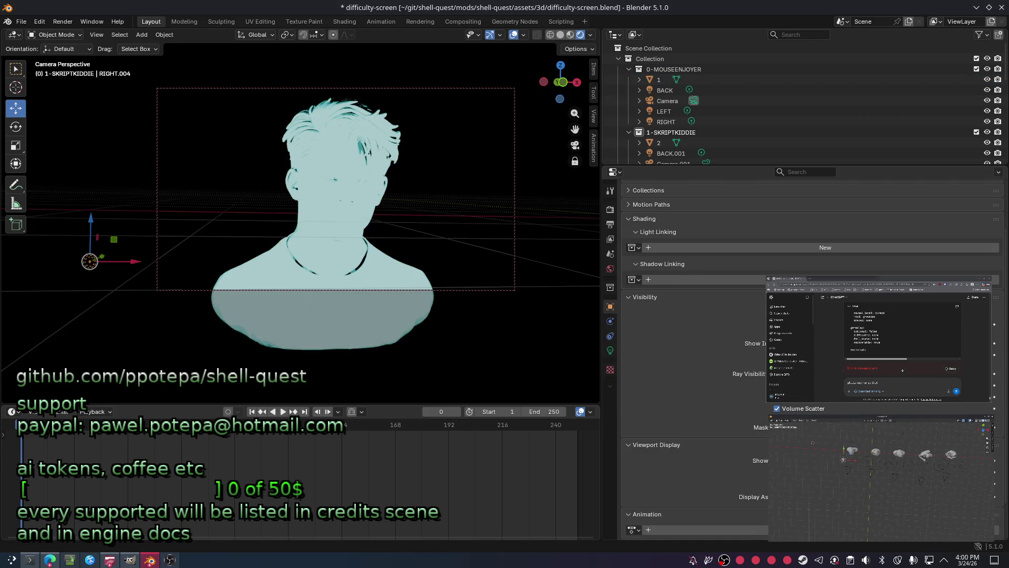
left_click(558, 254)
left_click(558, 255)
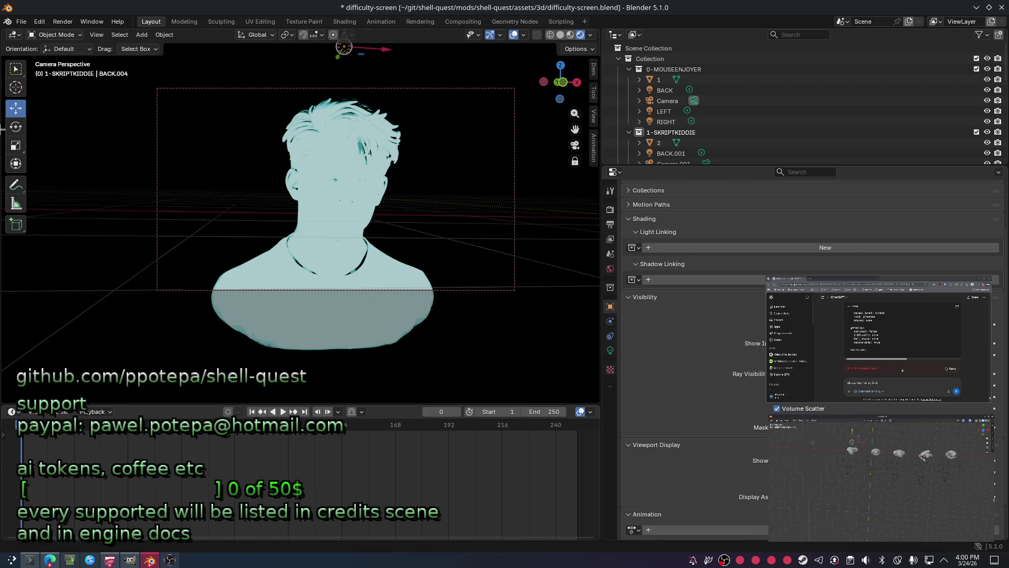
left_click(665, 247)
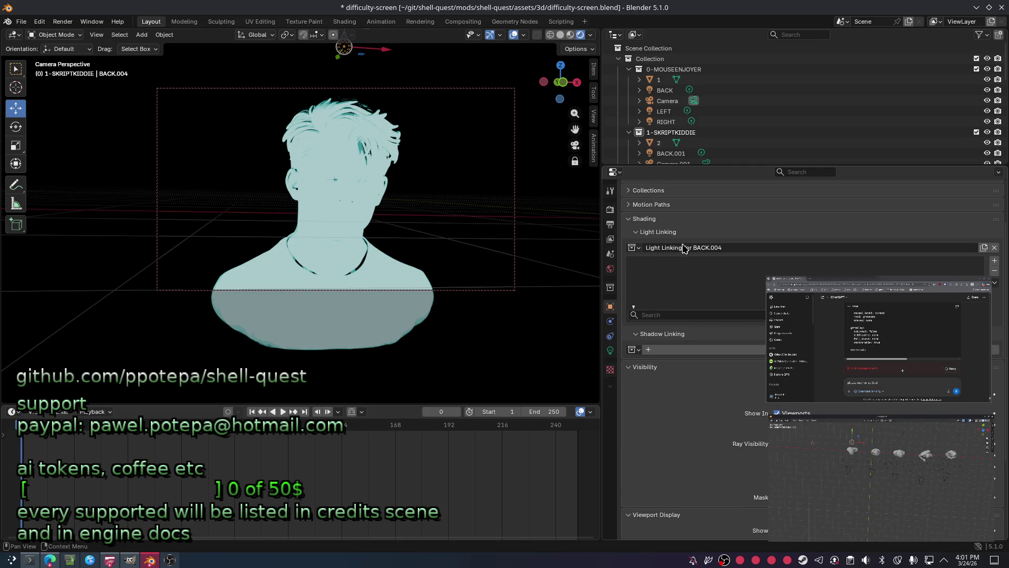
left_click(634, 248)
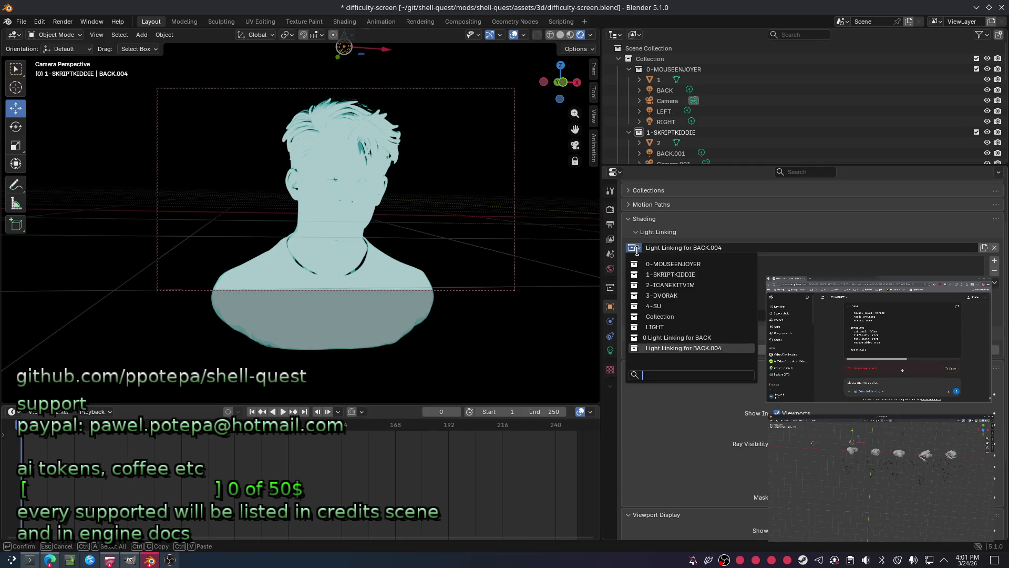
left_click(683, 263)
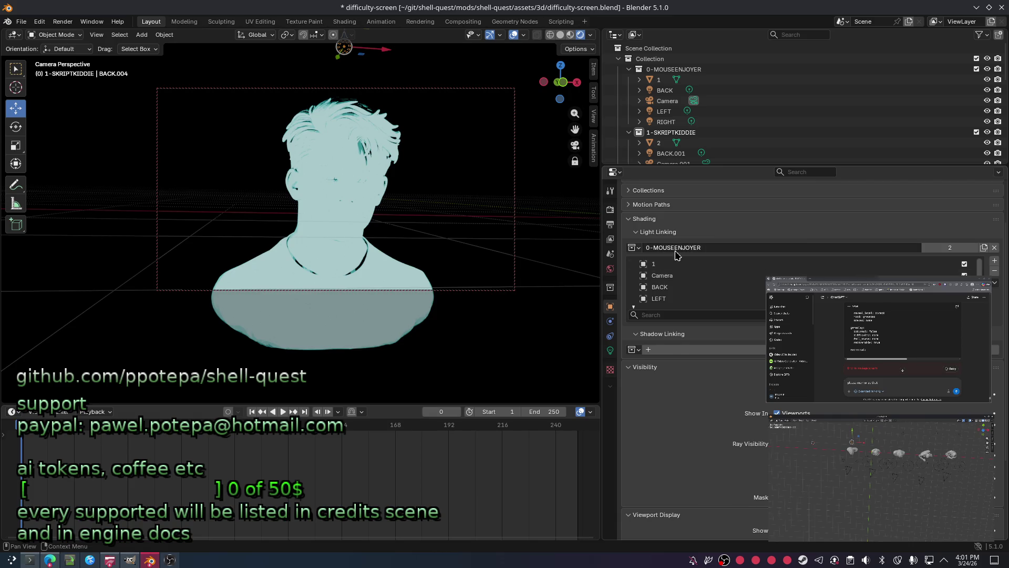
Link the RIGHT.004 and LEFT.004 lights to 0-MOUSEENJOYER as well, then show the right light's settings.
left_click(158, 135)
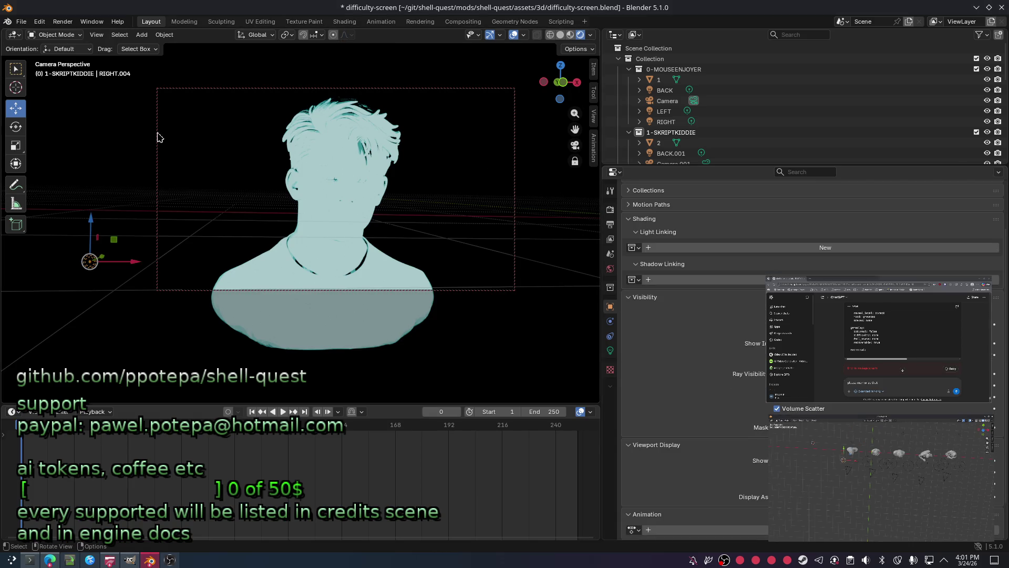
left_click(632, 248)
left_click(648, 267)
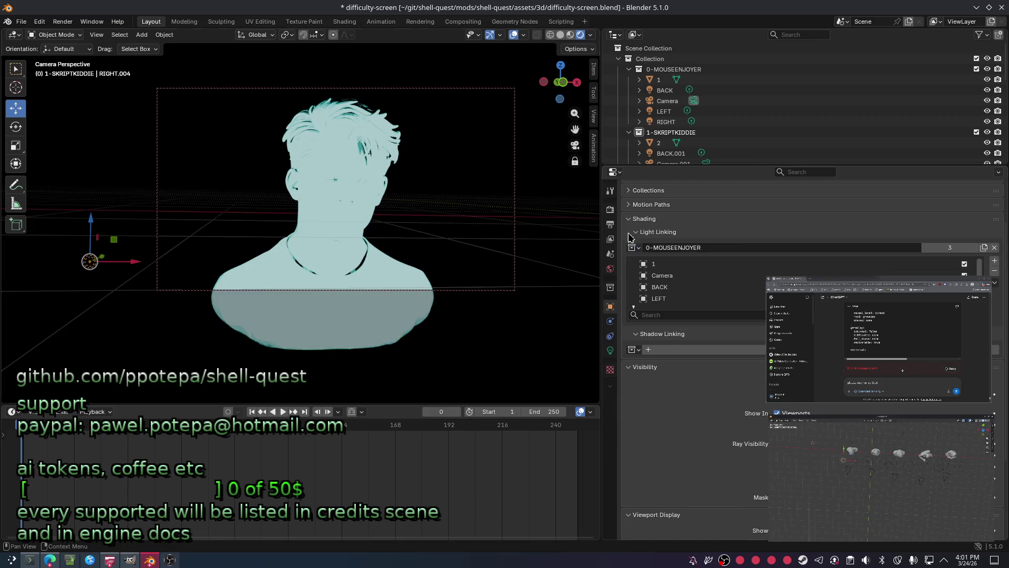
left_click(558, 254)
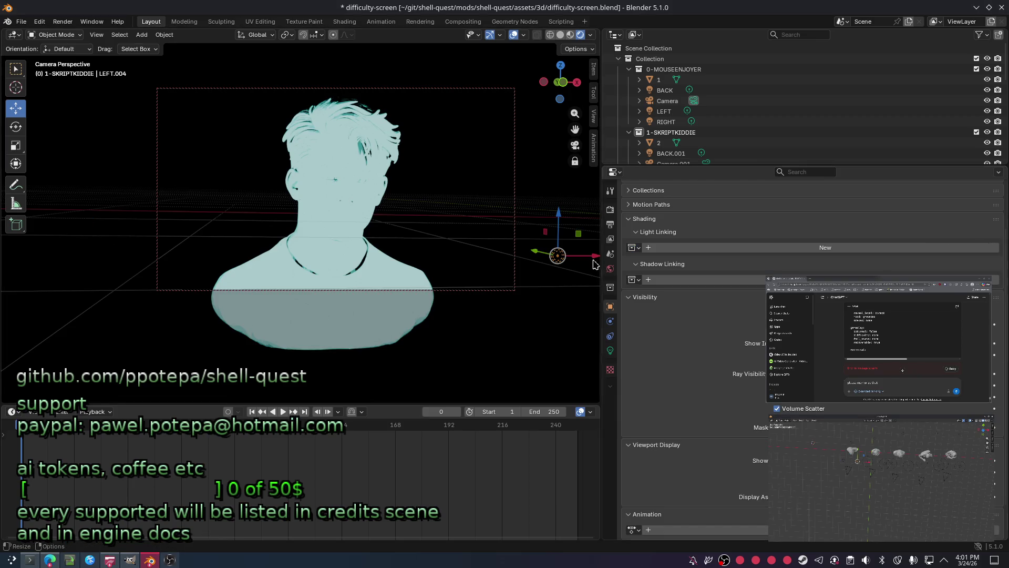
left_click(632, 247)
left_click(648, 265)
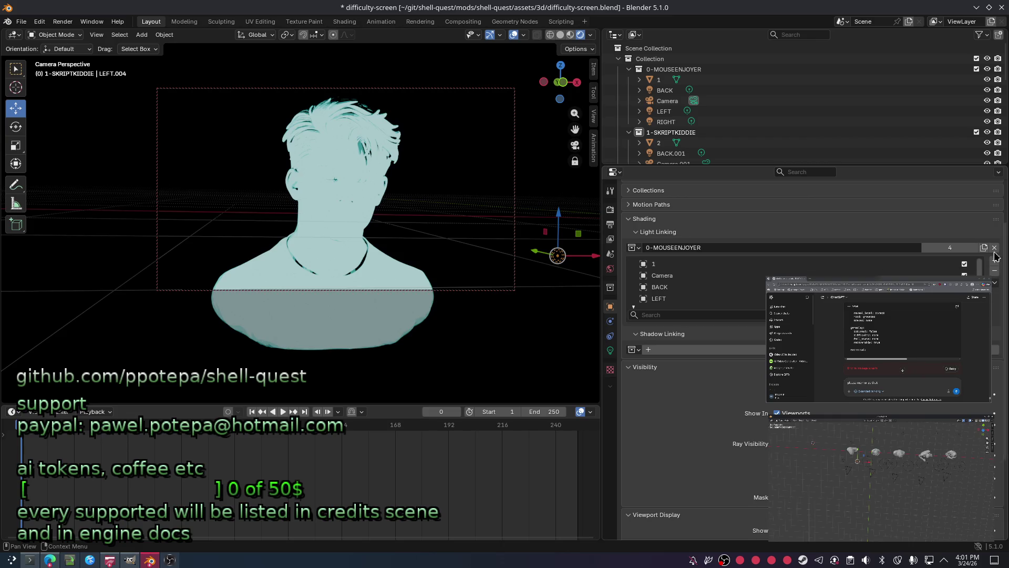
scroll(378, 190, "down", 3)
scroll(380, 188, "down", 3)
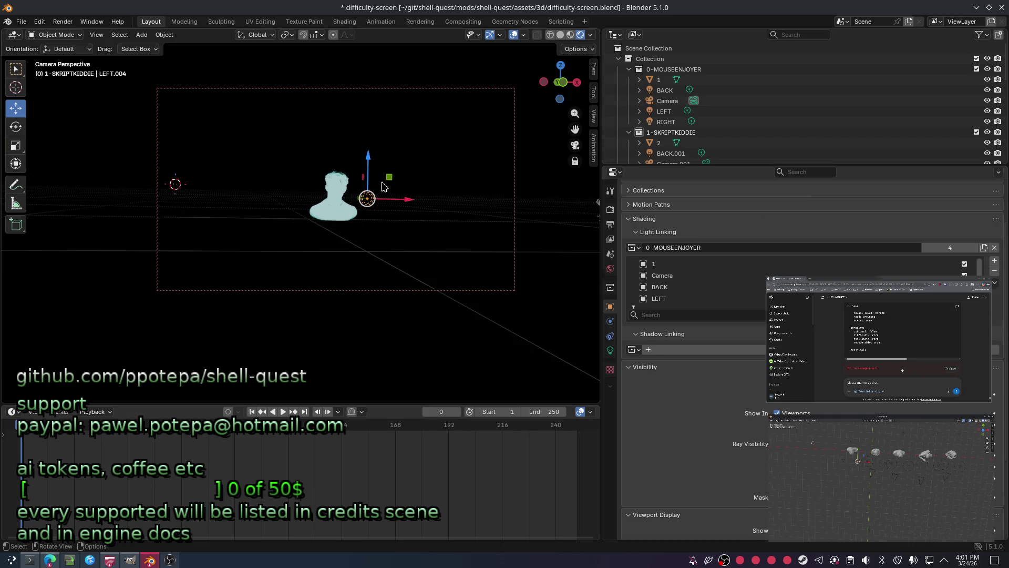
scroll(382, 187, "up", 6)
scroll(383, 185, "down", 2)
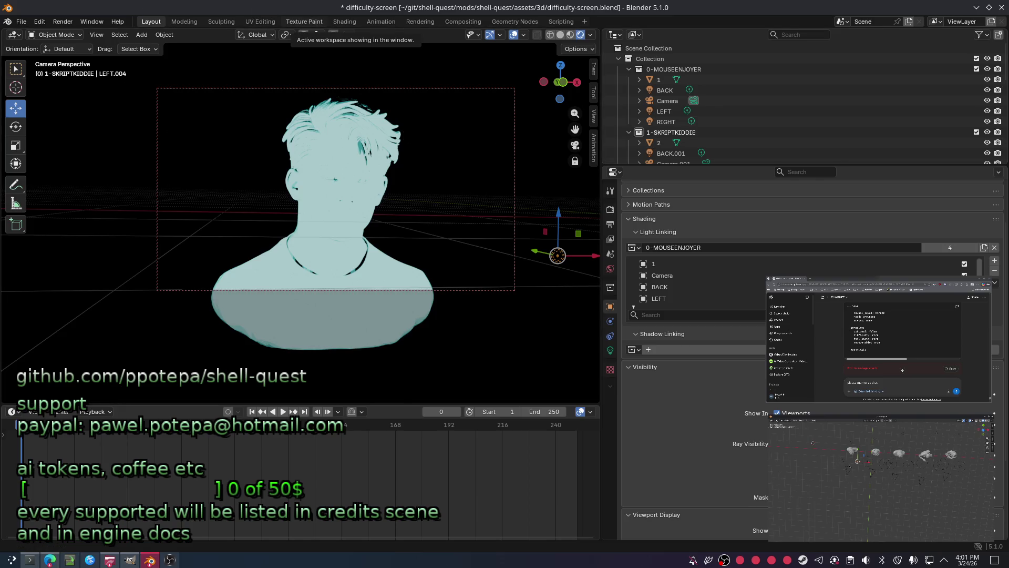
left_click(387, 279)
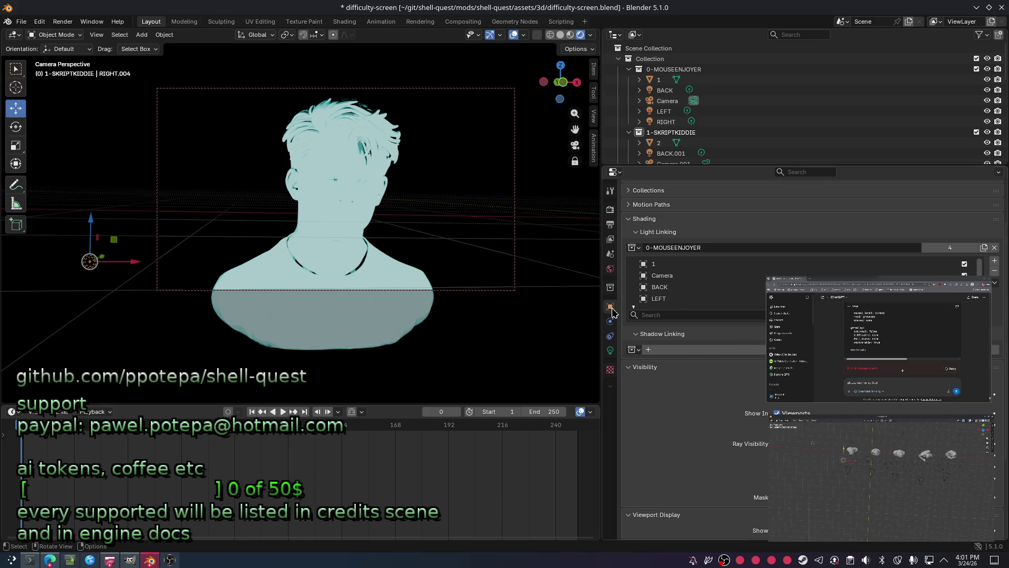
left_click(610, 350)
Retune the exposure of the SKRIPTKIDDIE right and left point lights and save.
left_click_drag(891, 273, 855, 273)
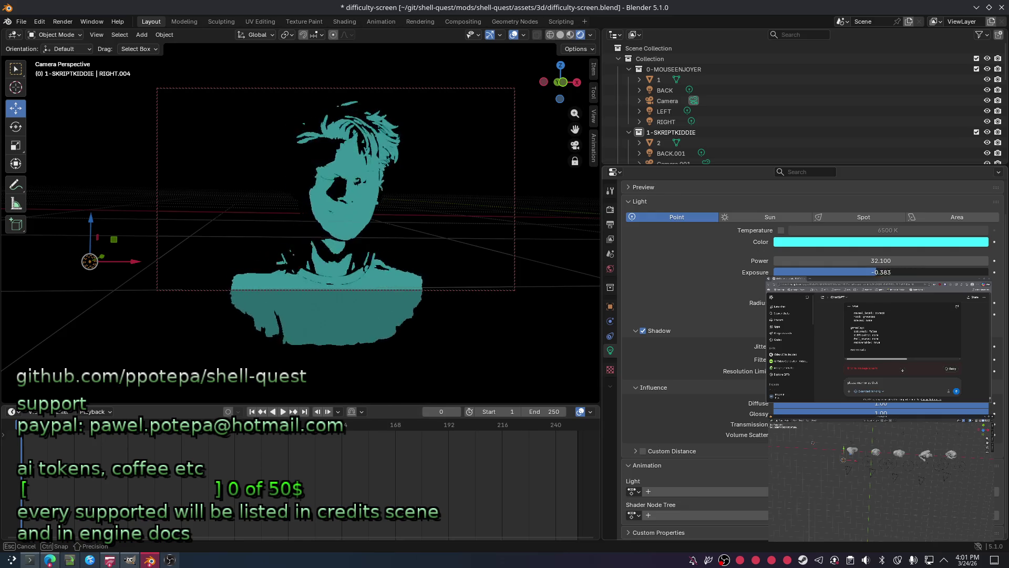
mouse_move(856, 272)
left_mouse_down()
mouse_move(899, 272)
mouse_move(859, 272)
mouse_move(889, 272)
left_mouse_up()
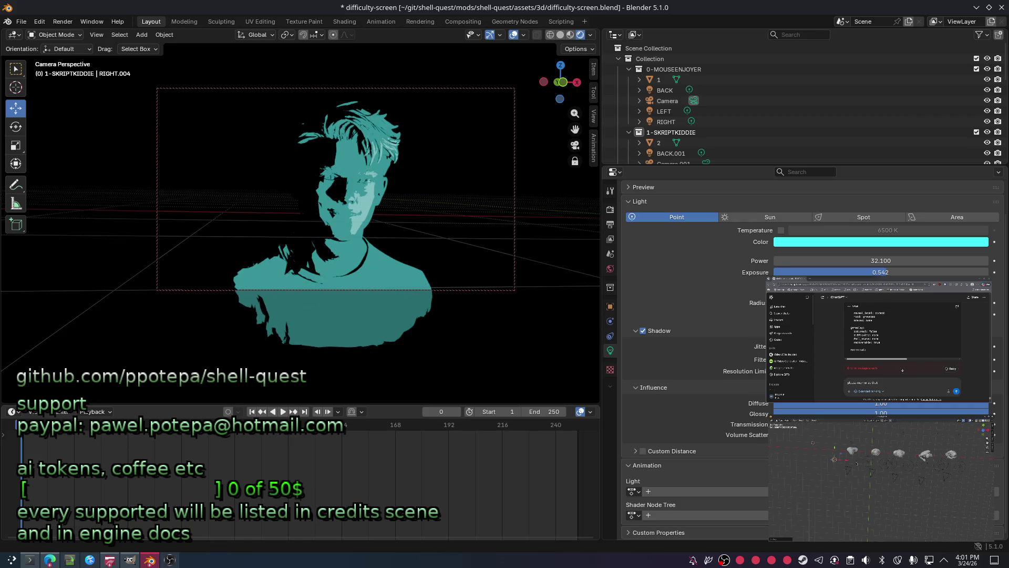
left_click(557, 255)
key("h")
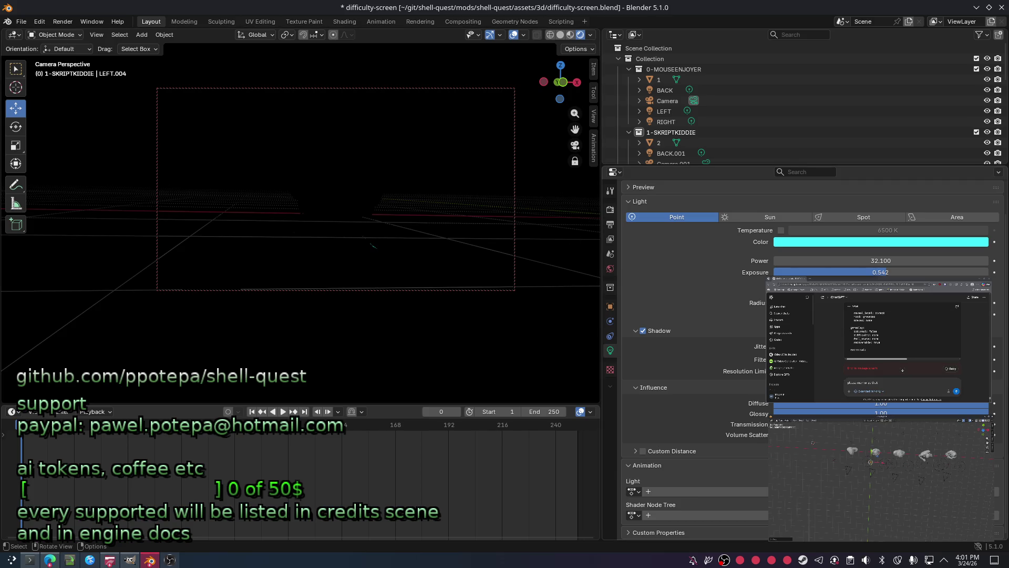
mouse_move(882, 273)
left_mouse_down()
mouse_move(921, 272)
mouse_move(895, 273)
left_mouse_up()
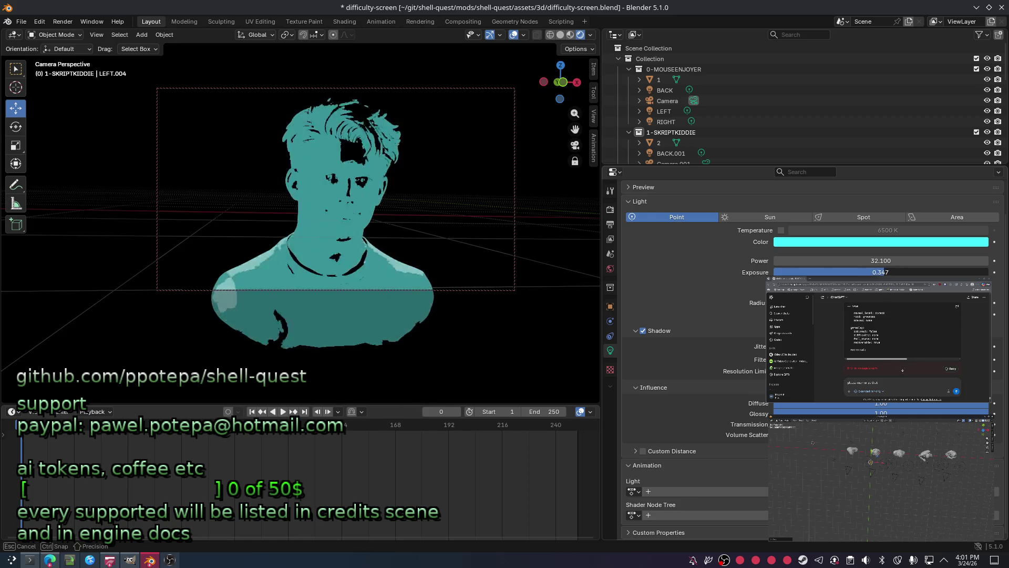
left_click_drag(894, 273, 912, 271)
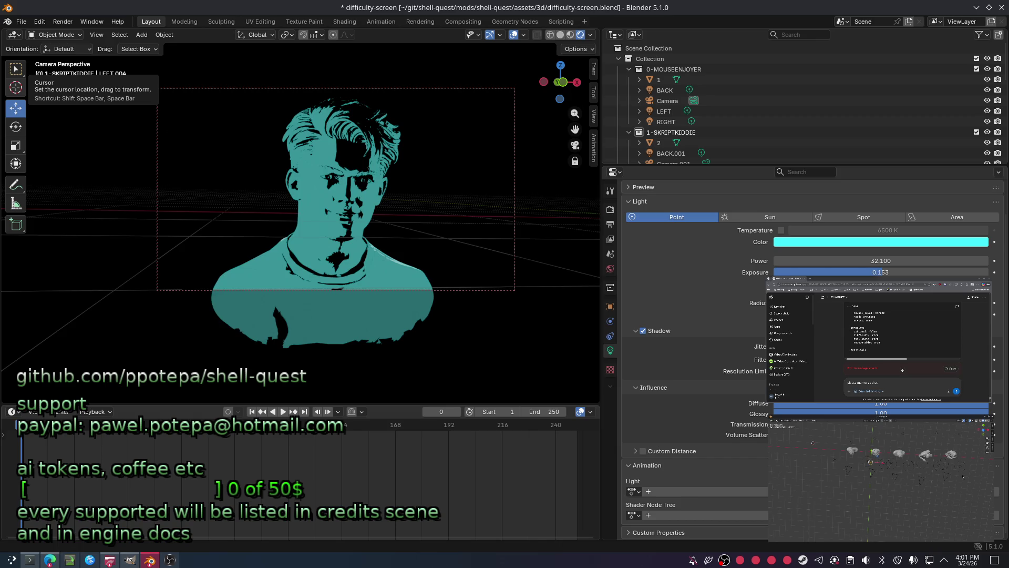
key("ctrl+s")
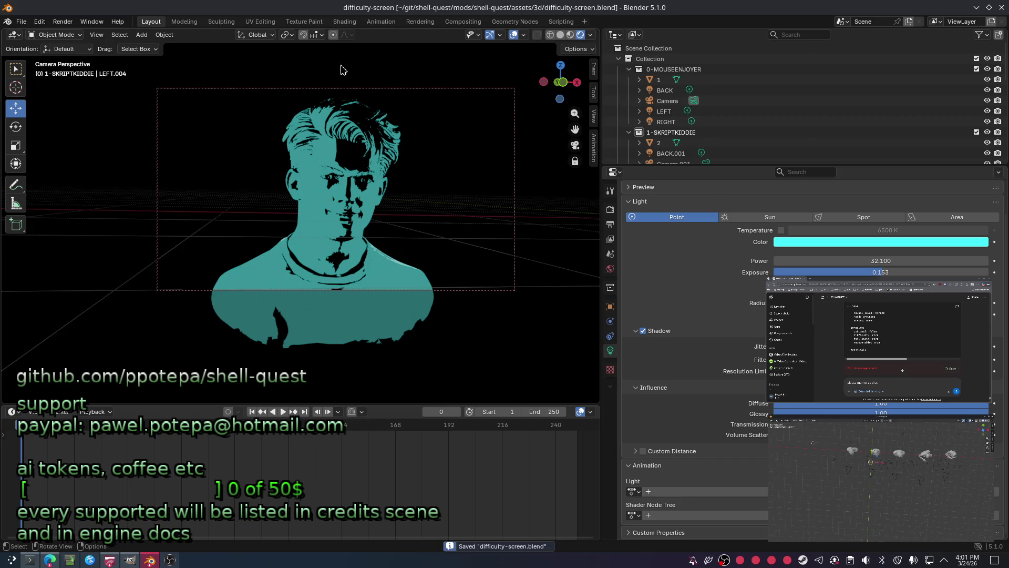
Nudge BACK.004 down-left and raise its exposure to about 1.22.
left_click(344, 47)
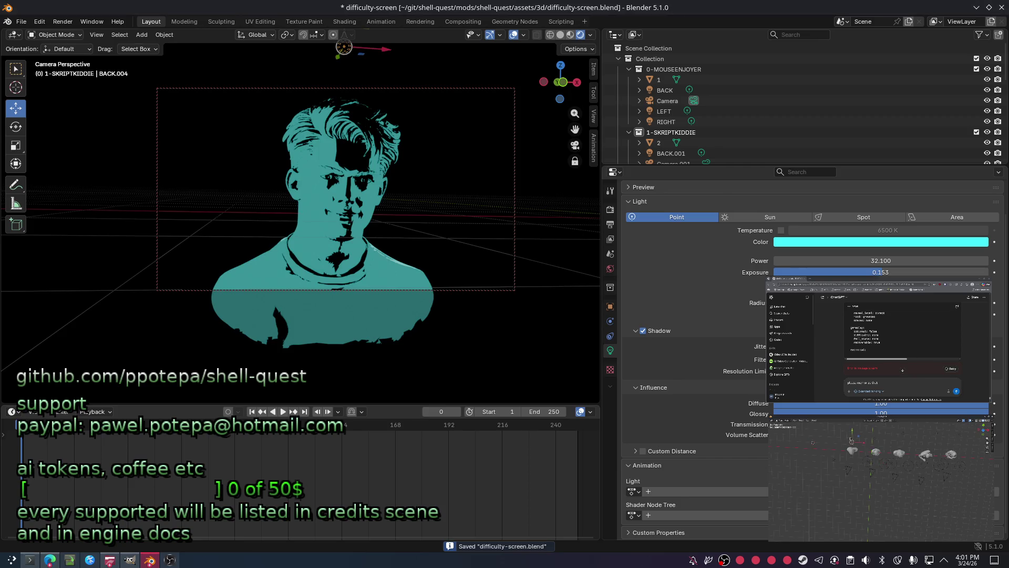
left_click_drag(343, 47, 337, 57)
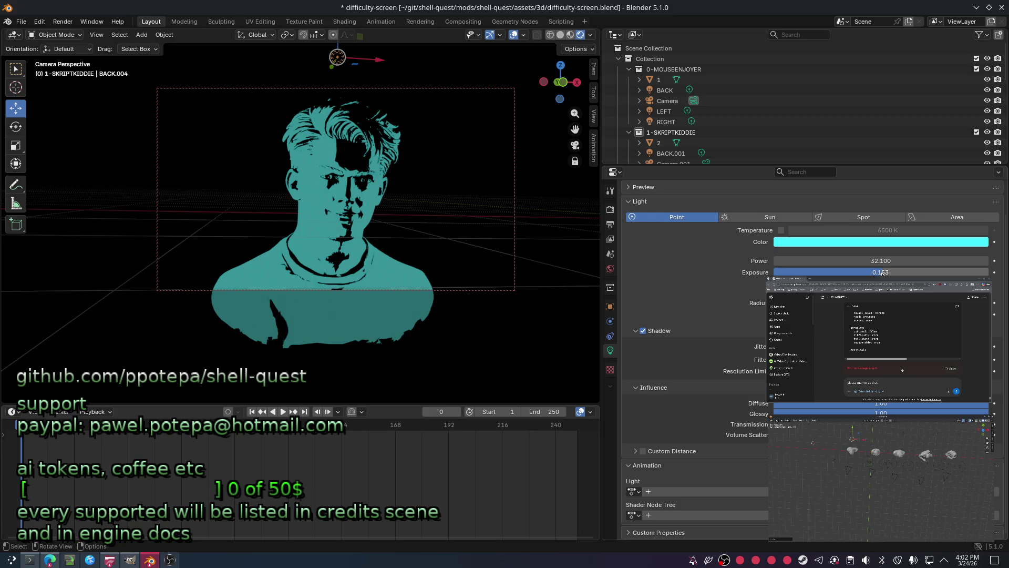
left_click_drag(880, 272, 889, 273)
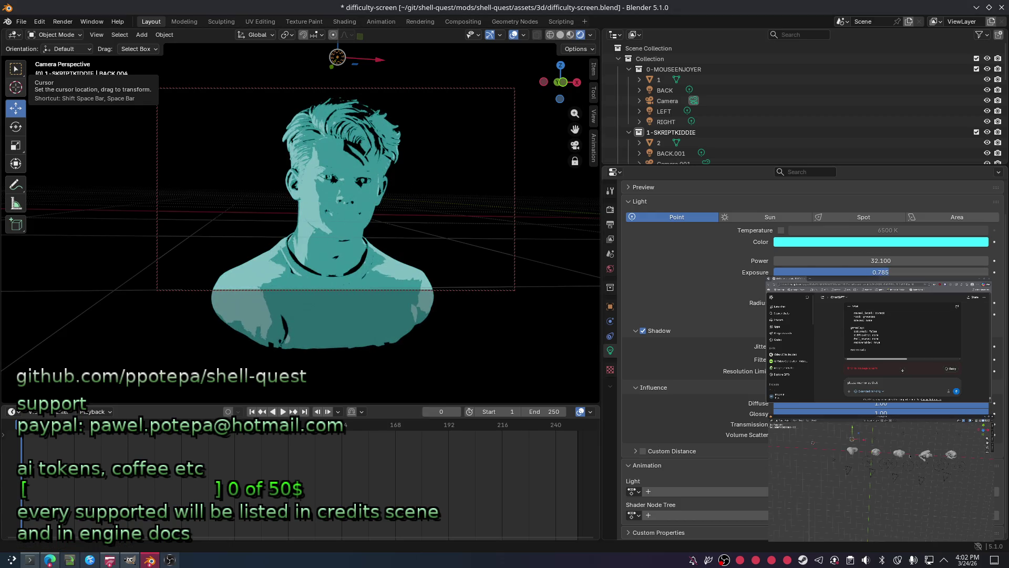
left_click_drag(926, 272, 954, 272)
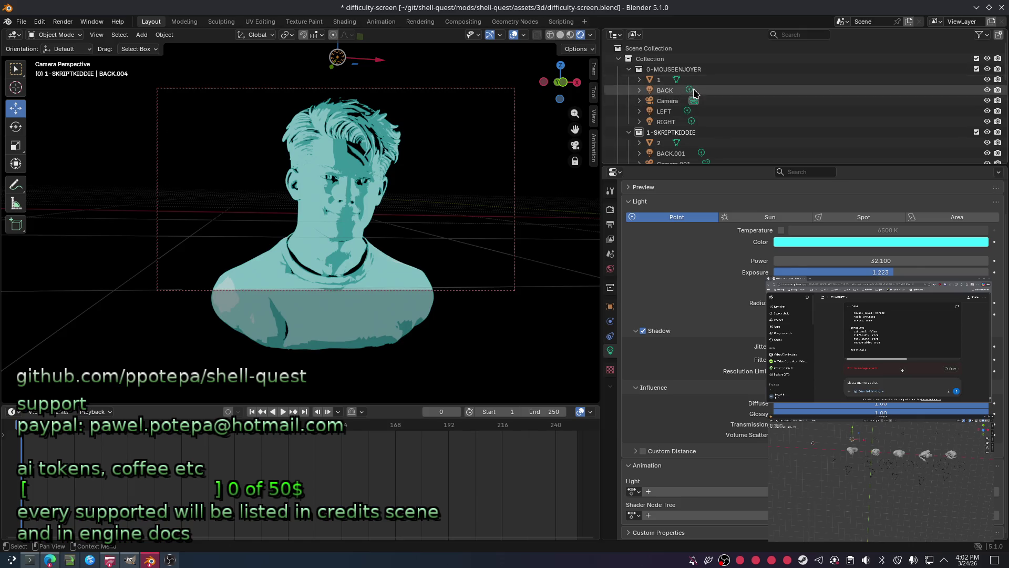
Compare with the 0-MOUSEENJOYER BACK light and undo a stray 3D cursor placement.
left_click(668, 90)
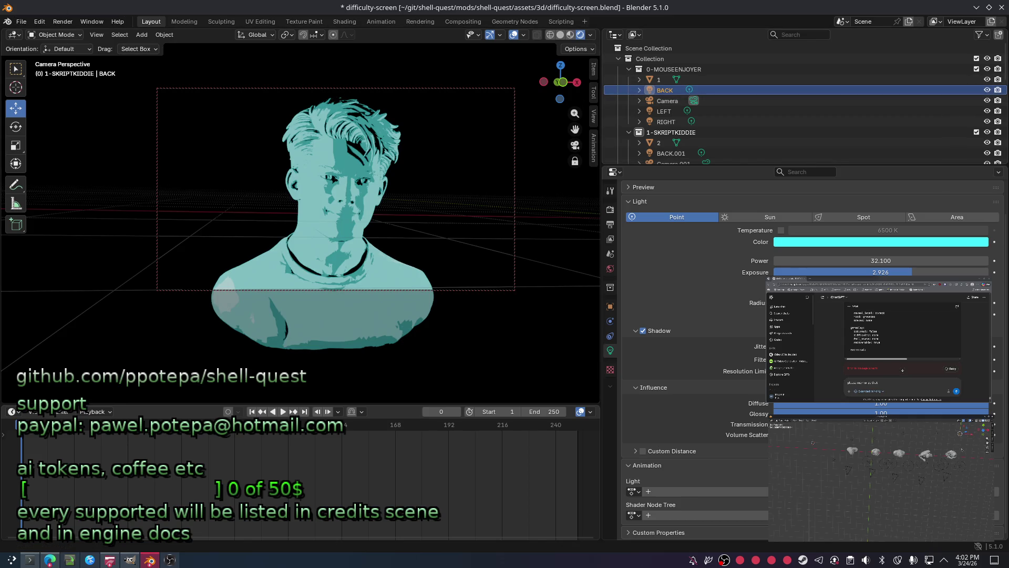
right_click(534, 63, "shift")
key("ctrl+z")
key("ctrl+z")
key("ctrl+z")
key("ctrl+z")
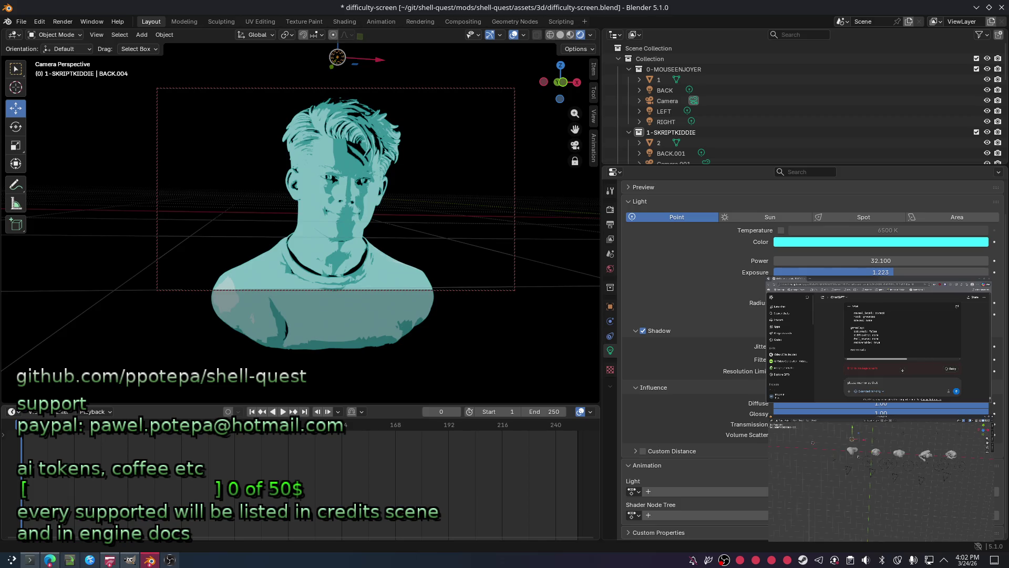
key("ctrl+z")
key("ctrl+z")
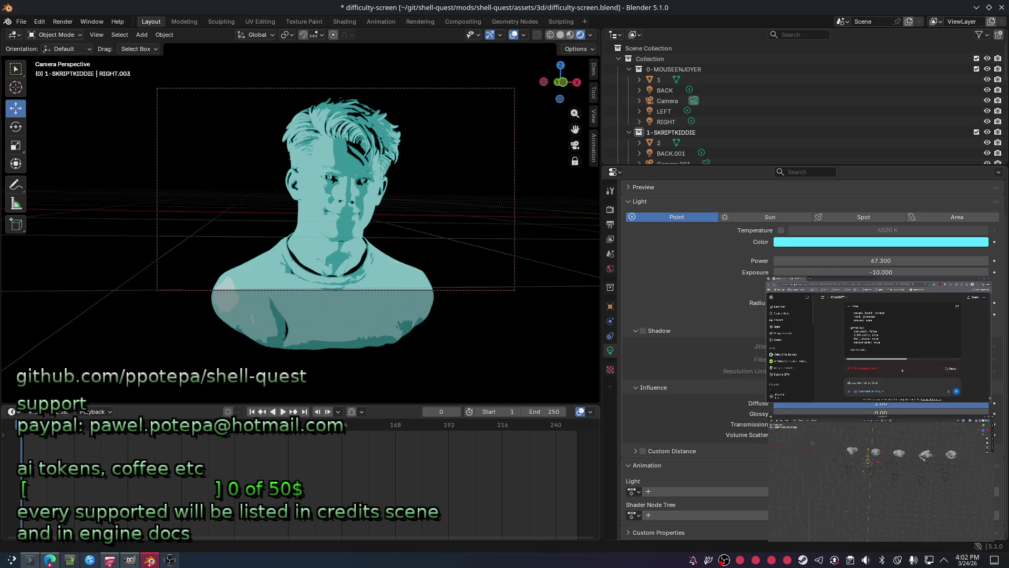
key("ctrl+z")
key("ctrl+z")
key("ctrl+z")
key("ctrl+z")
key("ctrl+z")
key("ctrl+z")
key("ctrl+z")
key("ctrl+z")
key("ctrl+z")
key("ctrl+z")
key("ctrl+z")
key("ctrl+z")
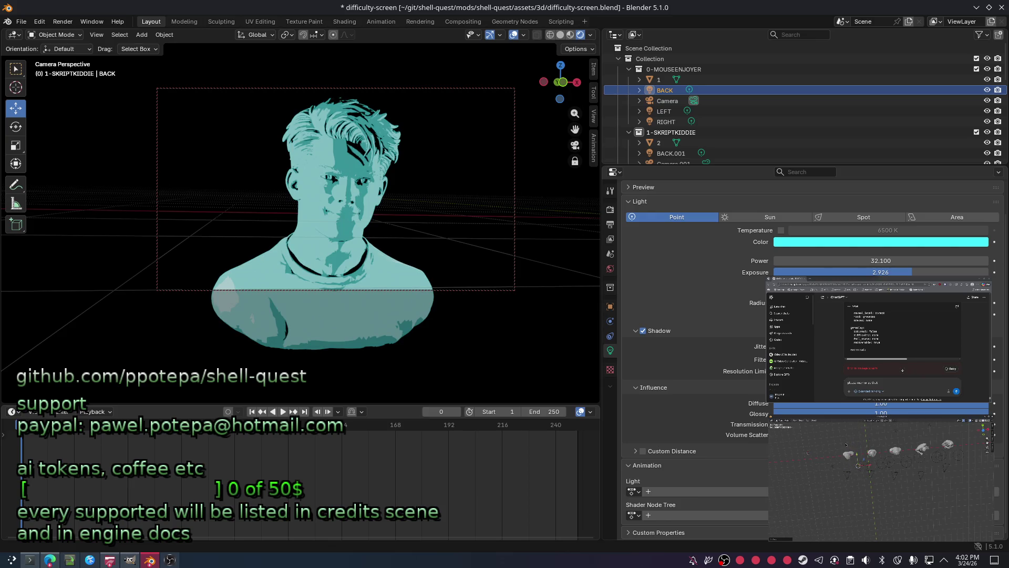
Reposition the BACK.004 light to reshape the shading on the portrait's head.
left_click(337, 57)
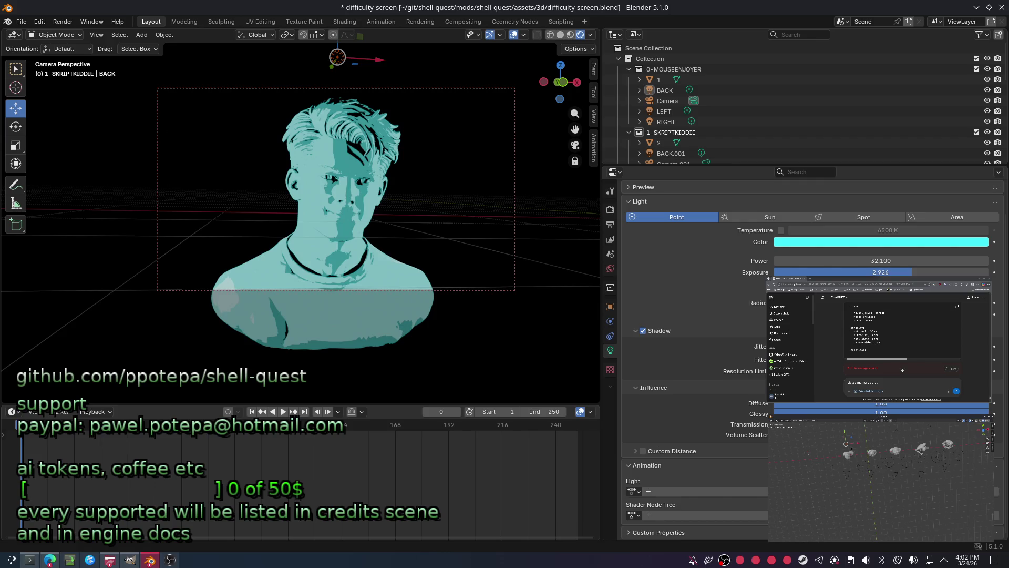
key("alt+a")
left_click(665, 90)
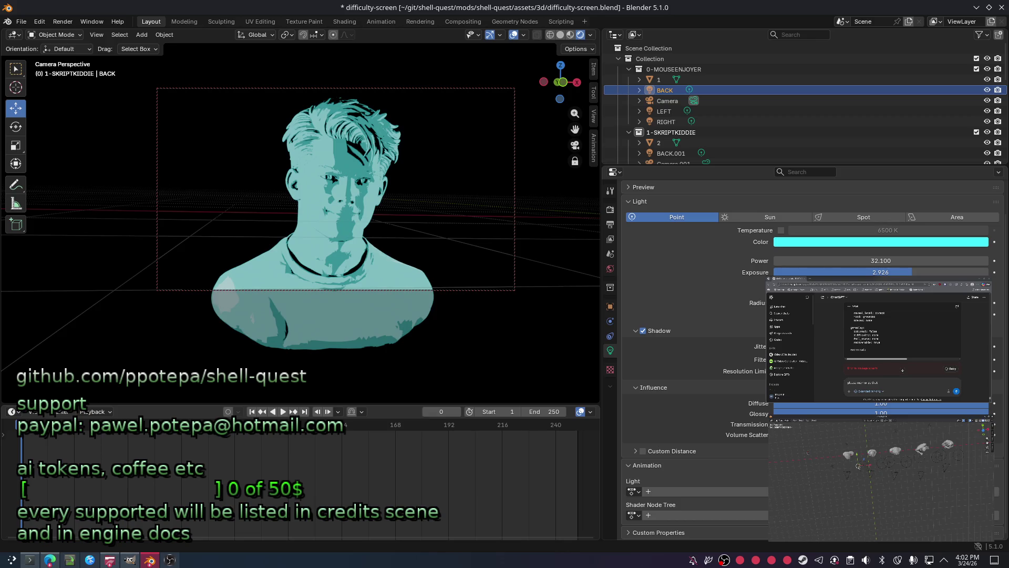
left_click(337, 57)
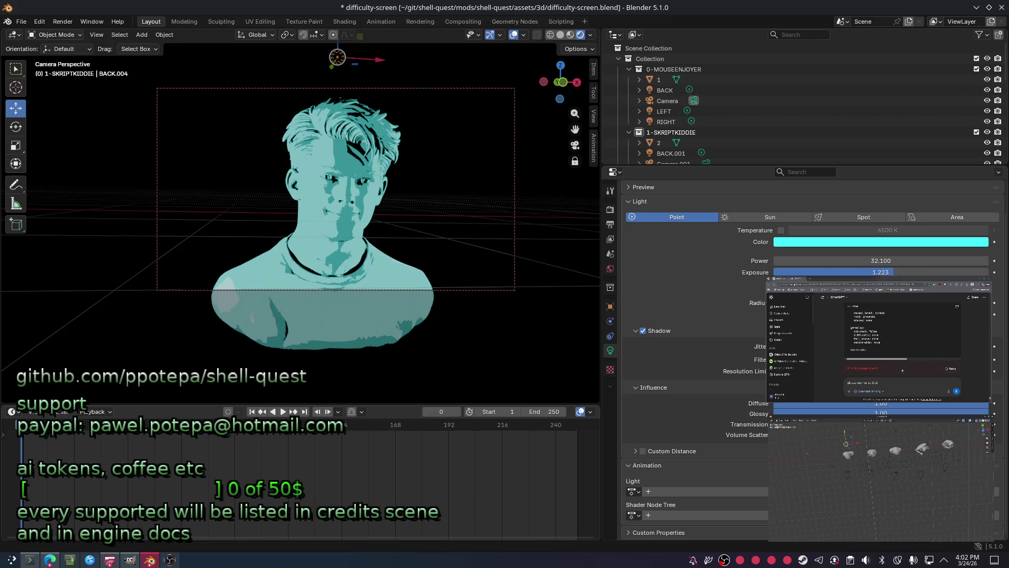
left_click_drag(337, 57, 885, 173)
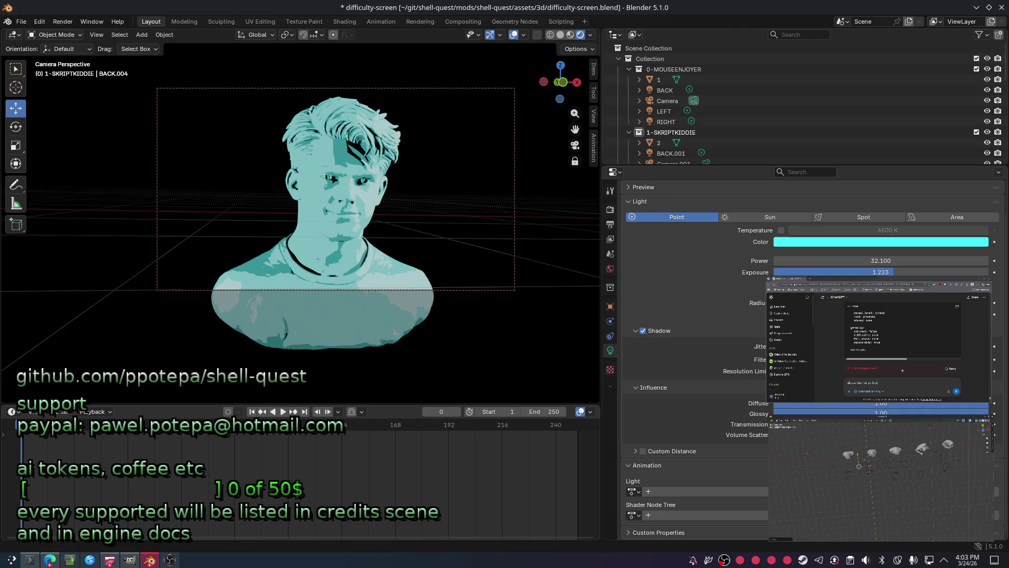
scroll(827, 129, "down", 3)
scroll(828, 128, "down", 3)
scroll(826, 130, "down", 2)
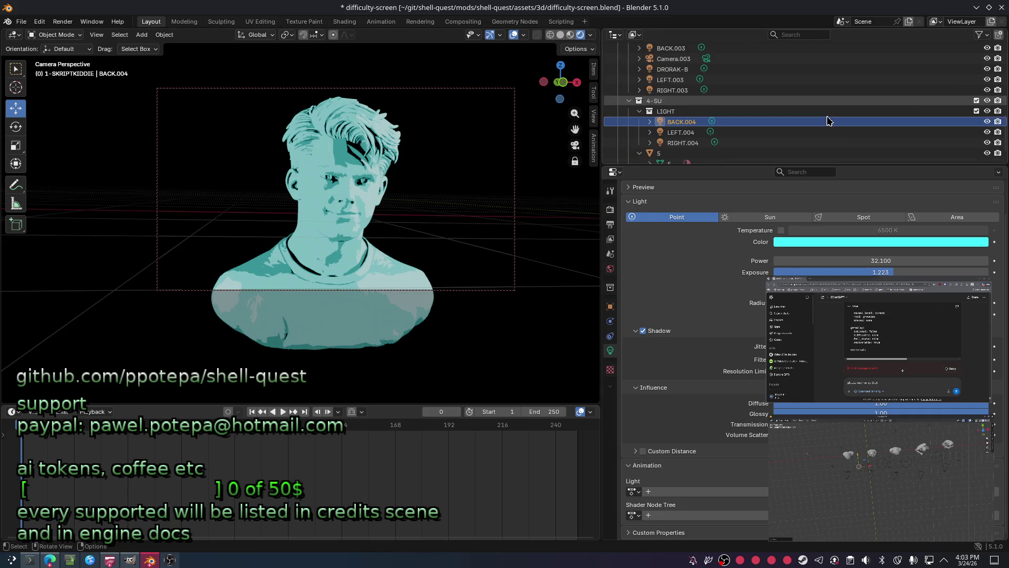
scroll(828, 148, "down", 2)
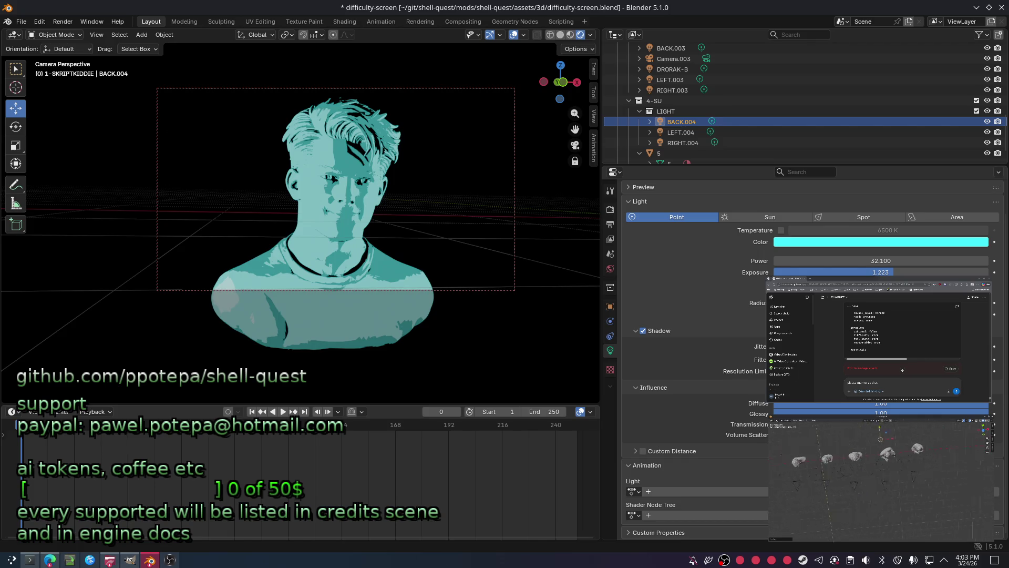
Deselect everything and save difficulty-screen.blend with the new lighting.
key("alt+a")
key("ctrl+s")
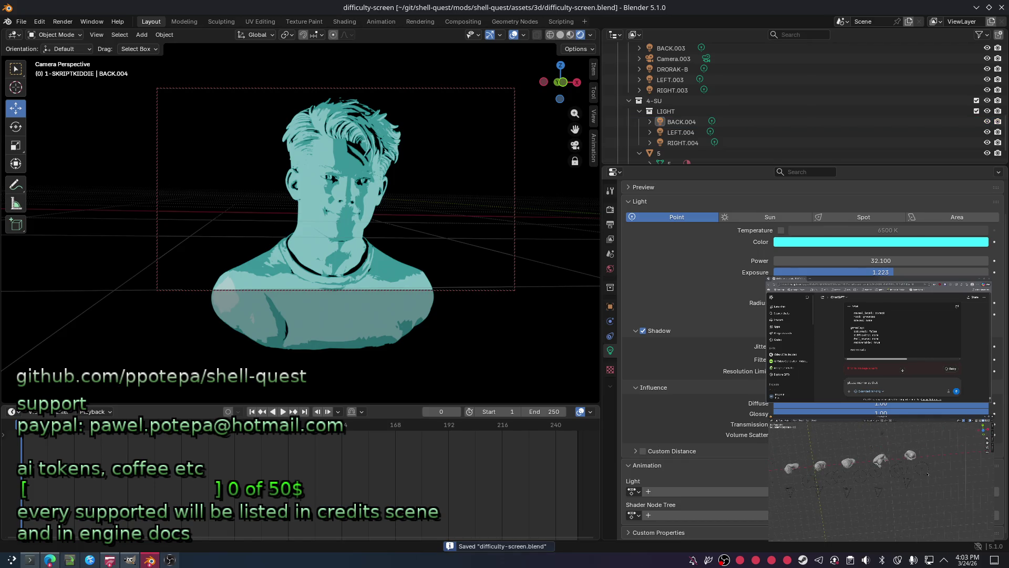
scroll(773, 86, "down", 2)
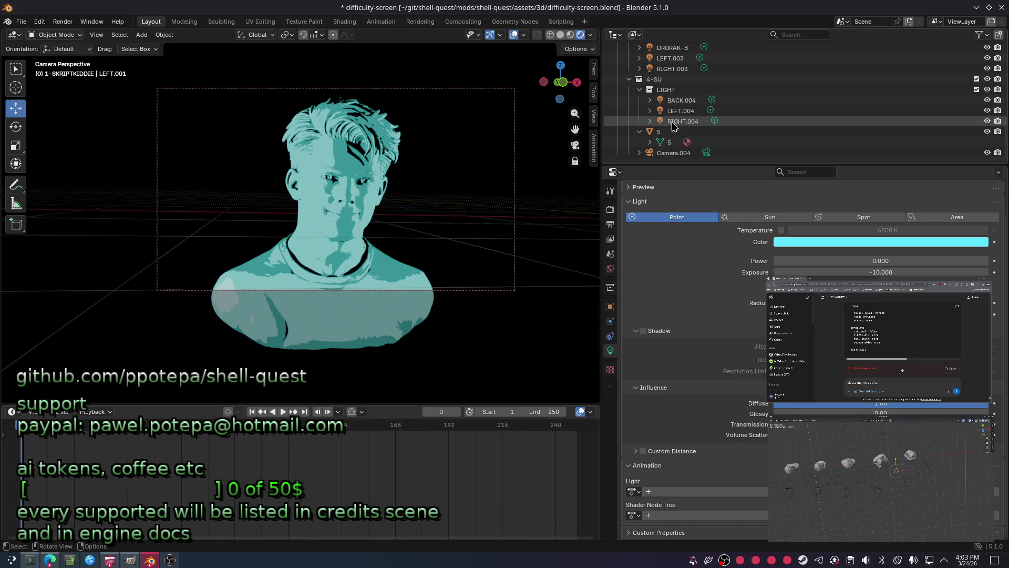
Rename the 4-SU mesh object and its mesh data from 5 to 4.001 and save.
left_click(660, 134)
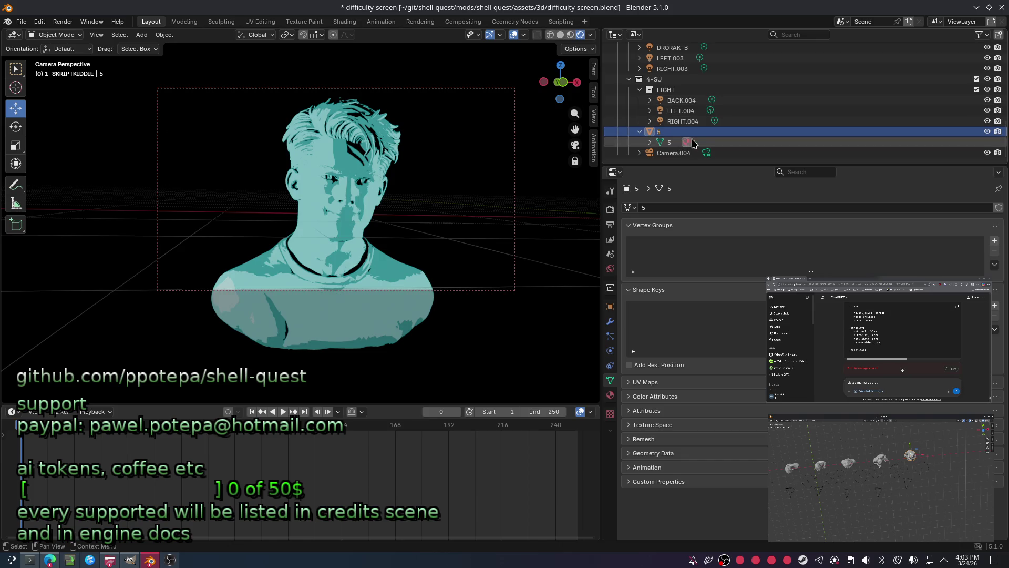
double_click(694, 131)
type("4")
key("Return")
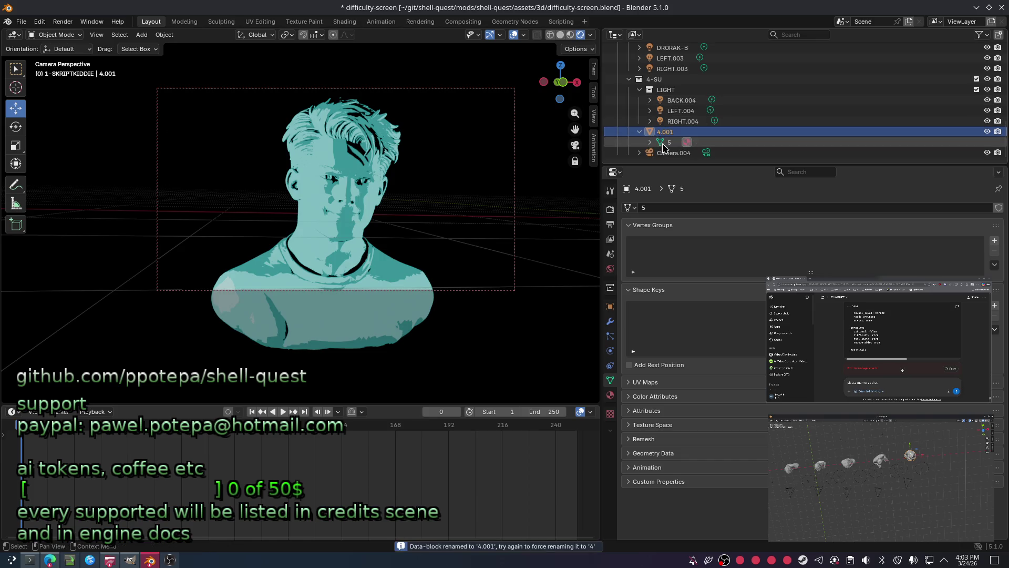
double_click(689, 143)
type("4")
key("Return")
key("ctrl+s")
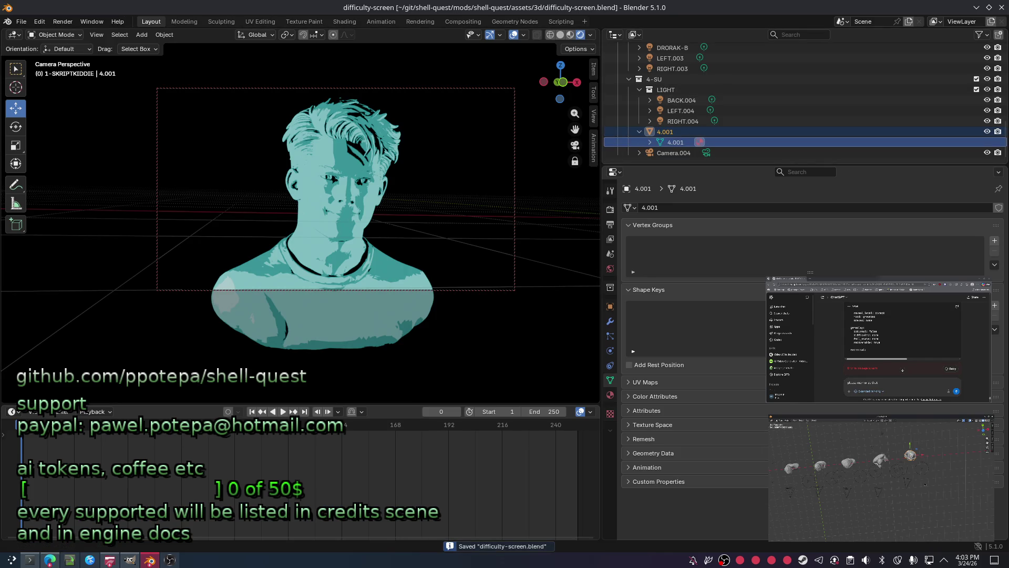
key("ctrl+z")
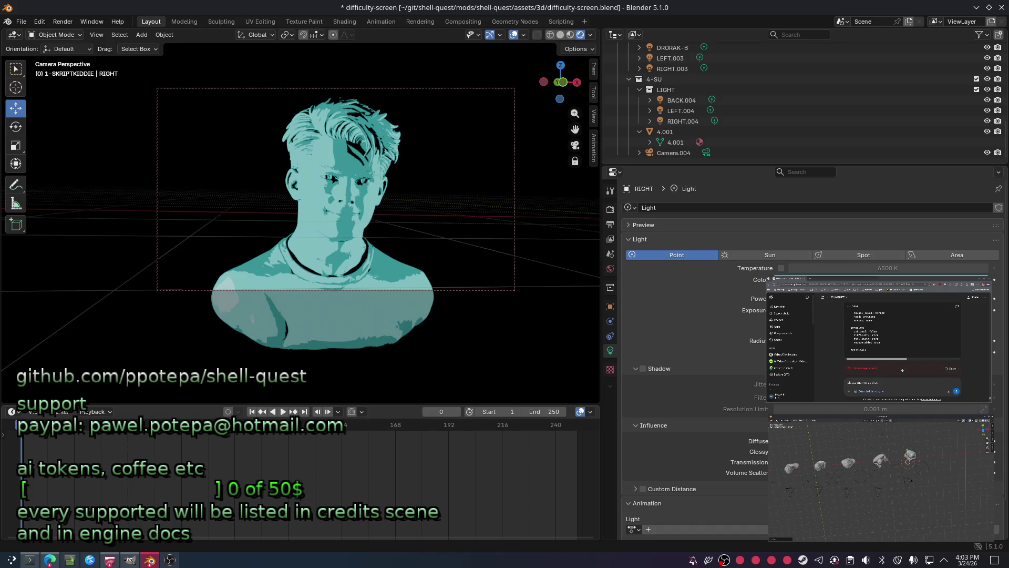
Inspect the 4-SU LEFT and RIGHT lights in the Outliner and save the file.
left_click(881, 459)
left_click(820, 465)
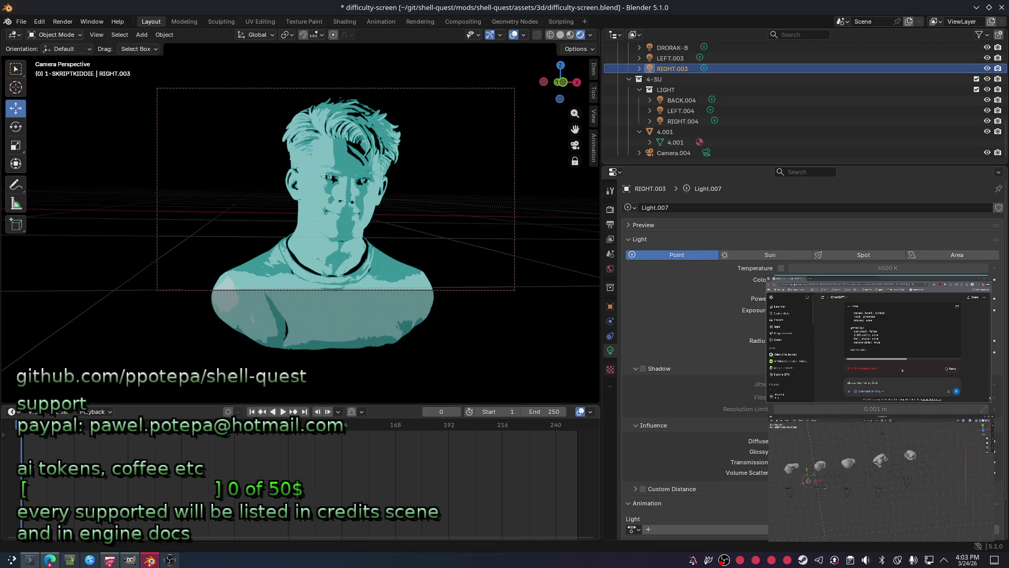
middle_click_drag(822, 463, 844, 459, "shift")
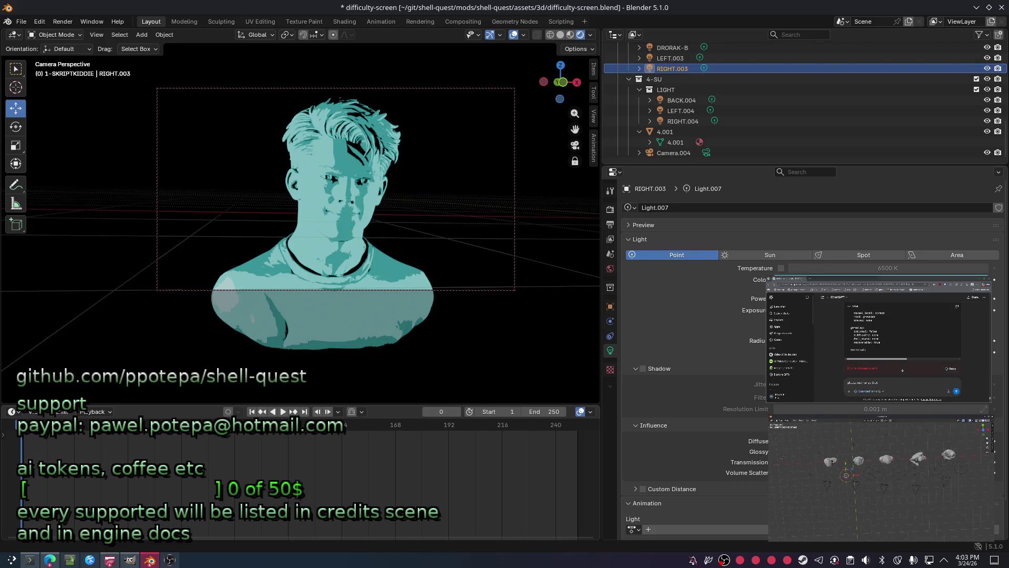
key("ctrl+s")
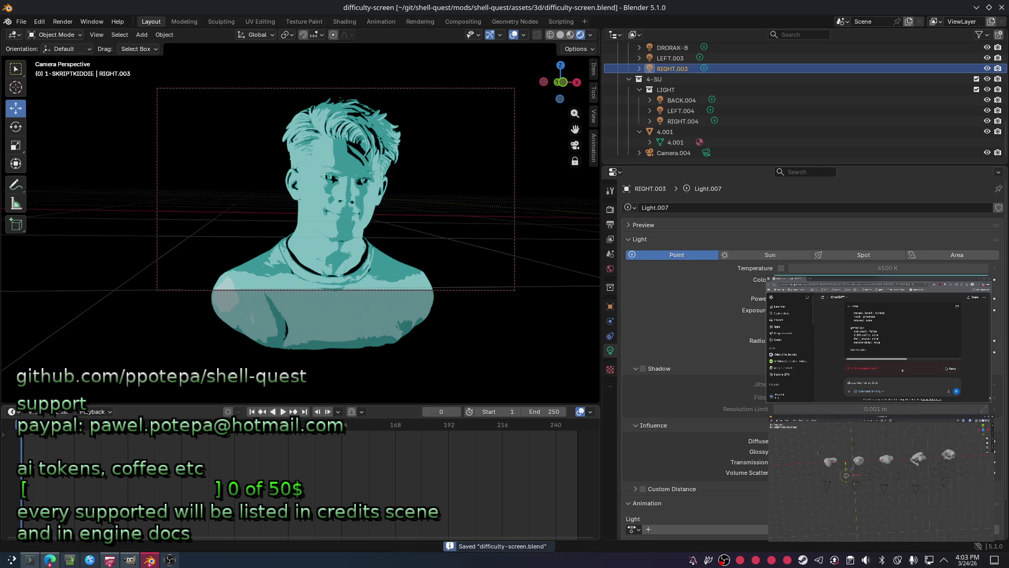
left_click(818, 445)
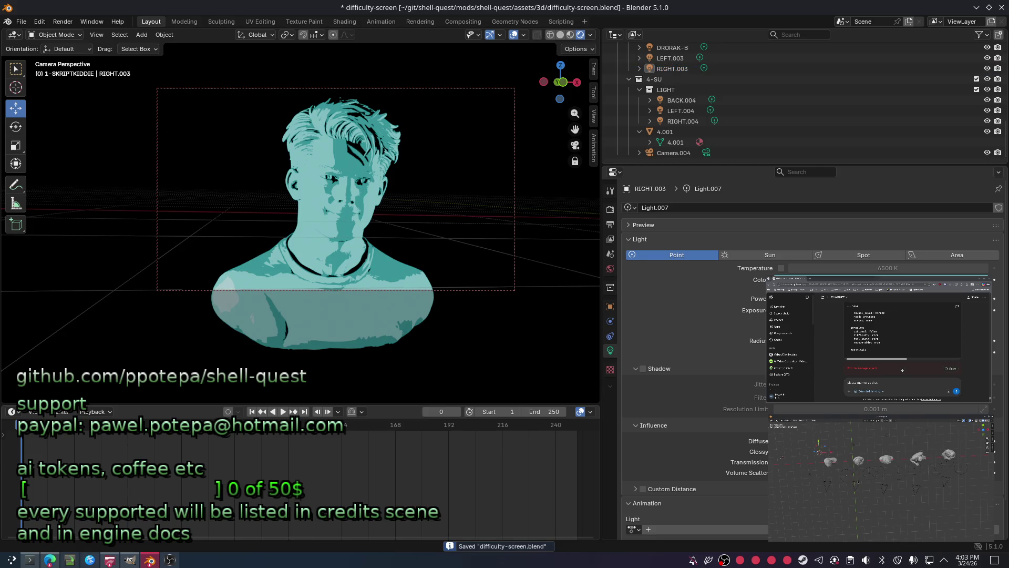
left_click(846, 473)
left_click(810, 472)
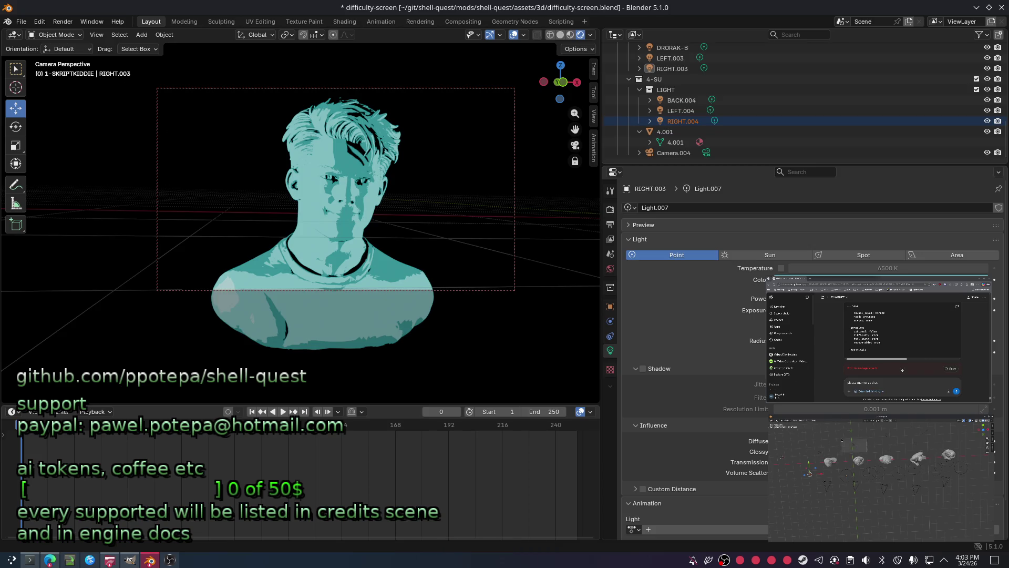
Delete the BACK light from the 4-SU light set.
left_click(819, 452)
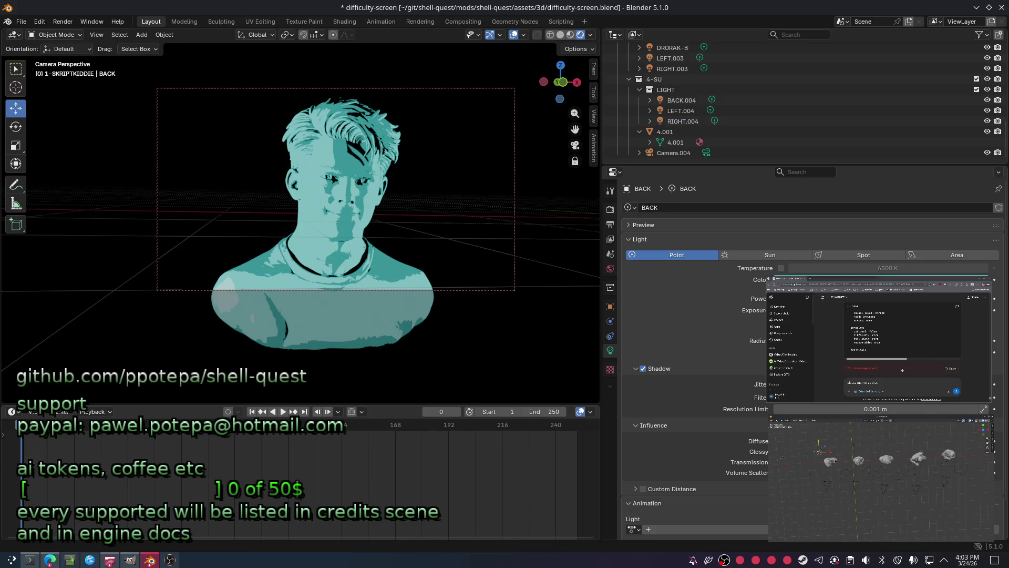
key("Delete")
key("Delete")
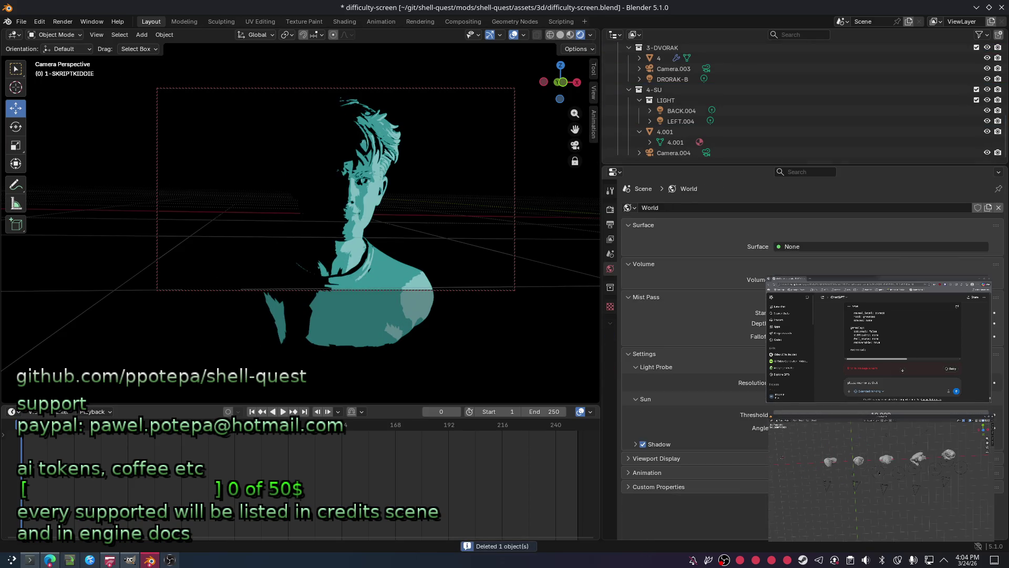
Delete the remaining LEFT.004 and BACK.004 lights and save.
key("Delete")
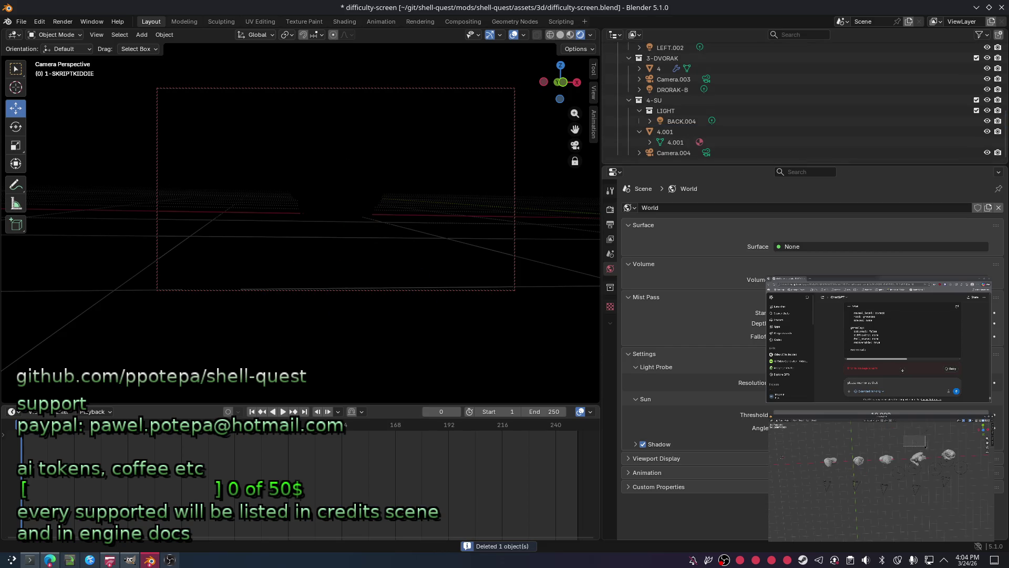
key("Delete")
key("Delete")
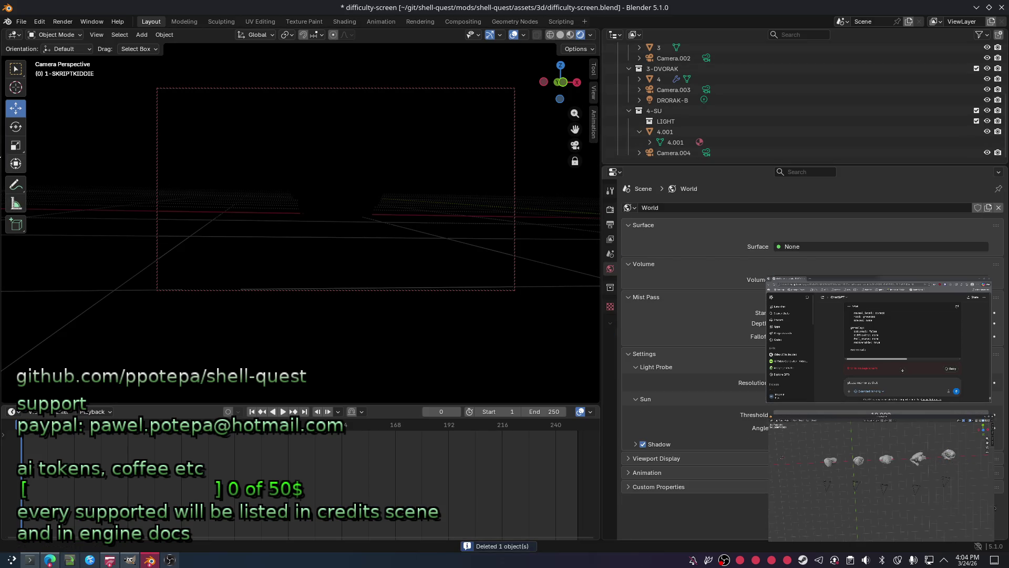
key("ctrl+s")
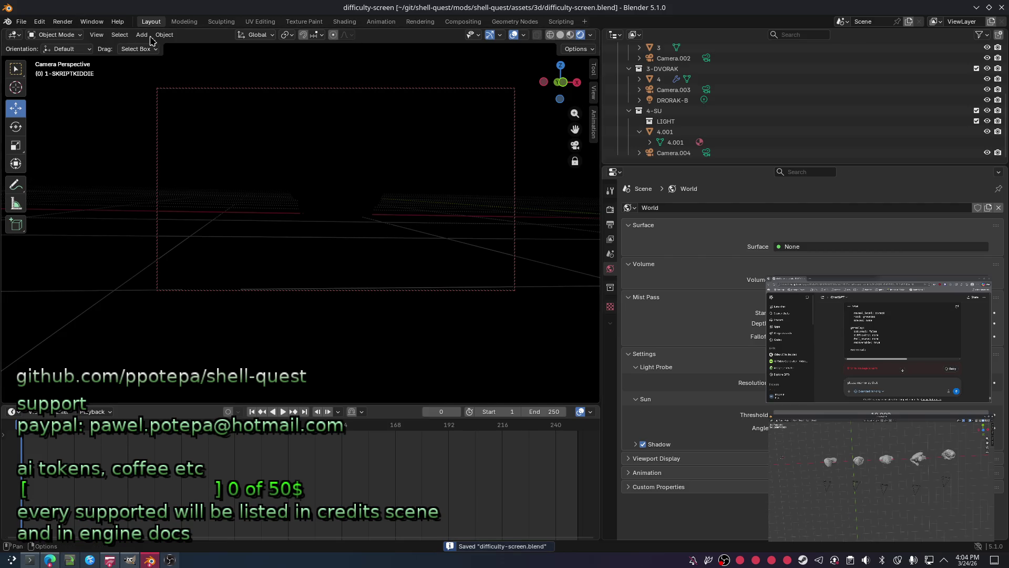
Return to the 0-MOUSEENJOYER collection and make its object 1 active.
left_click(142, 35)
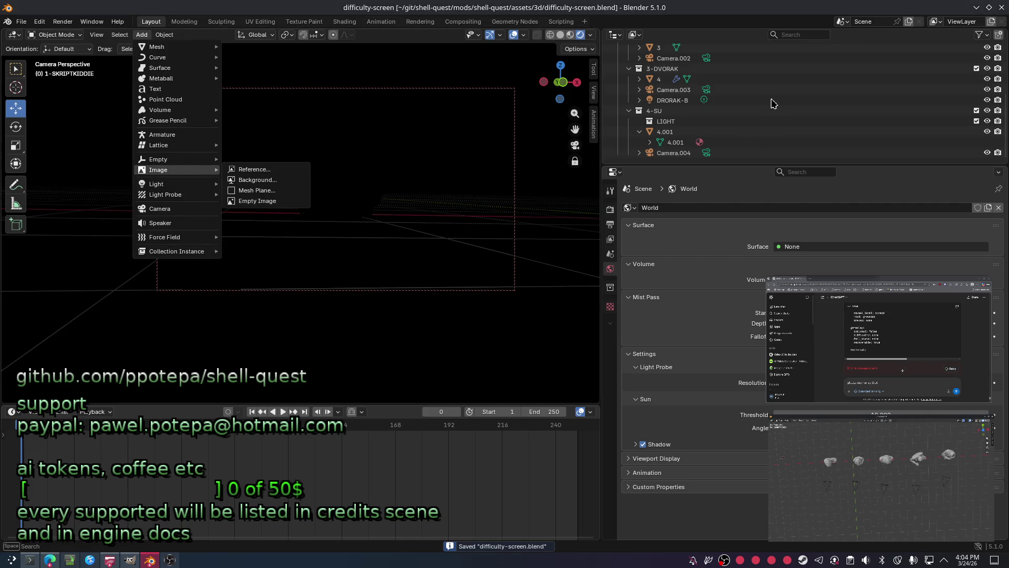
scroll(757, 91, "up", 5)
left_click(691, 68)
left_click(659, 80)
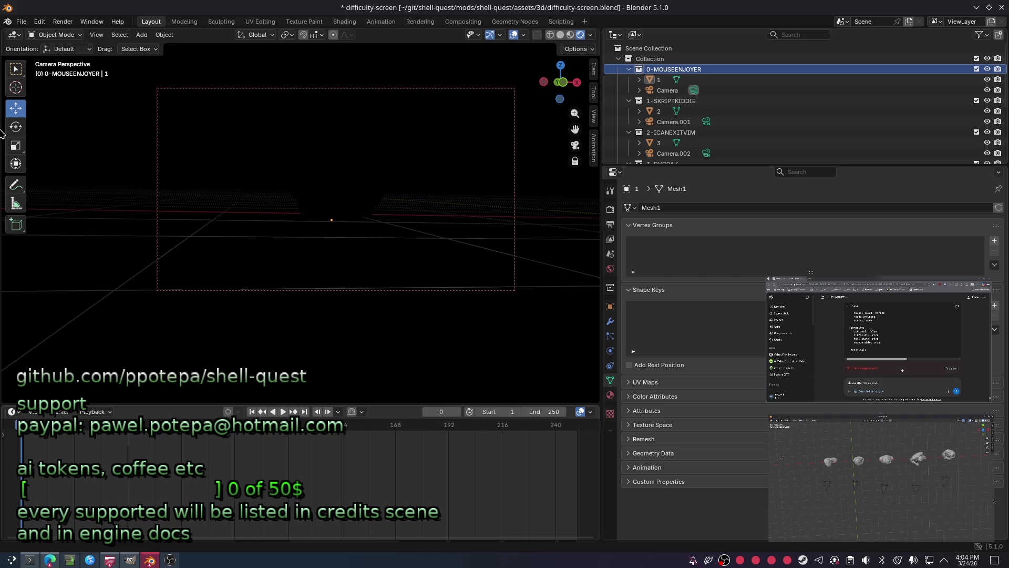
Add a Point light to the active 0-MOUSEENJOYER collection from the viewport Add menu.
left_click(141, 35)
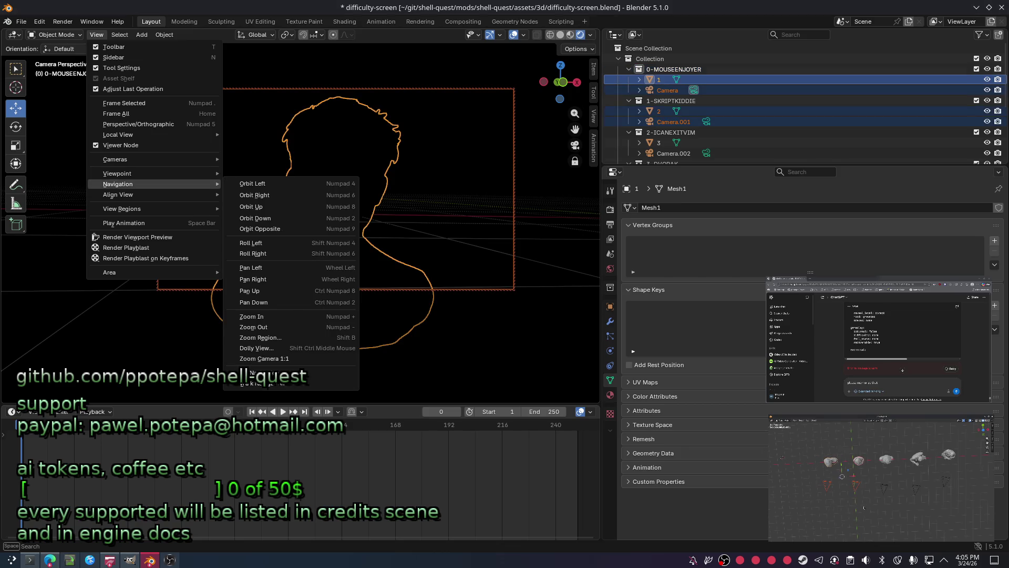
left_click(684, 73)
right_click(656, 71)
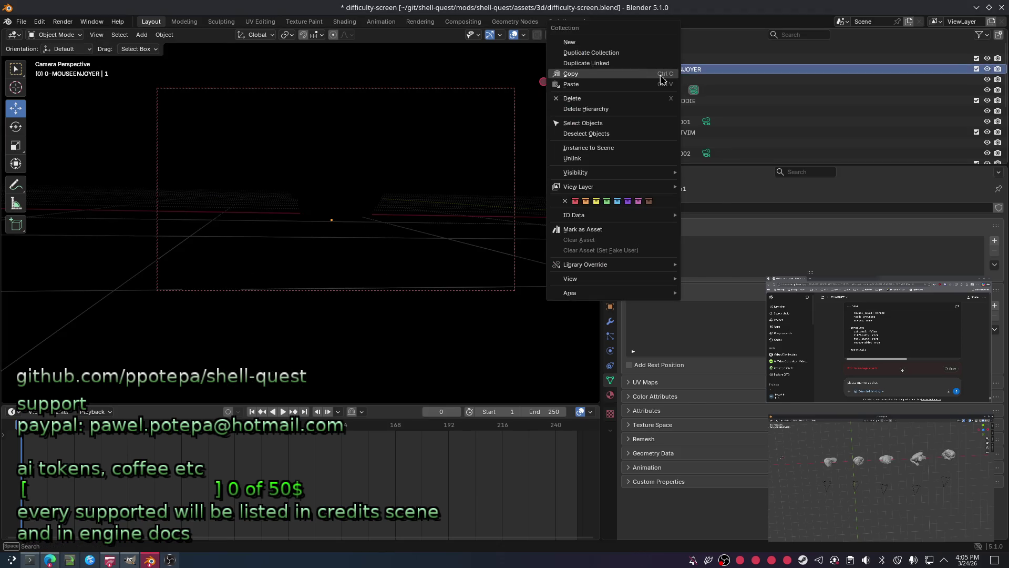
left_click(687, 69)
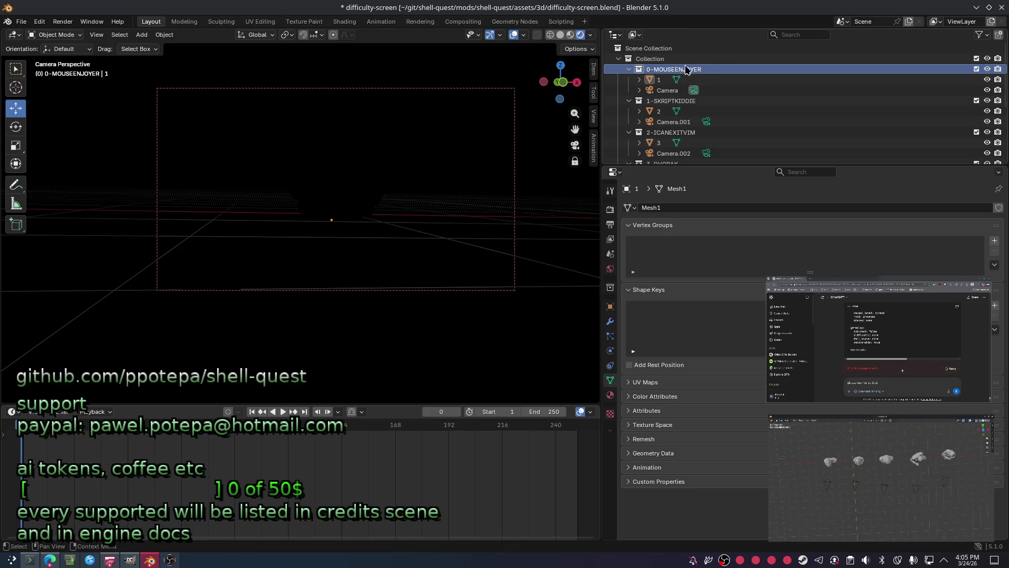
left_click(141, 35)
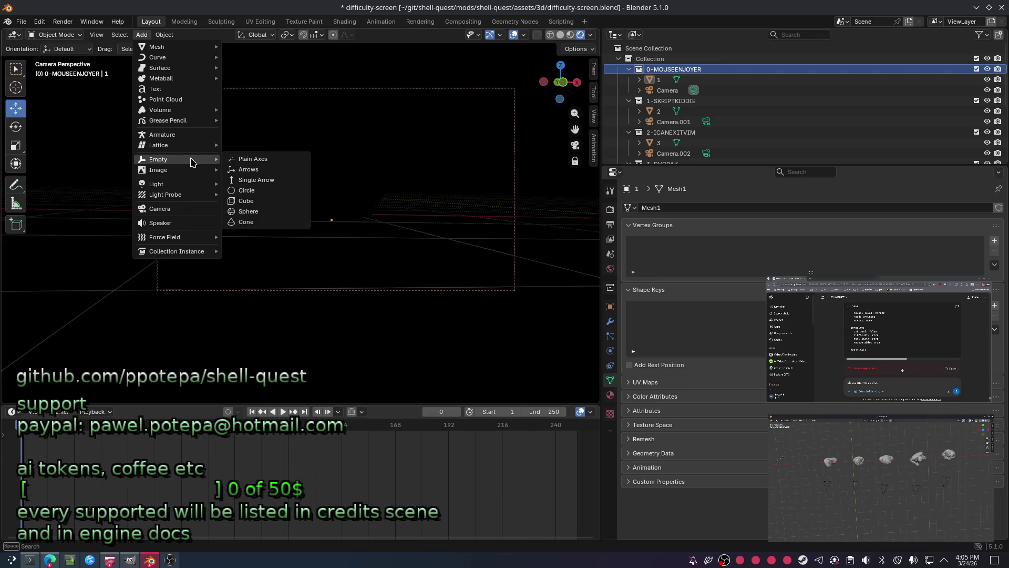
mouse_move(156, 184)
left_click(246, 184)
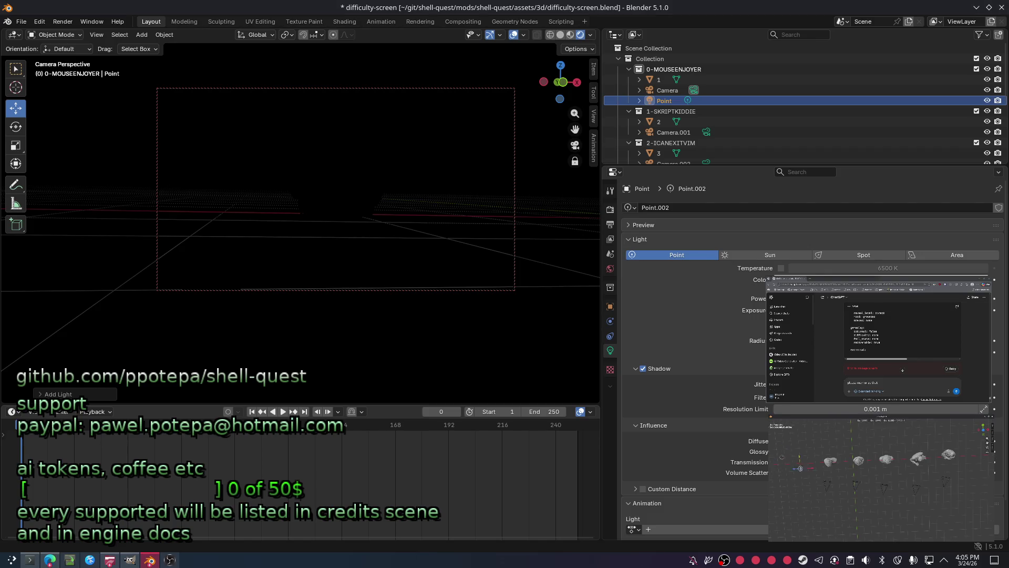
Move the Point light left of the bust and duplicate it as Point.001 in front of the bust.
left_click_drag(63, 123, 68, 136)
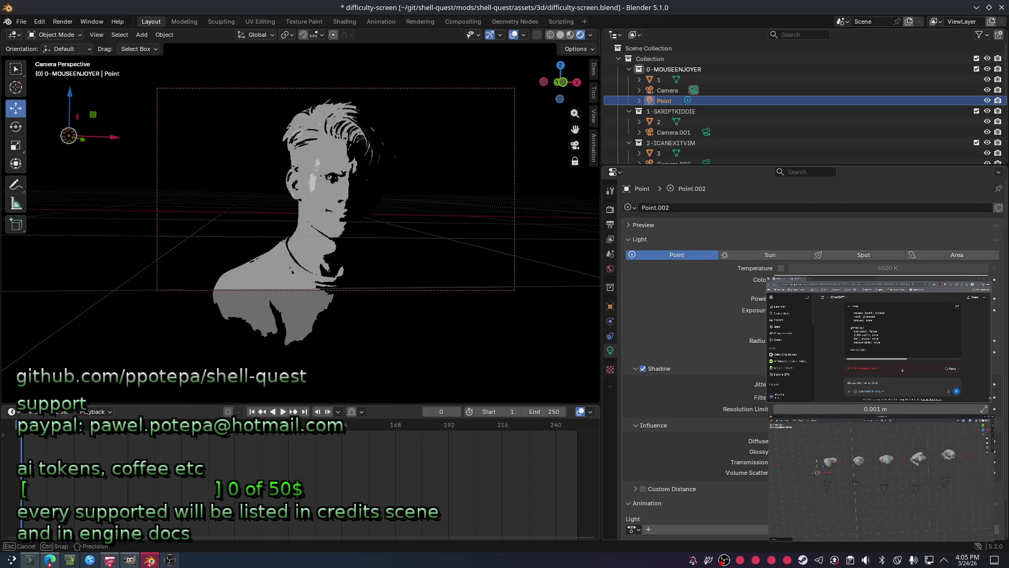
left_click_drag(68, 136, 68, 136)
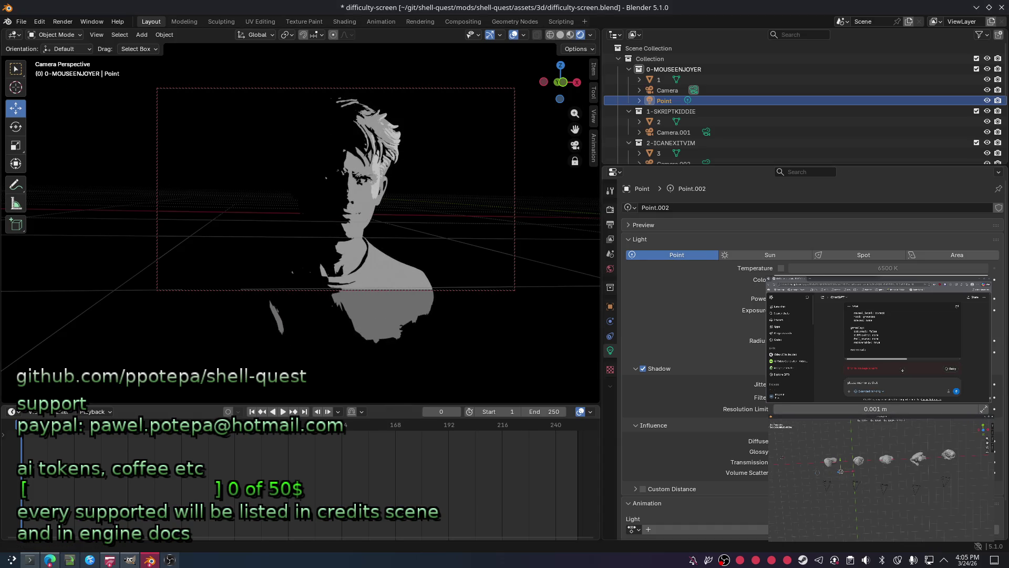
key("shift+d")
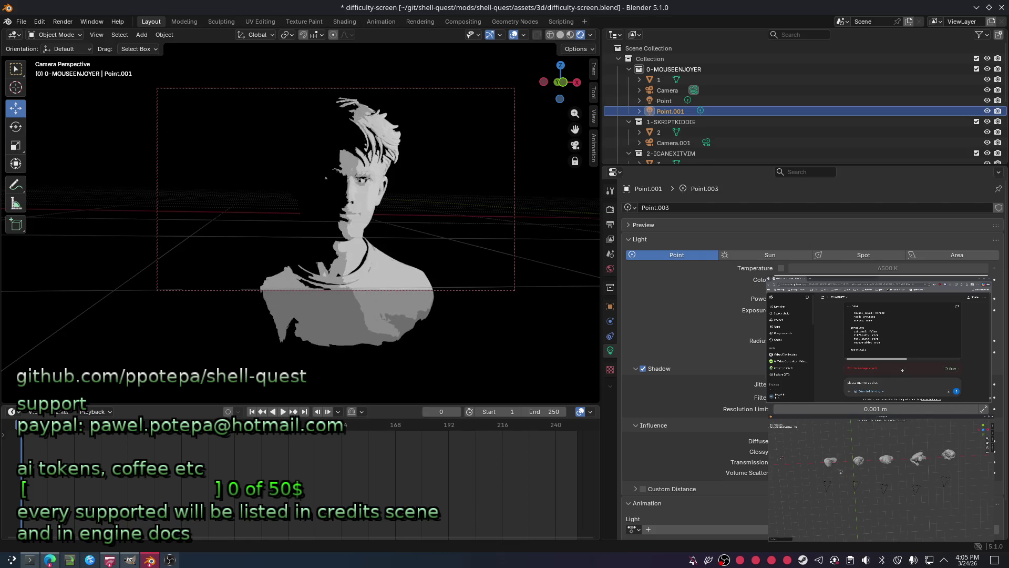
key("Return")
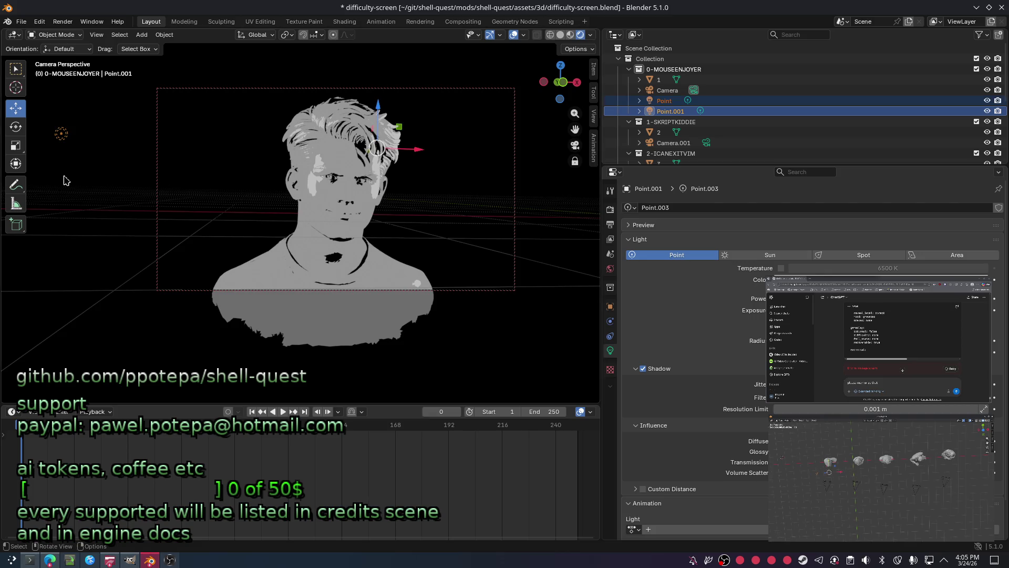
left_click(670, 70)
right_click(660, 76)
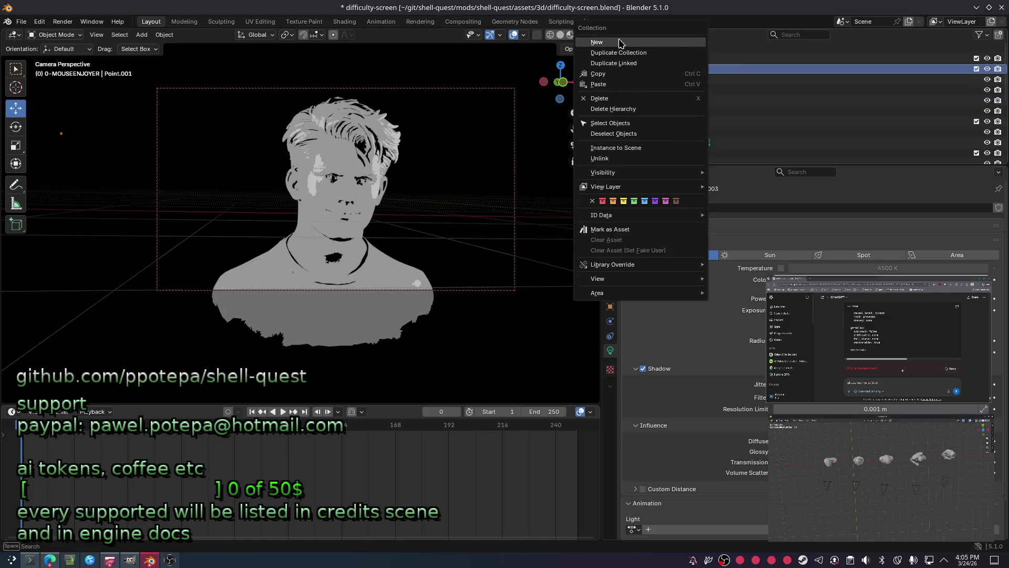
Create a child collection in 0-MOUSEENJOYER named LIGHTS-FRONT.
left_click(620, 43)
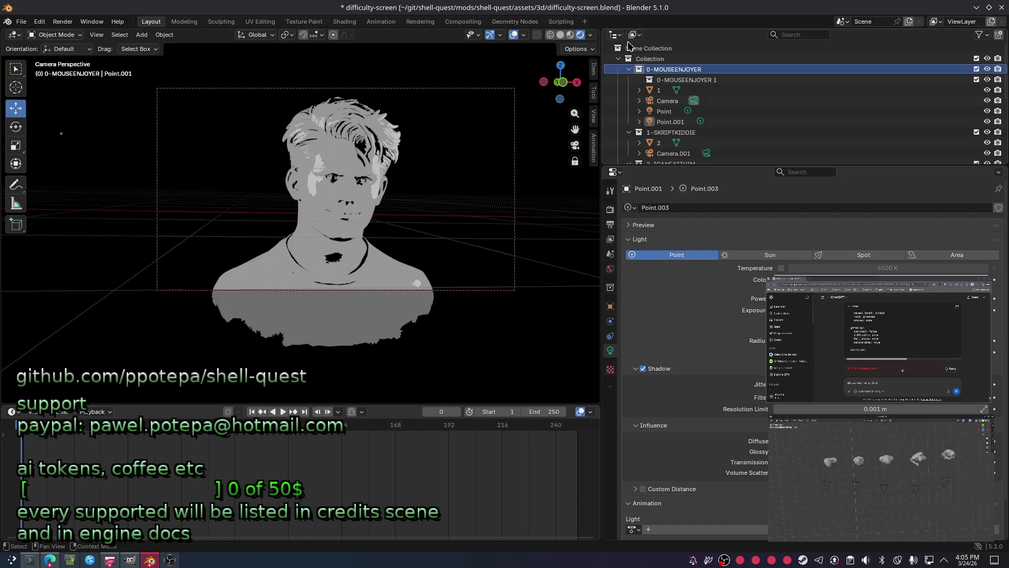
double_click(683, 79)
type("FLIGHTS")
key("BackSpace")
key("BackSpace")
key("BackSpace")
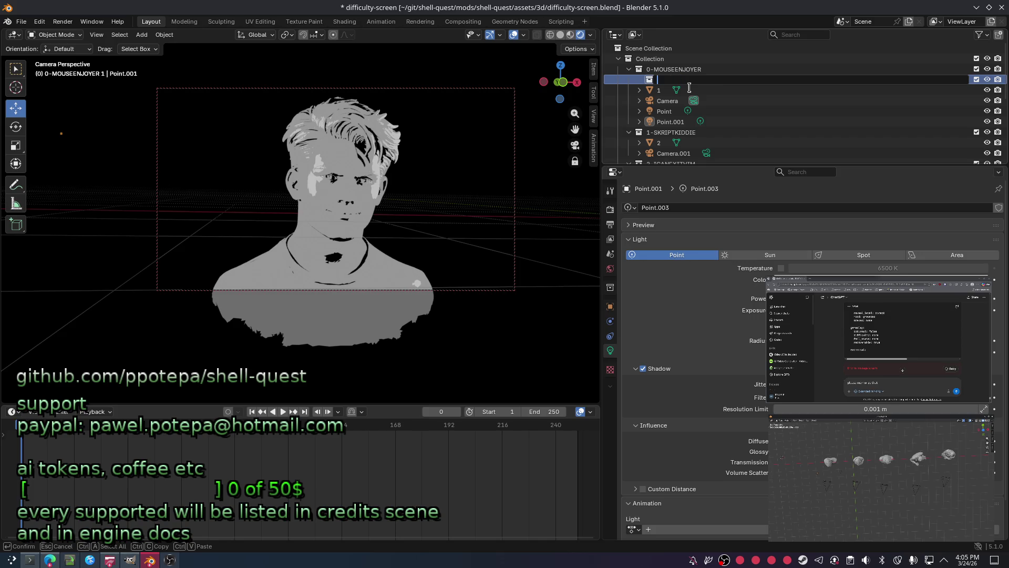
type("LIGHTS")
type("-FRONT")
key("Return")
Create a second child collection in 0-MOUSEENJOYER named LIGHTS-REAR.
left_click(671, 68)
right_click(654, 70)
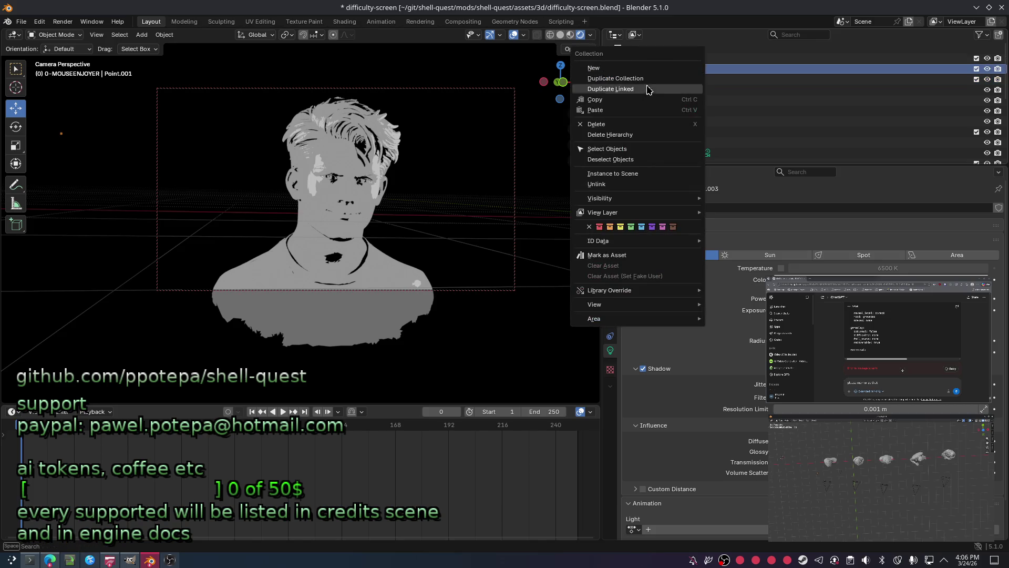
left_click(642, 67)
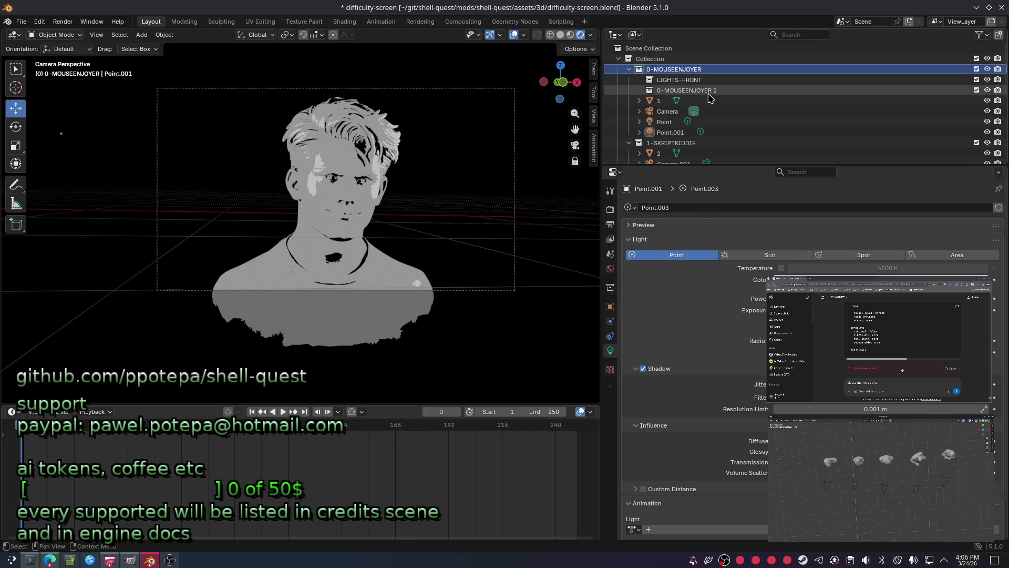
left_click(688, 91)
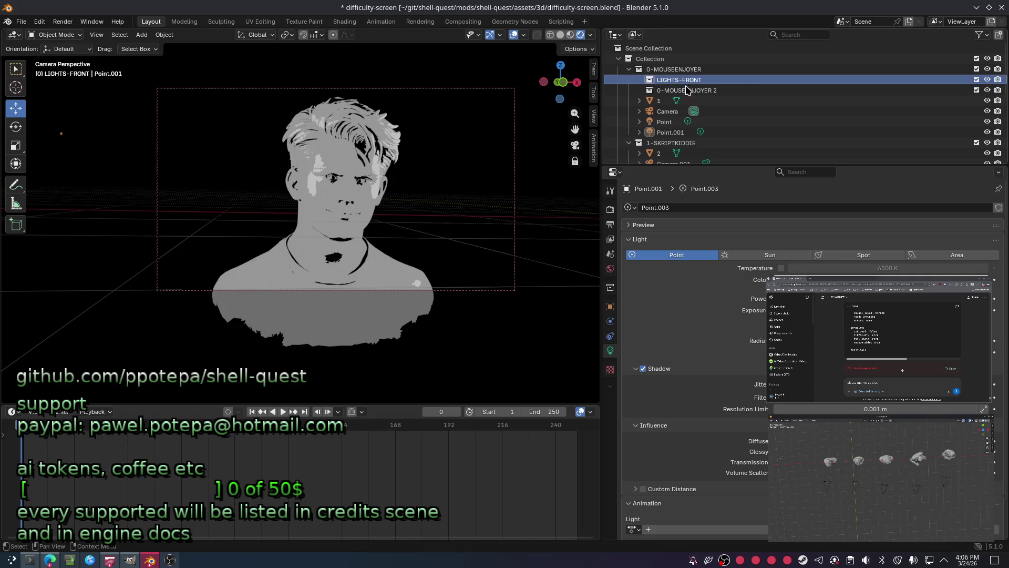
double_click(694, 90)
type("LIGHTS-REAR")
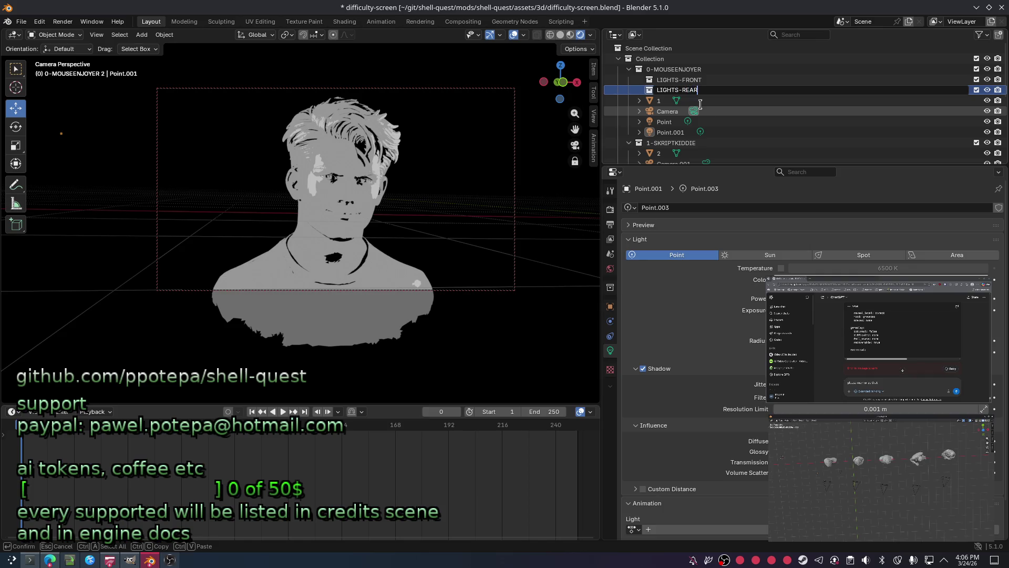
key("Return")
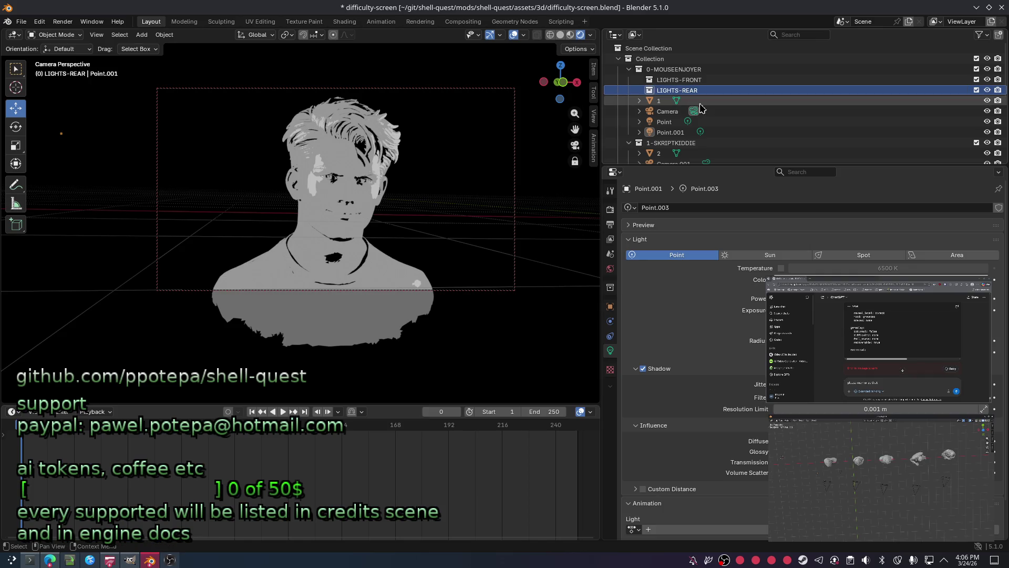
Add a third point light, Point.002, and select Point and Point.001.
left_click(671, 132)
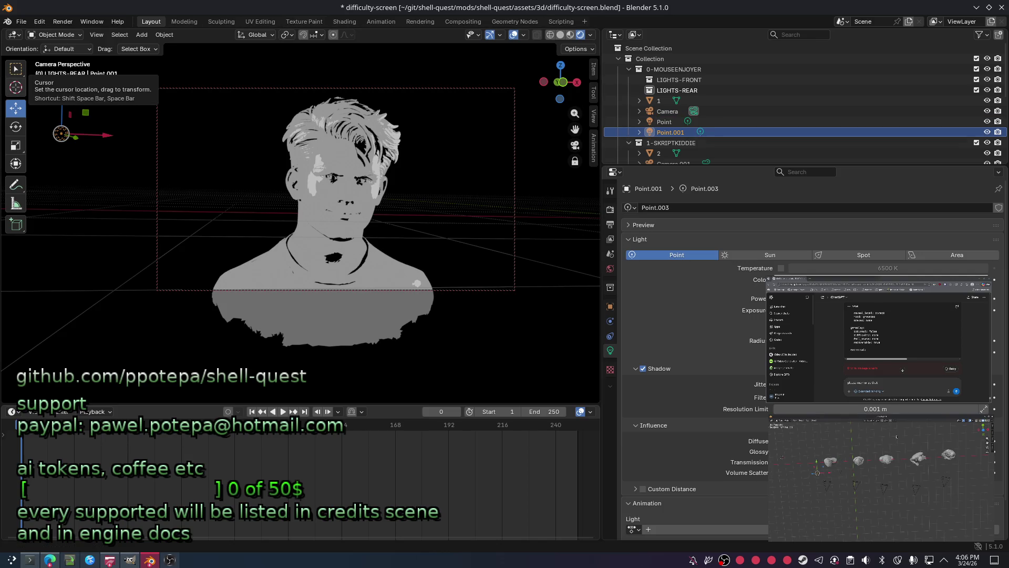
key("alt+a")
key("ctrl+v")
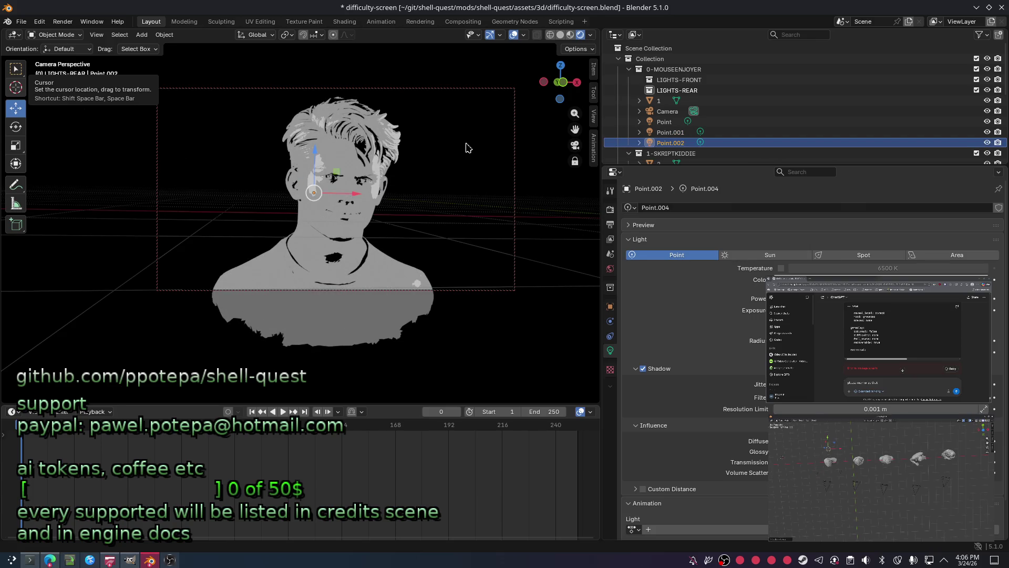
left_click(669, 131)
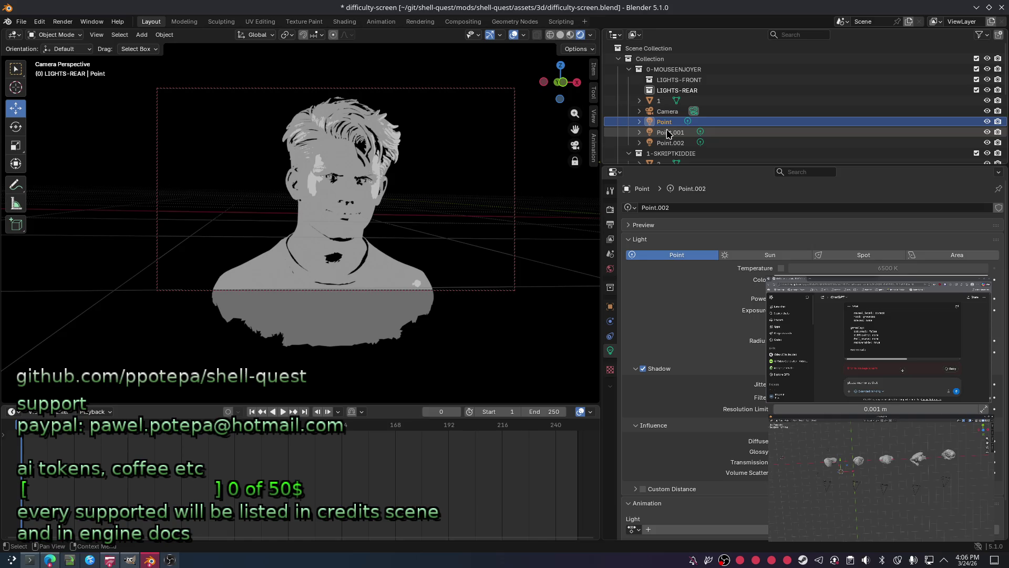
Move Point and Point.001 into LIGHTS-FRONT and Point.002 into LIGHTS-REAR, then save.
left_click_drag(669, 132, 700, 80)
left_click(670, 142)
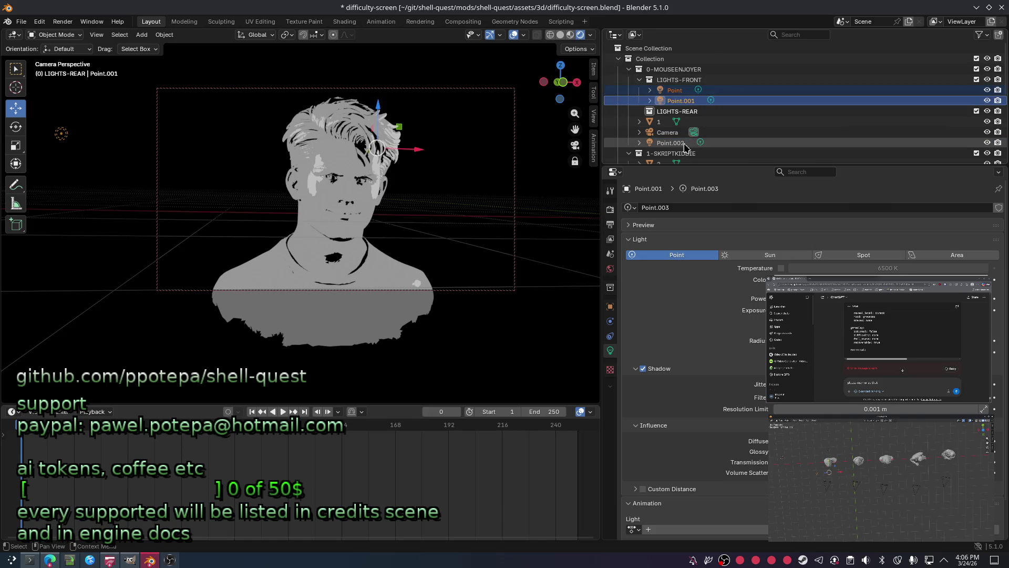
left_click_drag(671, 142, 677, 111)
key("ctrl+s")
Try selecting the three lights in the Outliner, then clear the selection.
left_click(678, 80)
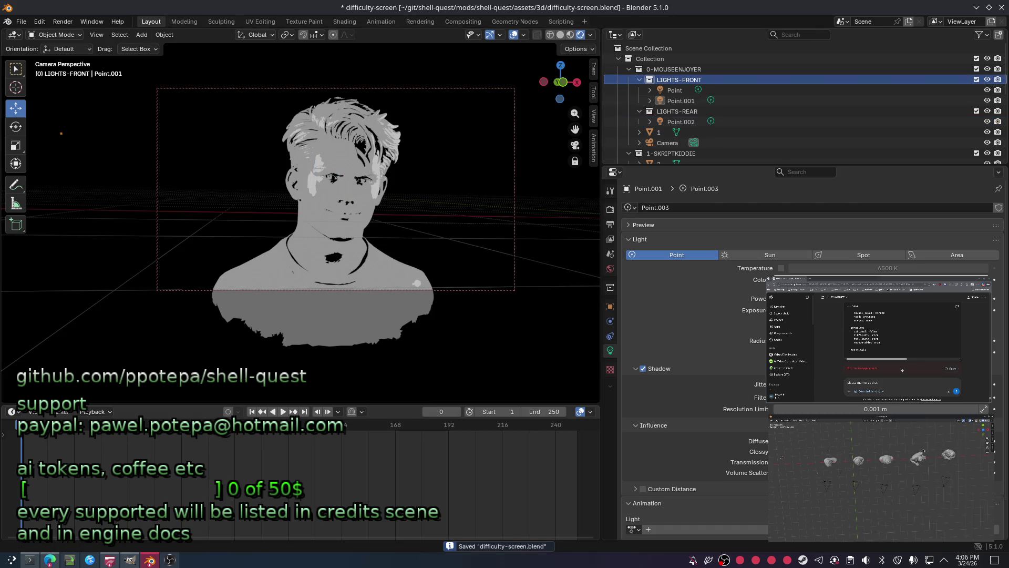
left_click(674, 90)
key("Down")
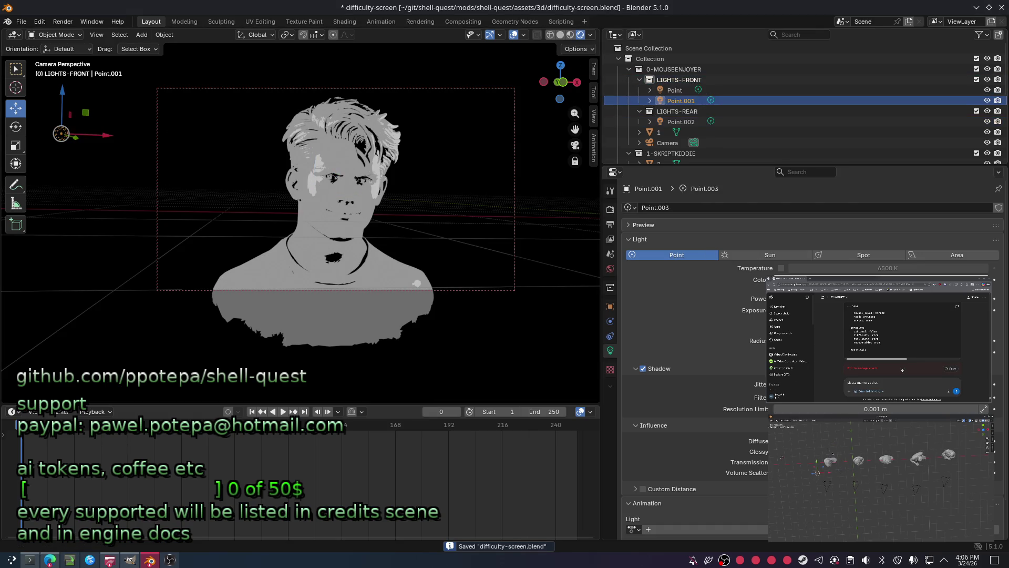
key("Down")
key("Down")
left_click(675, 89, "ctrl")
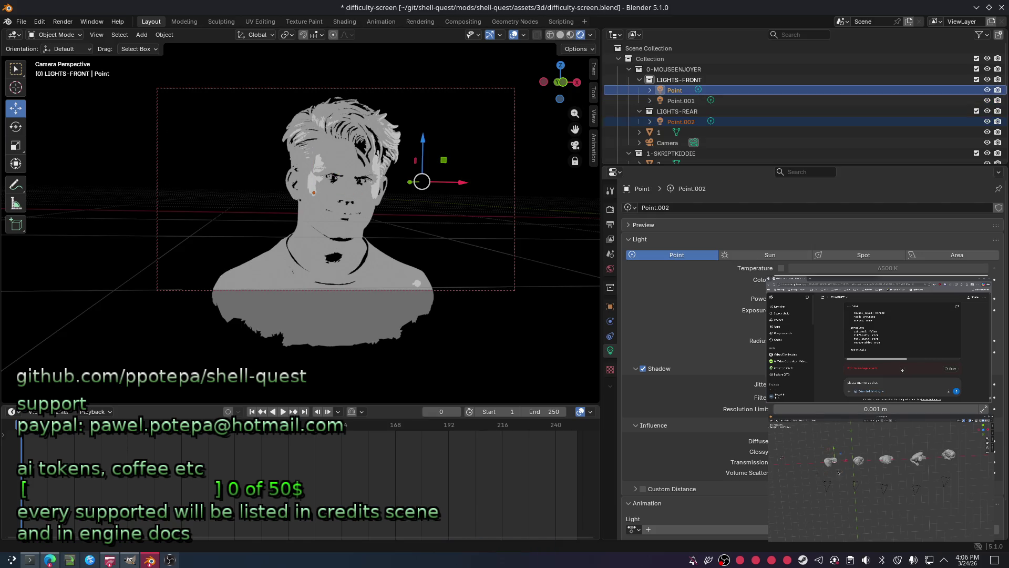
key("shift+Down")
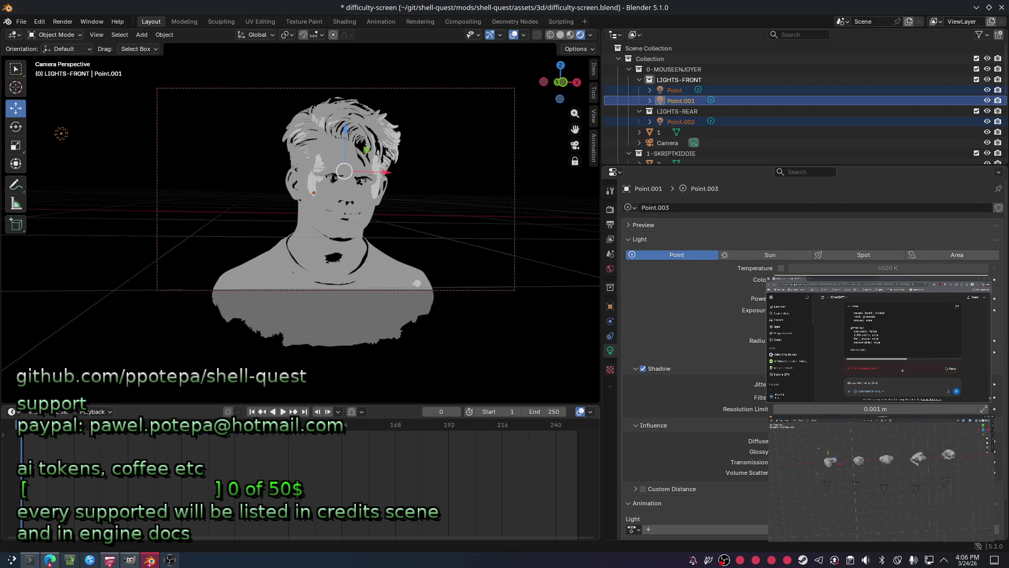
key("a")
key("alt+a")
key("a")
key("alt+a")
Save the file several times while working in the lower Outliner.
key("ctrl+s")
left_click(859, 458)
left_click(947, 465)
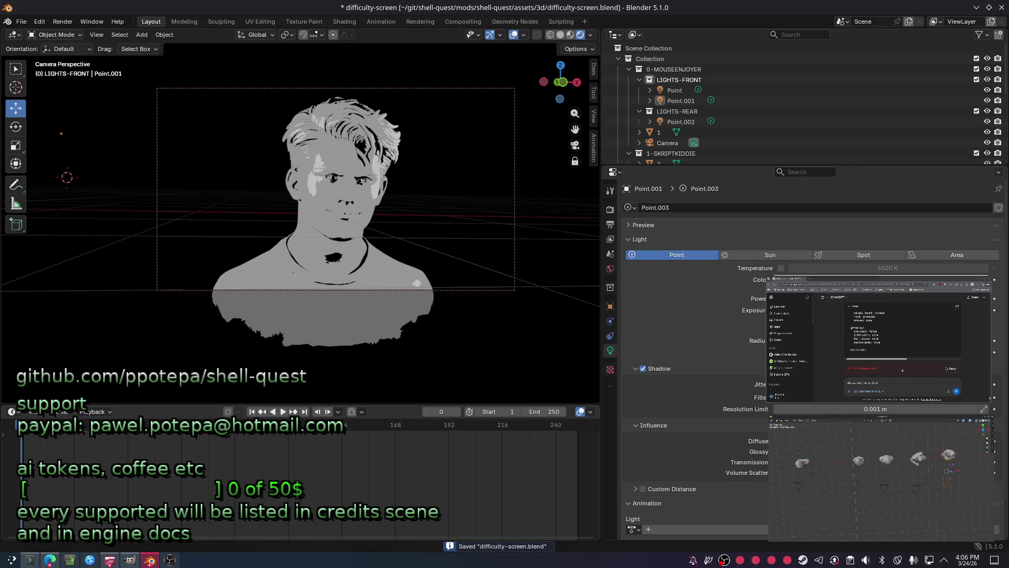
key("ctrl+s")
left_click(918, 464)
key("ctrl+s")
left_click_drag(833, 442, 869, 501)
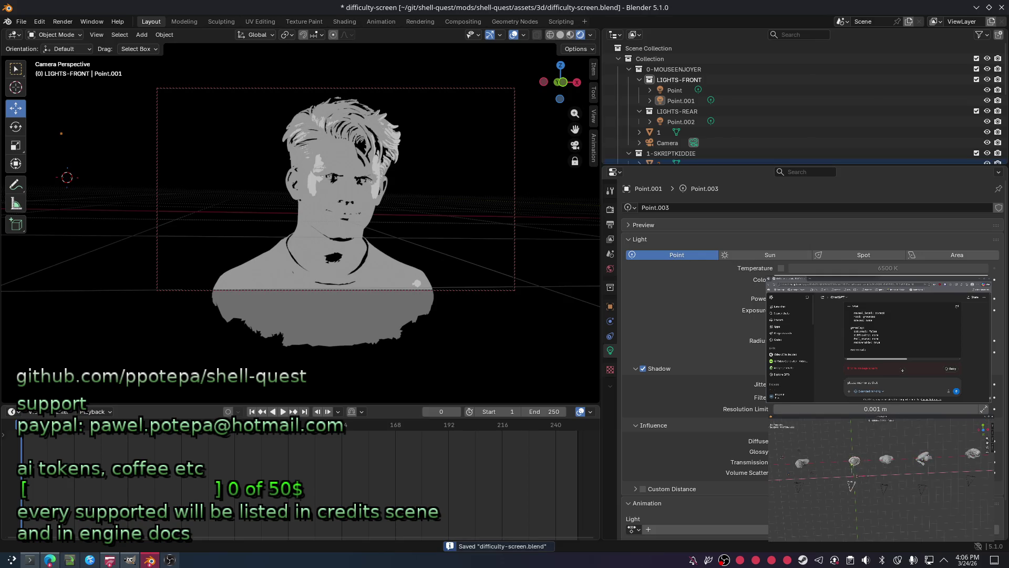
key("ctrl+s")
key("ctrl+s")
left_click(897, 450)
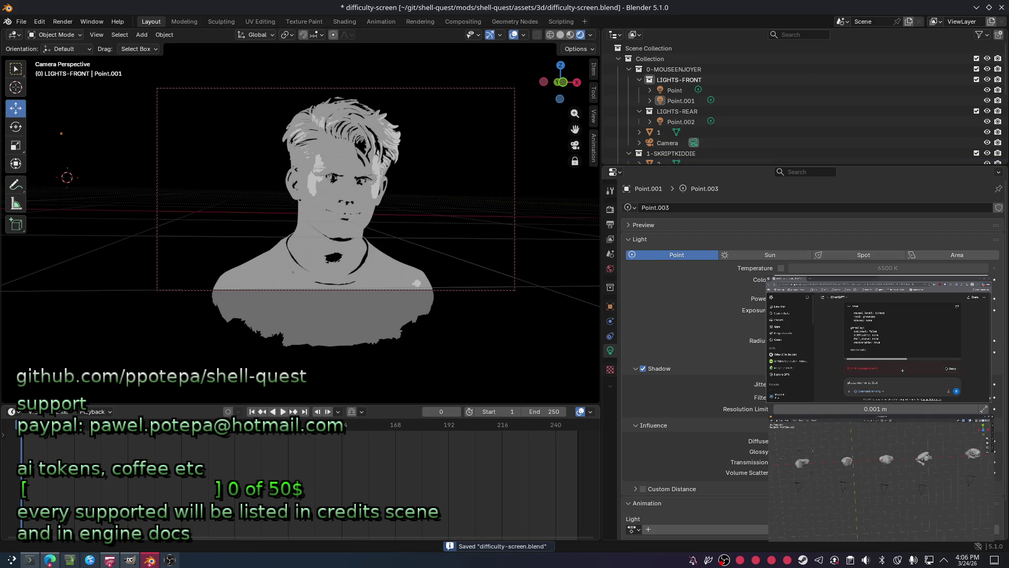
Select Point, Point.001 and Point.002, save, and duplicate them with Shift+D.
left_click(802, 461)
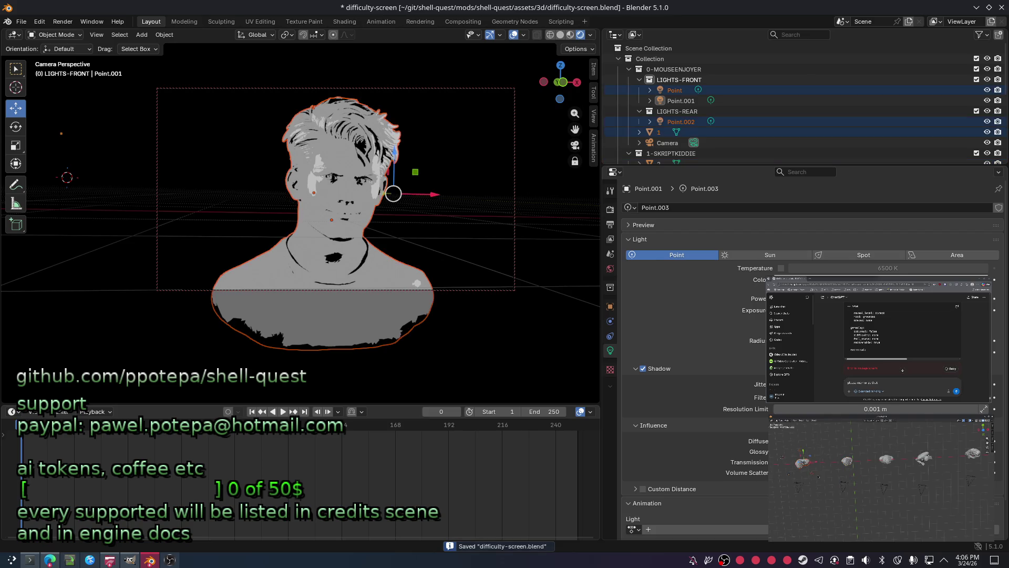
left_click(813, 471, "shift")
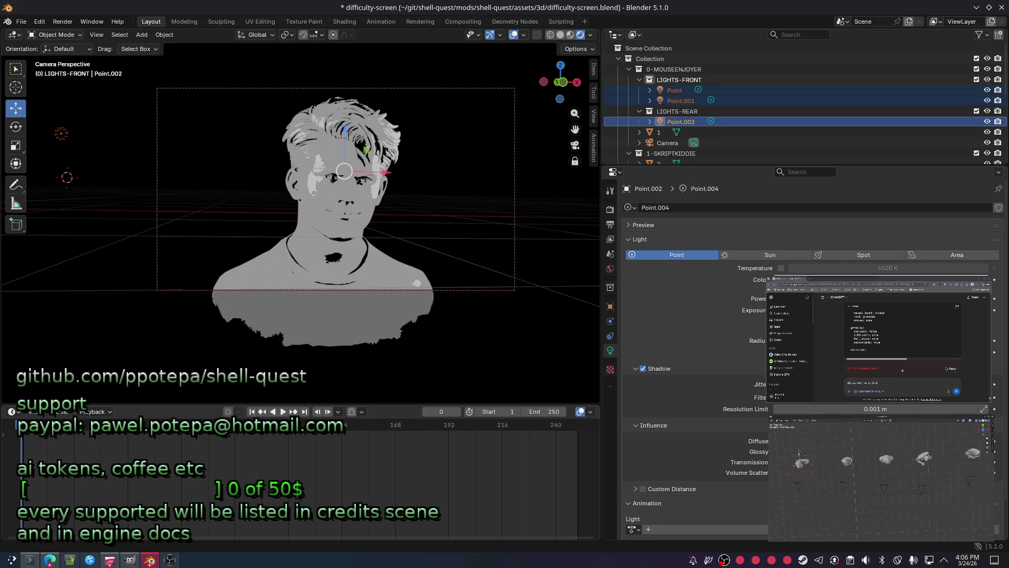
key("ctrl+s")
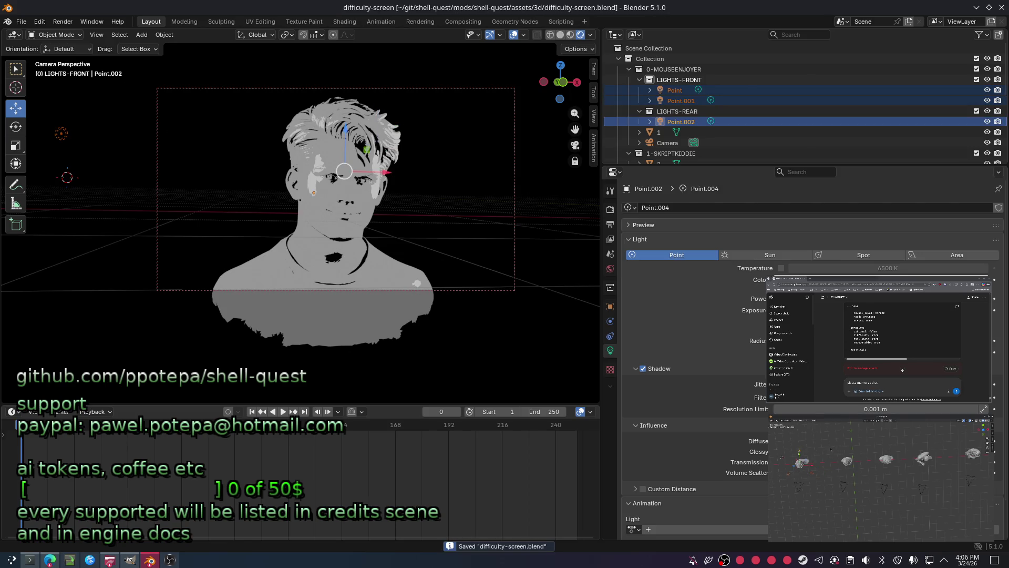
key("shift+d")
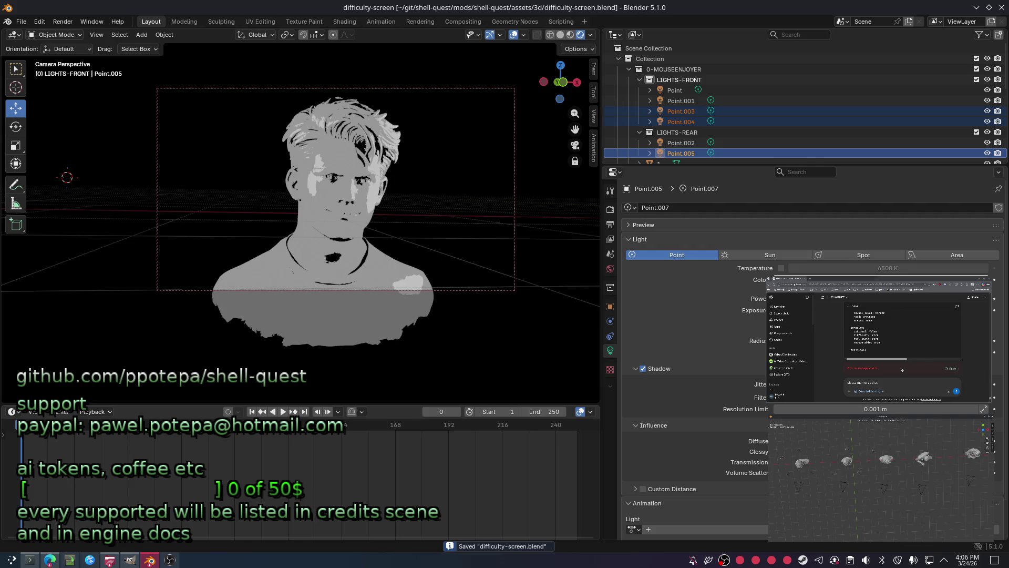
Undo the Shift+D copies and make linked duplicates Point.003–Point.005 of the three lights.
key("shift+d")
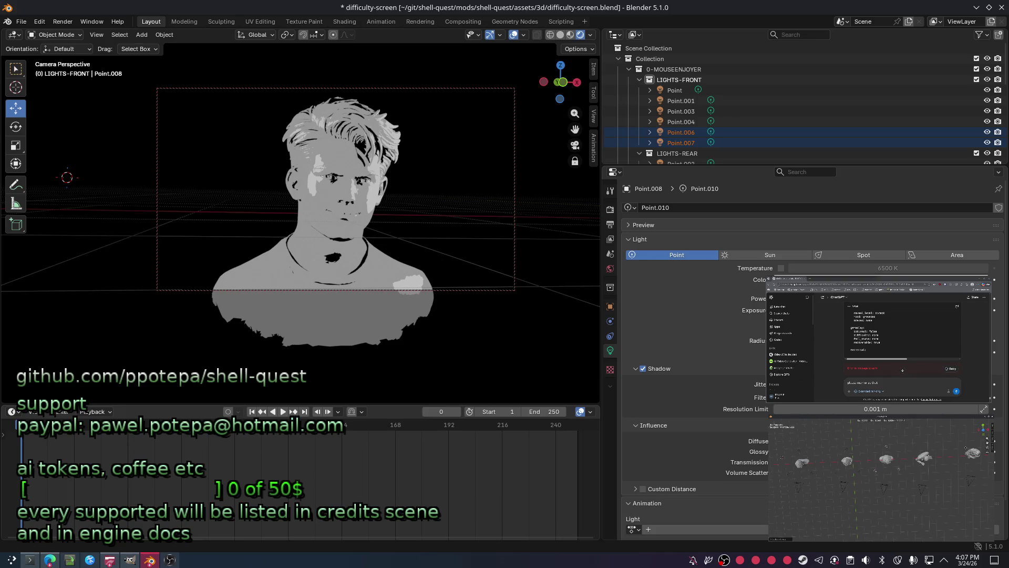
key("ctrl+z")
key("ctrl+z")
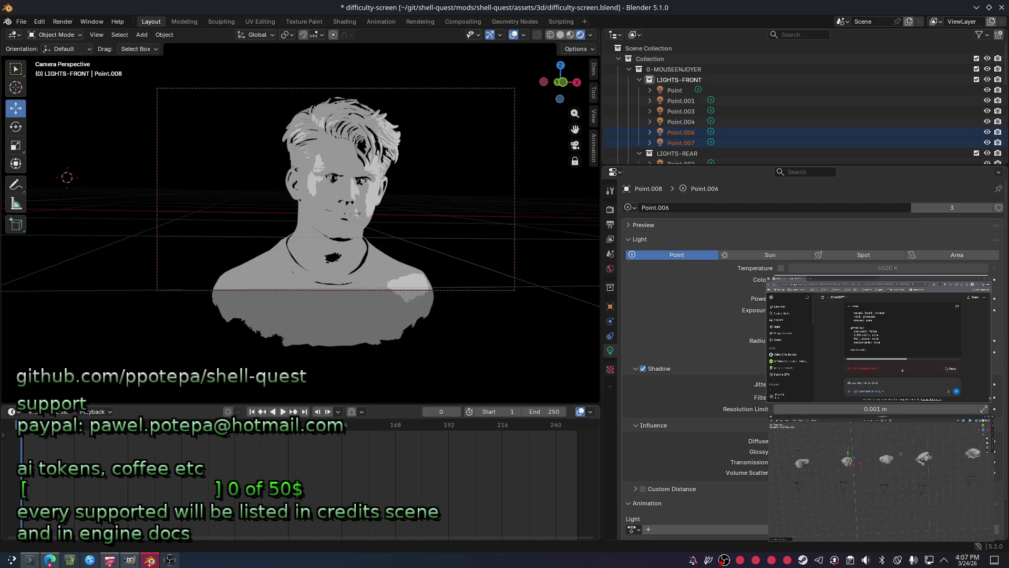
key("ctrl+z")
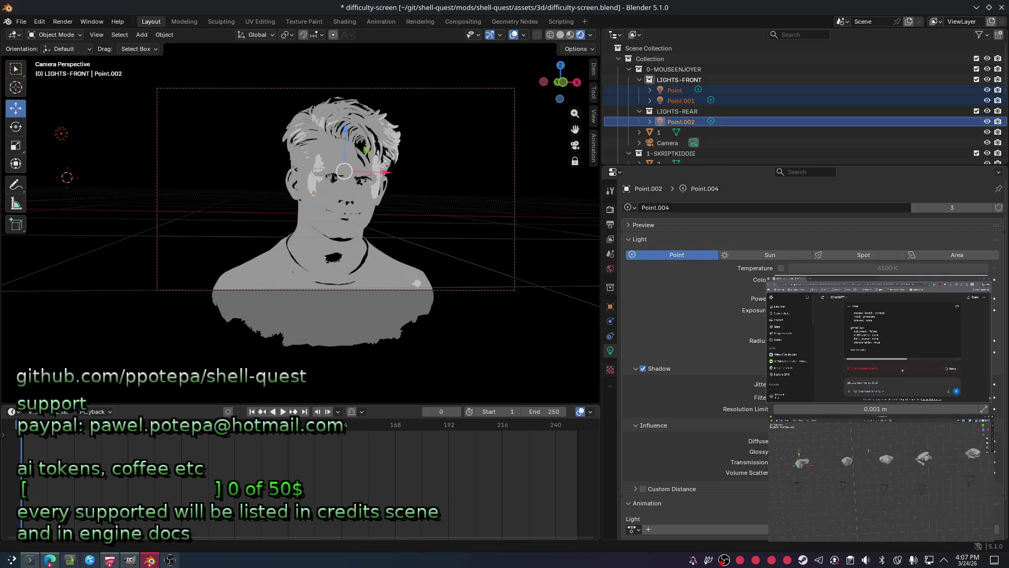
key("shift+d")
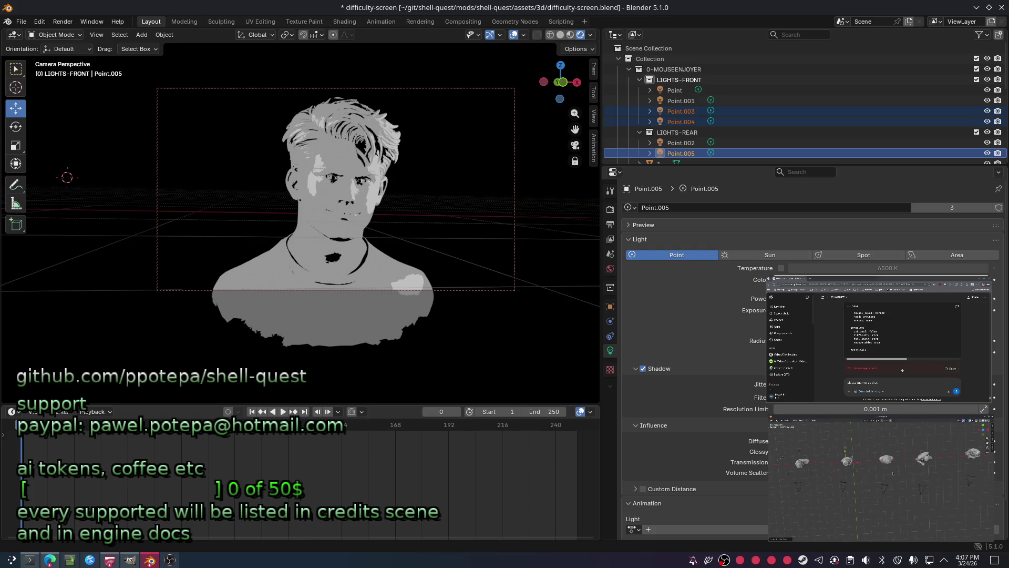
Light-link the copied lights to the 1-SKRIPTKIDDIE collection in Object > Shading.
left_click(610, 307)
left_click(634, 310)
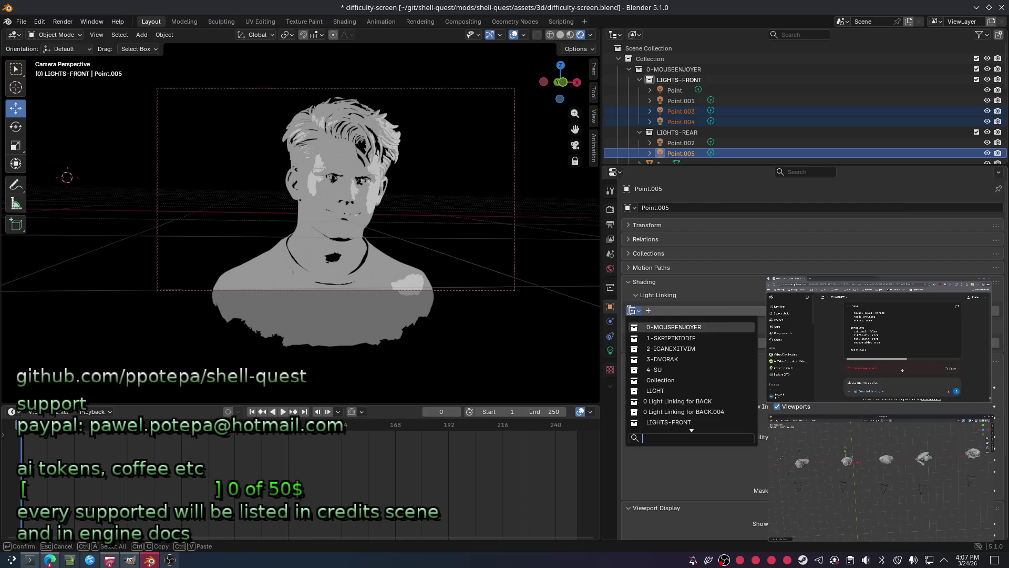
left_click(685, 339)
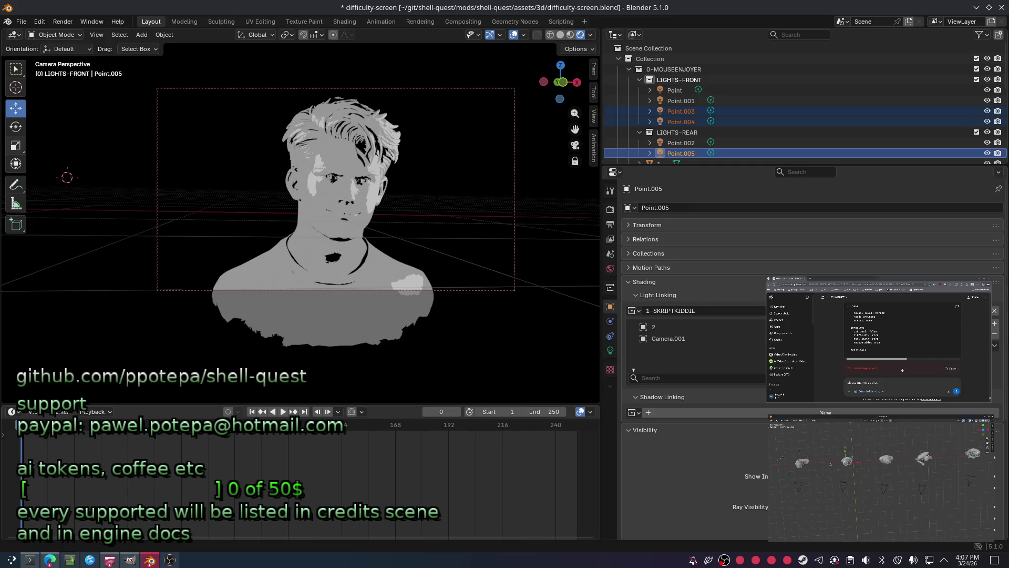
Select Point.002 and light-link it to the 0-MOUSEENJOYER collection, then make Point active.
left_click(675, 90)
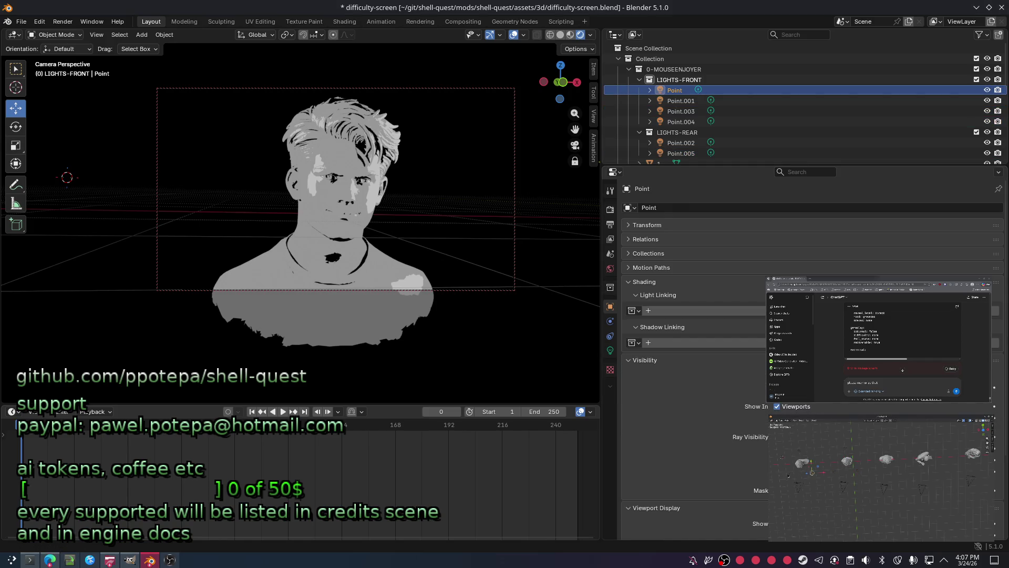
left_click(680, 100, "ctrl")
left_click(681, 143, "ctrl")
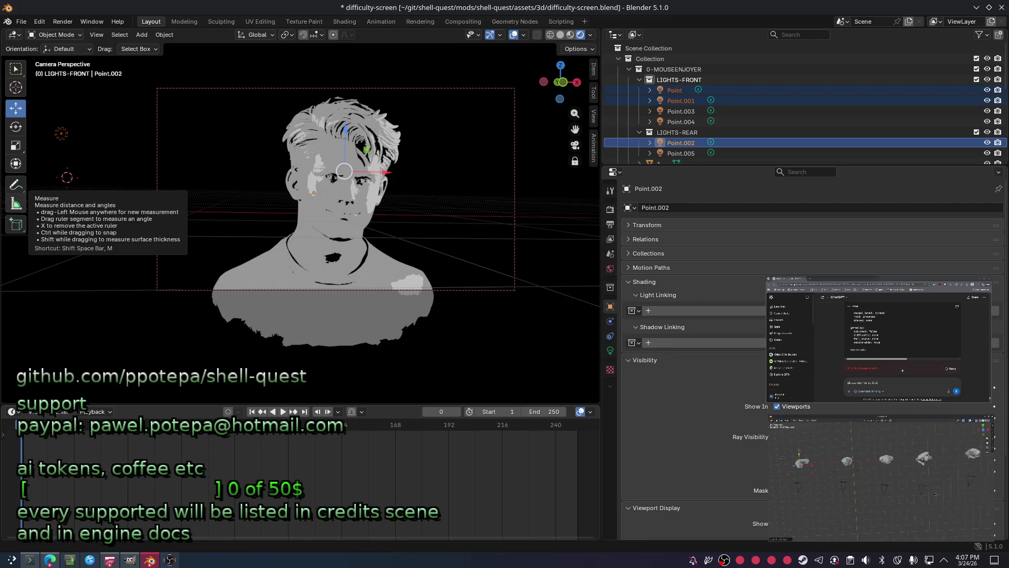
left_click(723, 312)
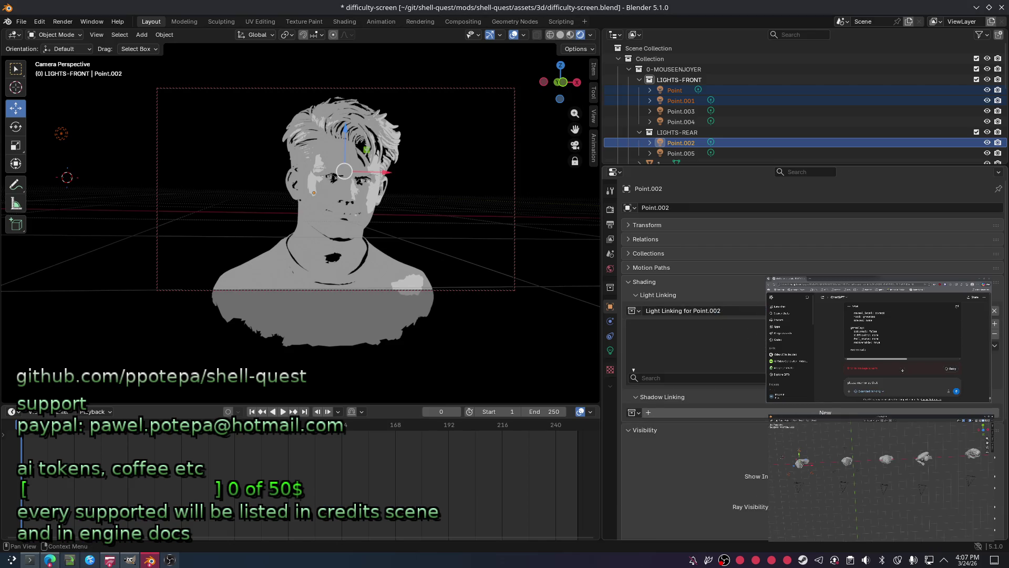
left_click(636, 311)
left_click(713, 330)
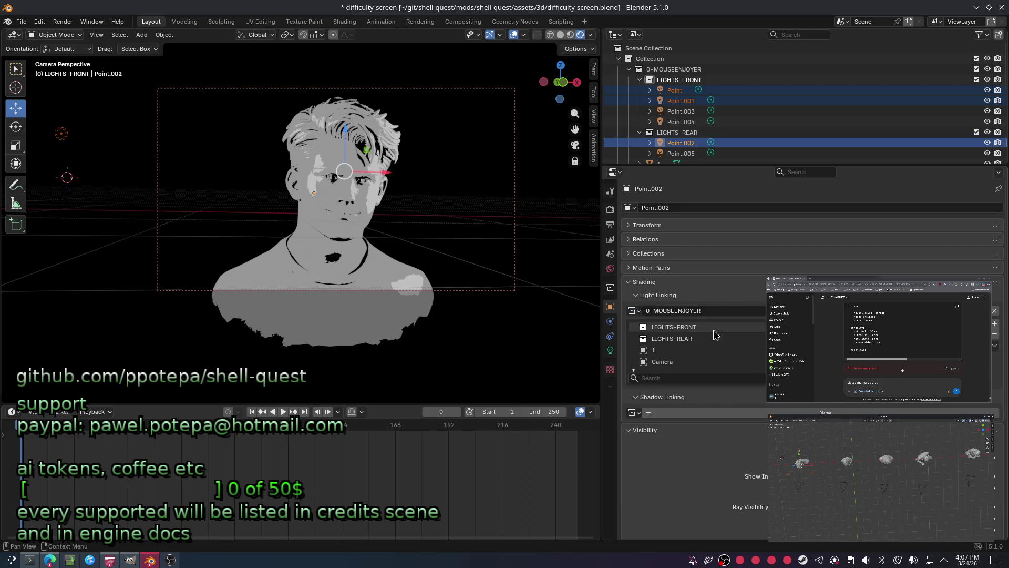
left_click(67, 177)
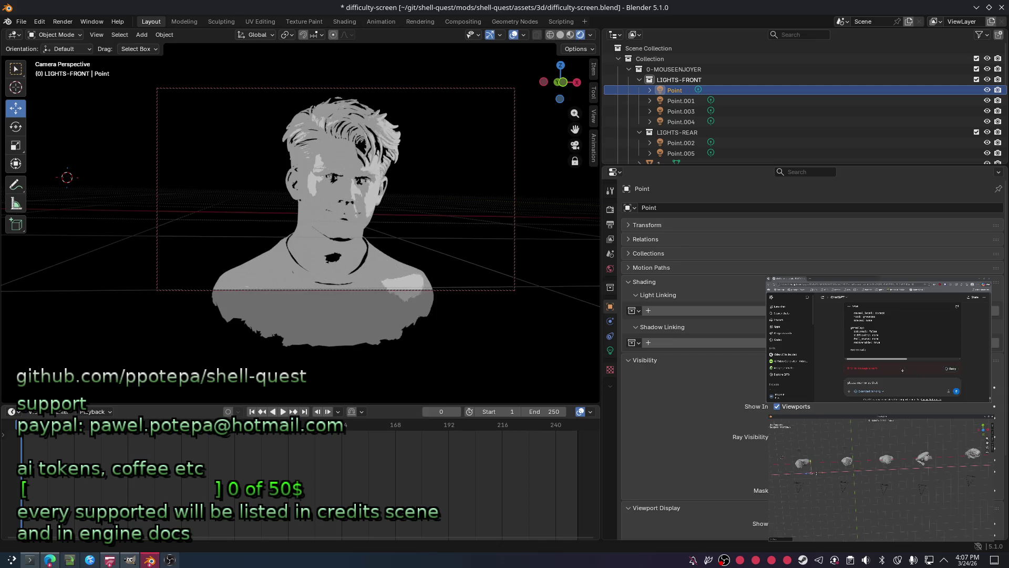
Select Point.001 and move it to a new position around the head.
left_click(554, 156)
left_click(61, 133)
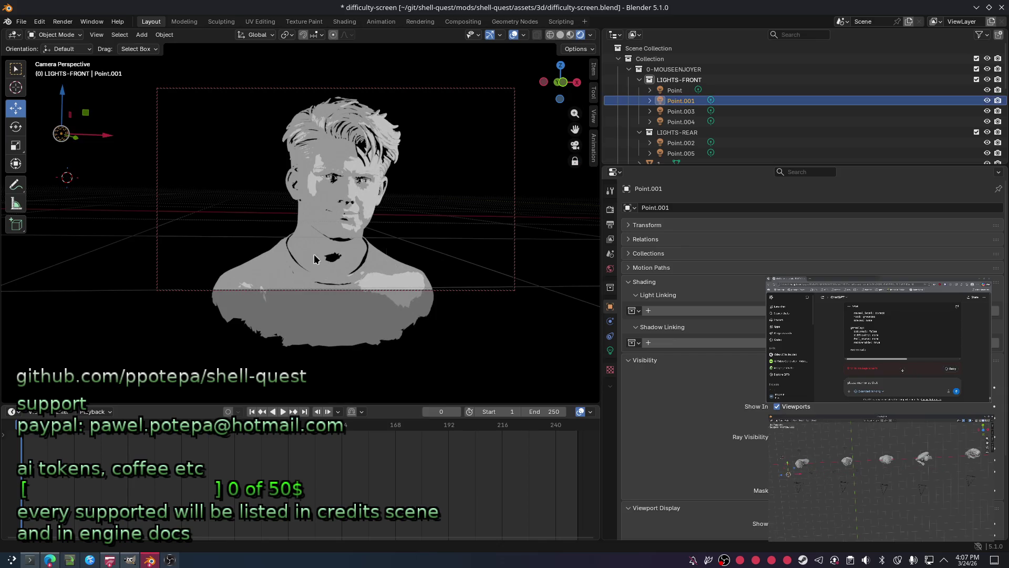
left_click(610, 350)
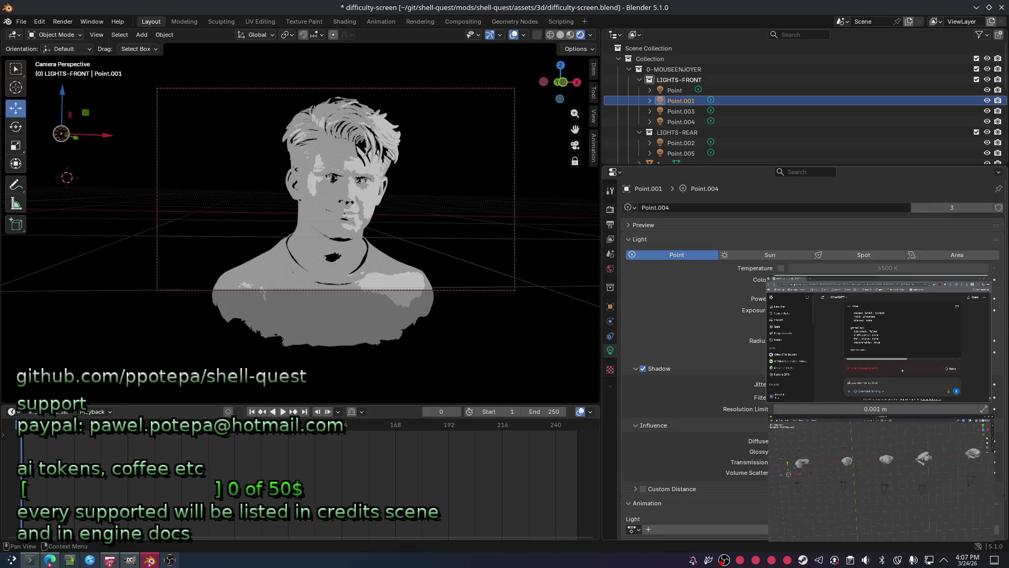
key("g")
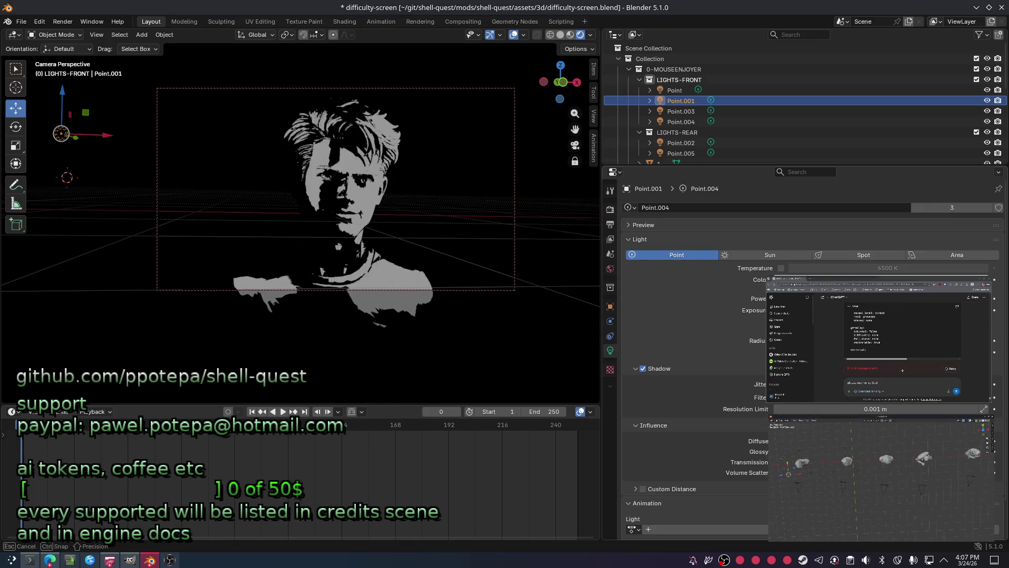
key("Return")
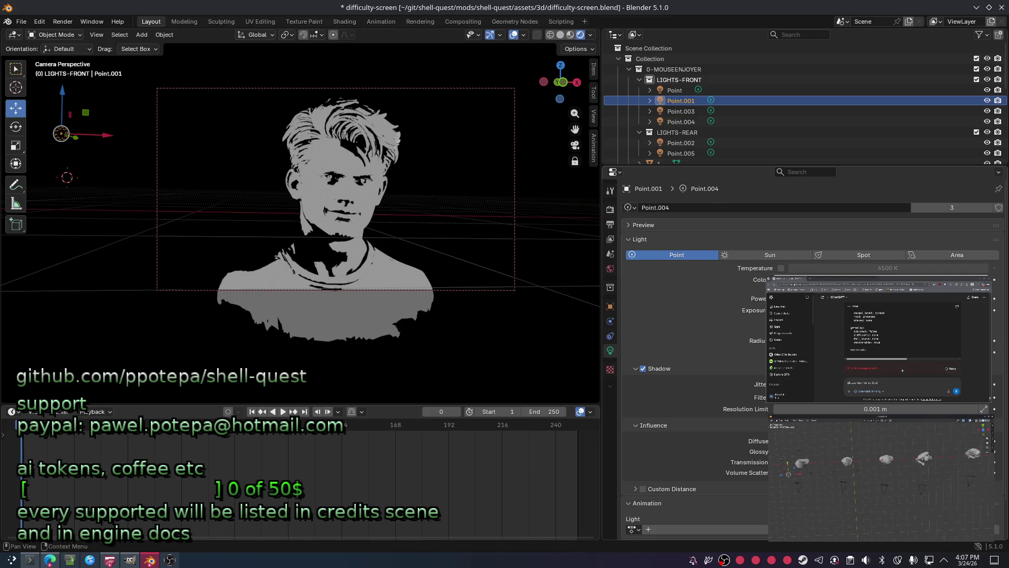
Duplicate the copied lights Point.003–Point.005, giving Point.006–Point.008.
left_click(846, 462, "shift")
key("shift+d")
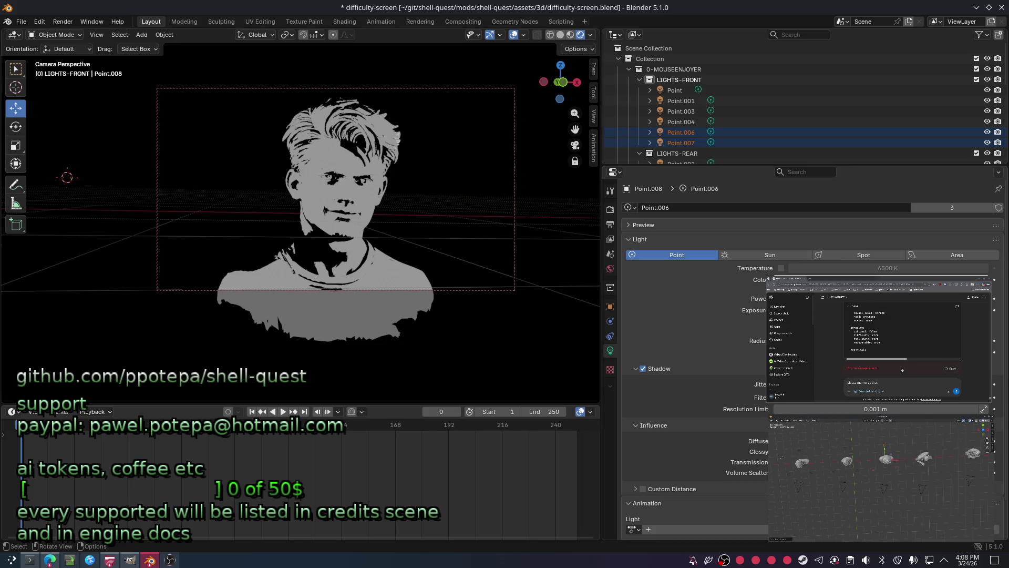
left_click(611, 307)
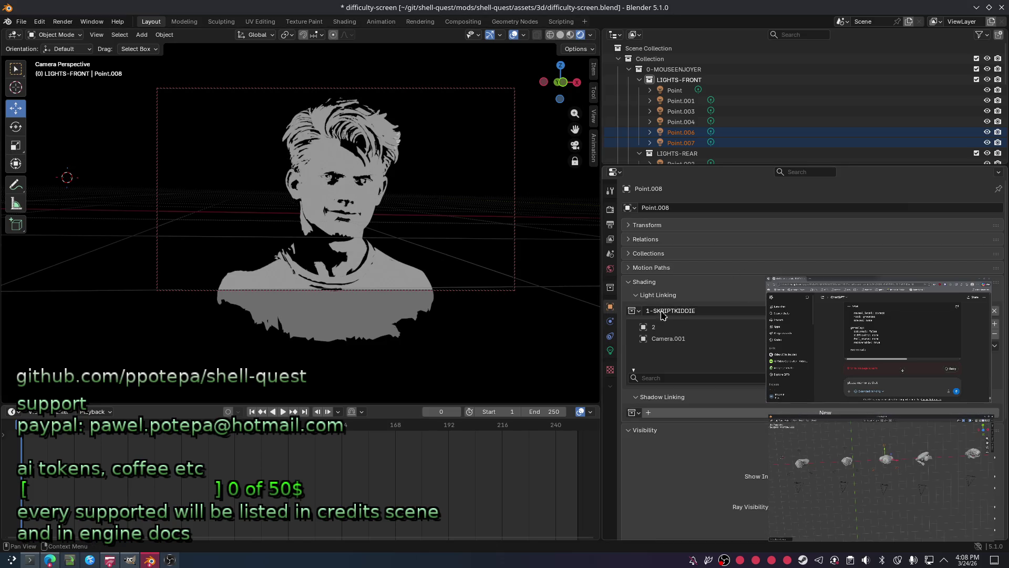
Replace Point.008's light-linking collection with 3-DVORAK.
left_click(994, 312)
left_click(709, 310)
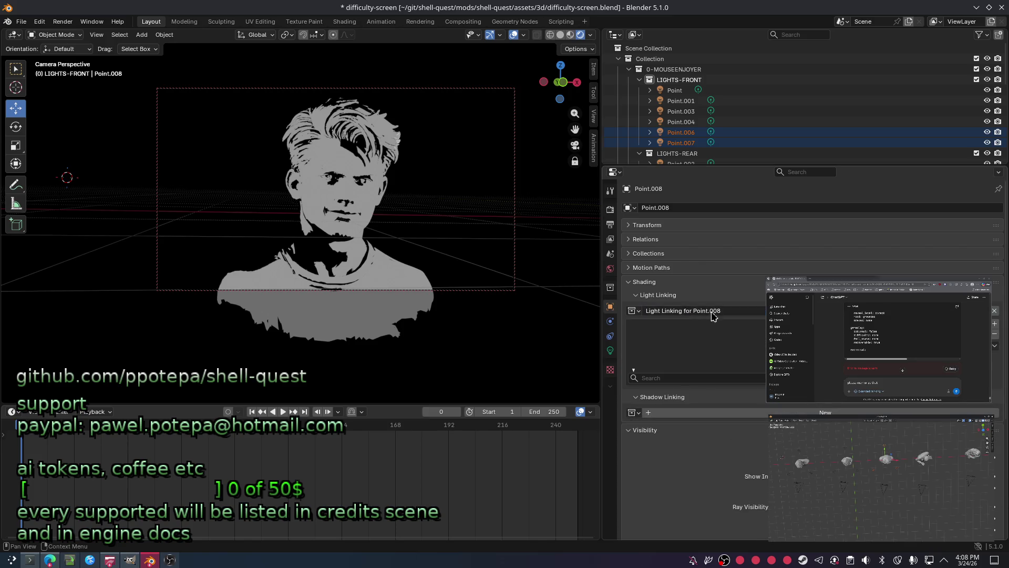
double_click(737, 311)
key("Return")
left_click(632, 311)
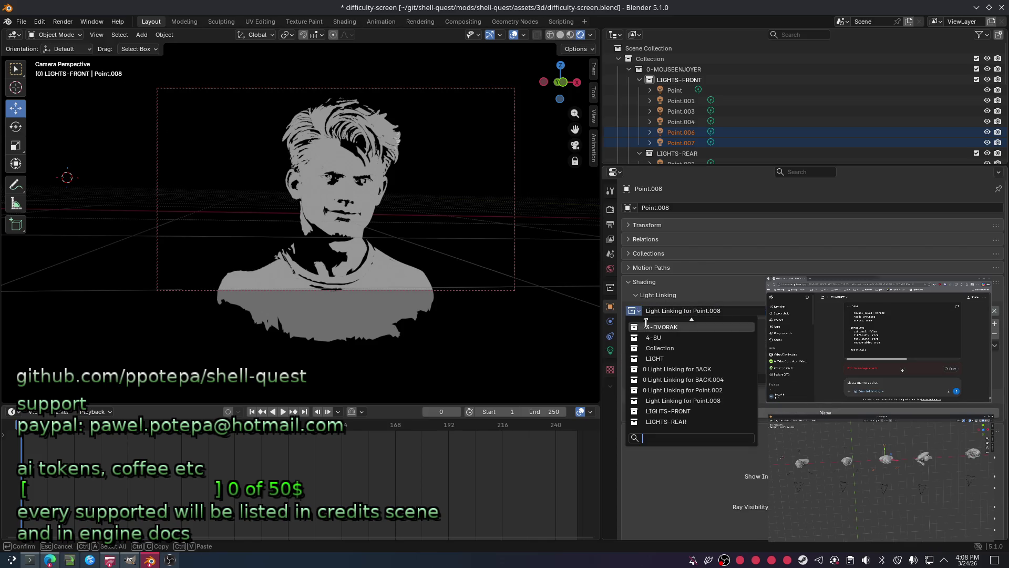
left_click(698, 326)
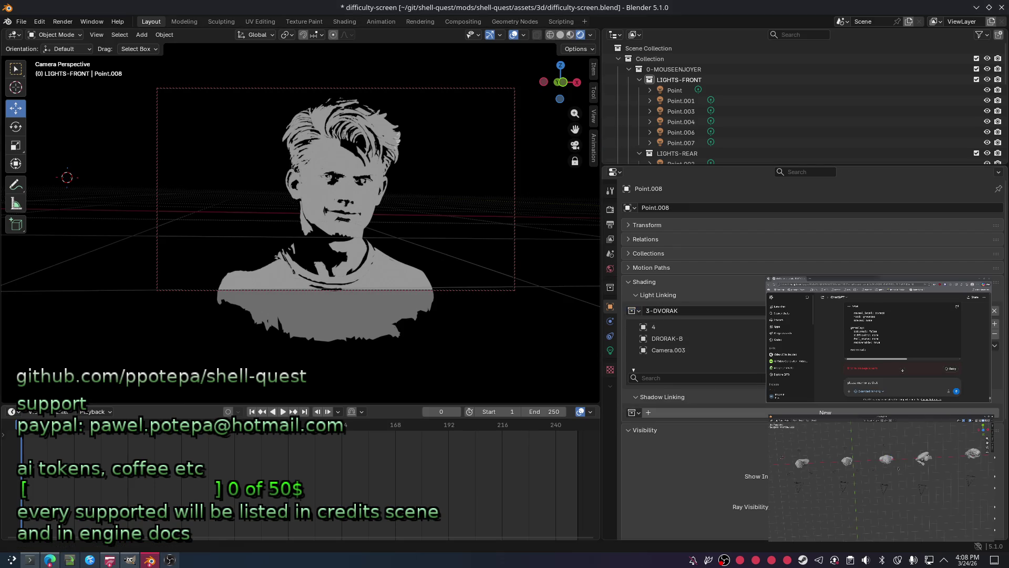
Duplicate again and light-link Point.011 to 3-DVORAK, then save and deselect.
key("shift+d")
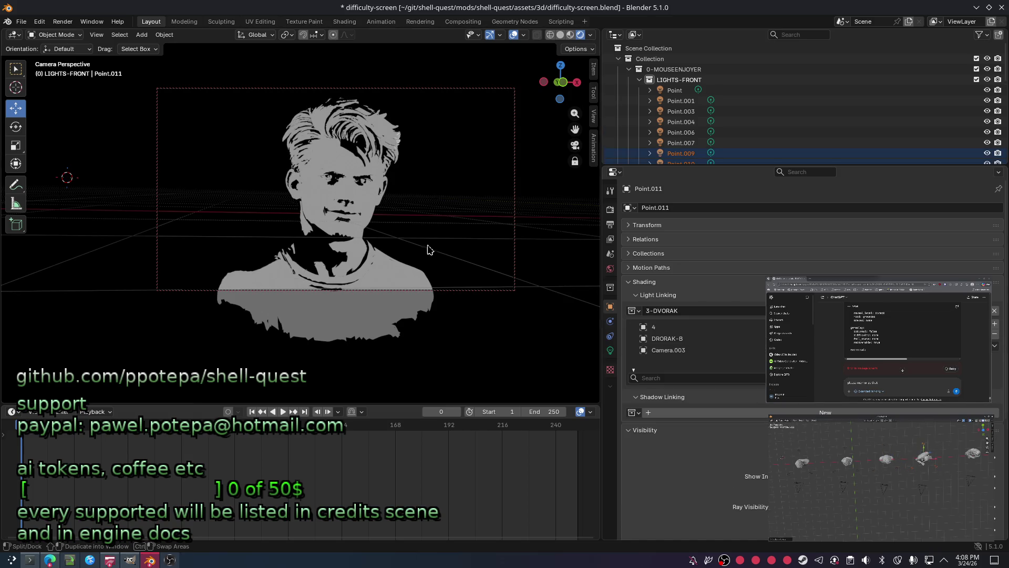
double_click(643, 312)
key("BackSpace")
key("Return")
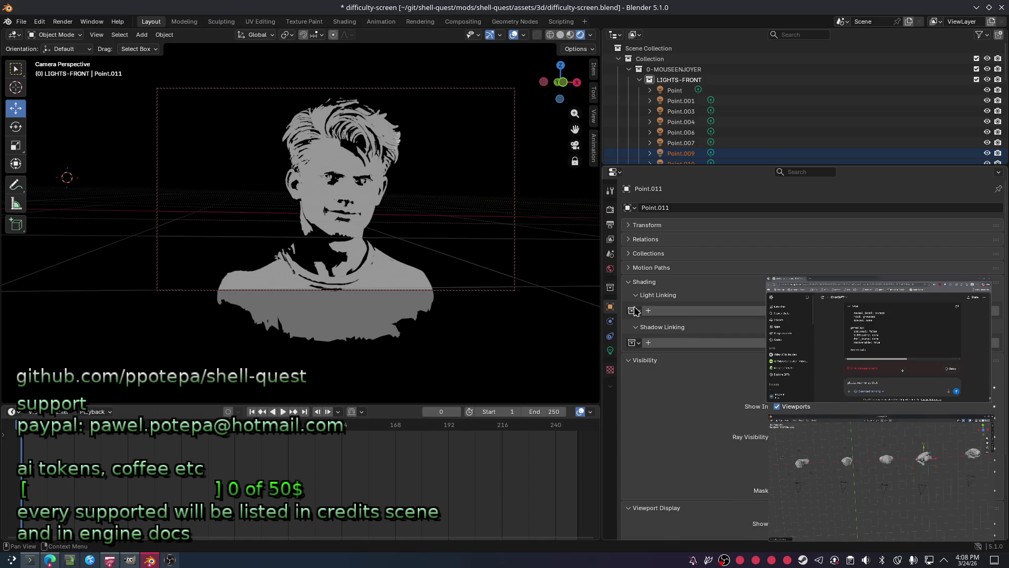
left_click(631, 311)
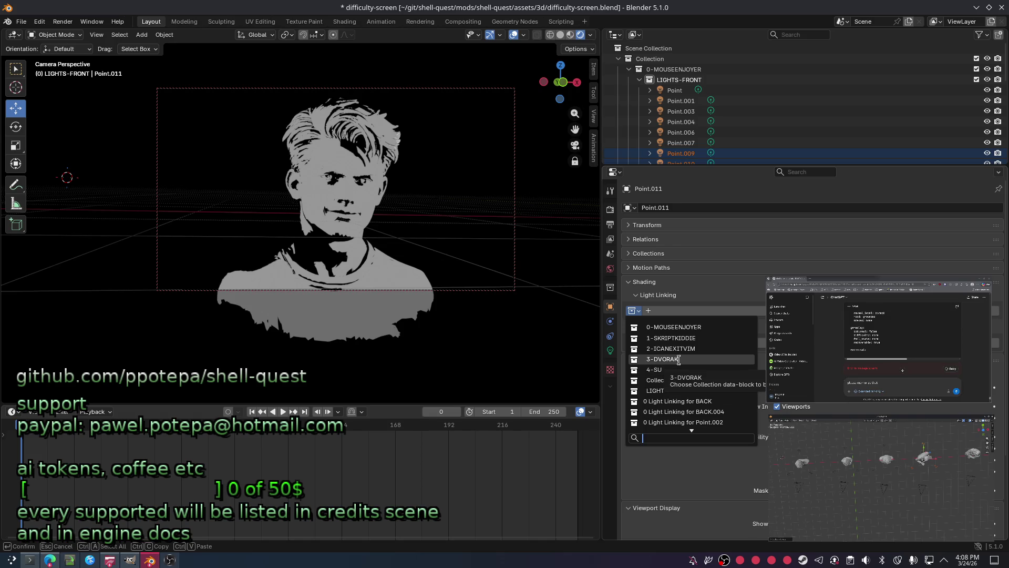
left_click(667, 360)
key("ctrl+s")
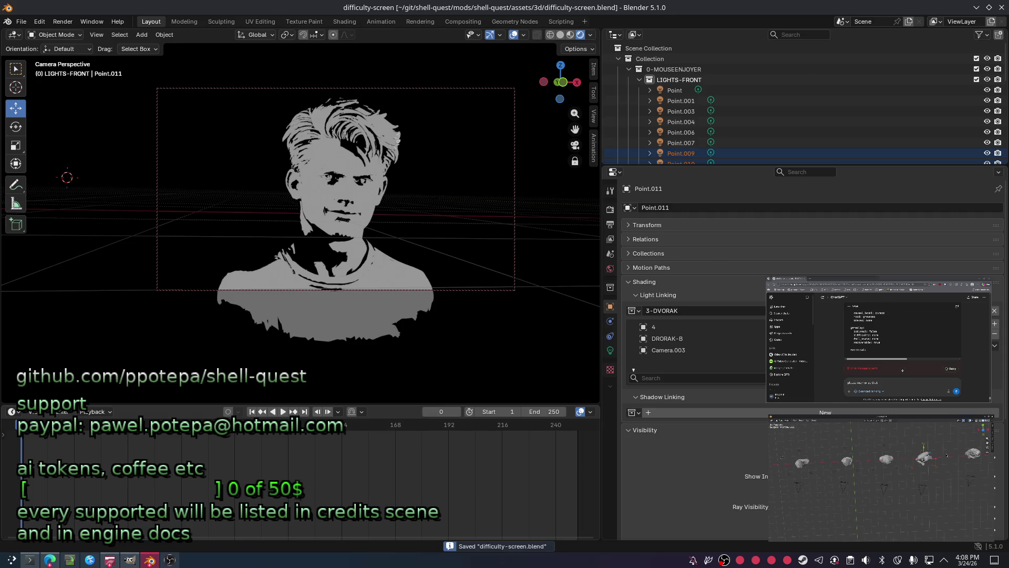
key("alt+a")
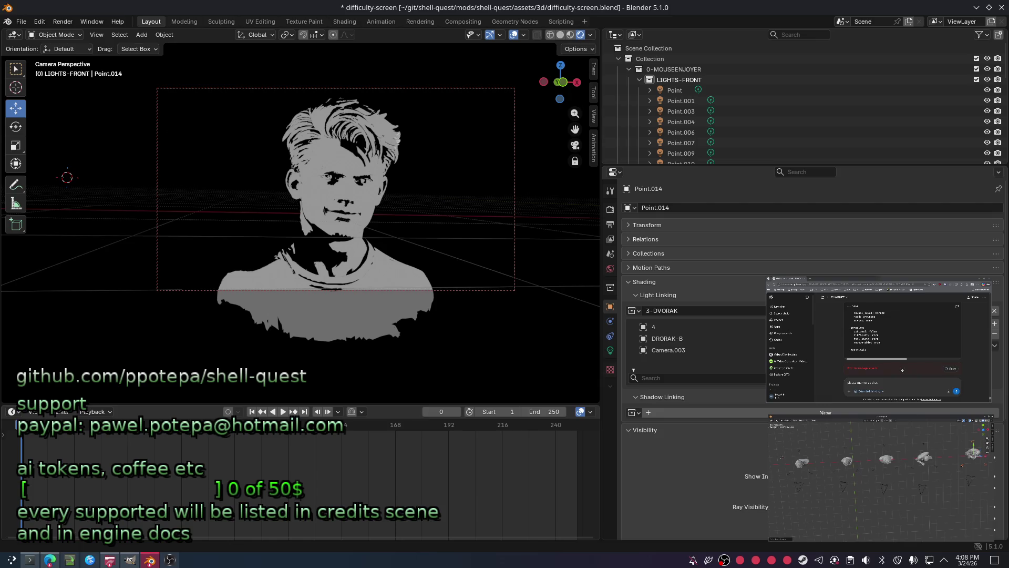
Light-link Point.014 to 4-SU instead of 3-DVORAK, view through Camera.002, and save.
key("ctrl+z")
key("ctrl+shift+z")
left_click(698, 328)
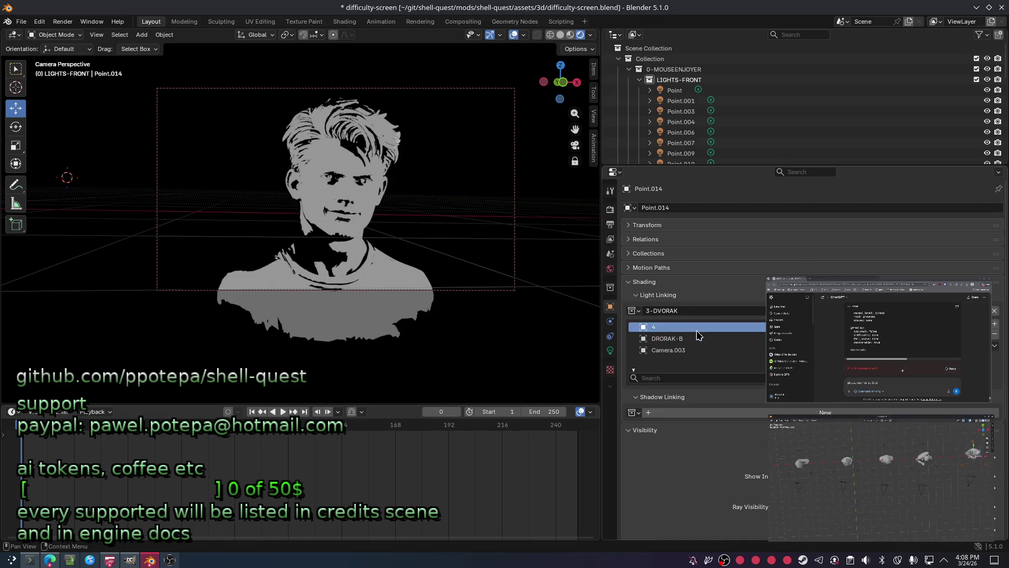
left_click(995, 311)
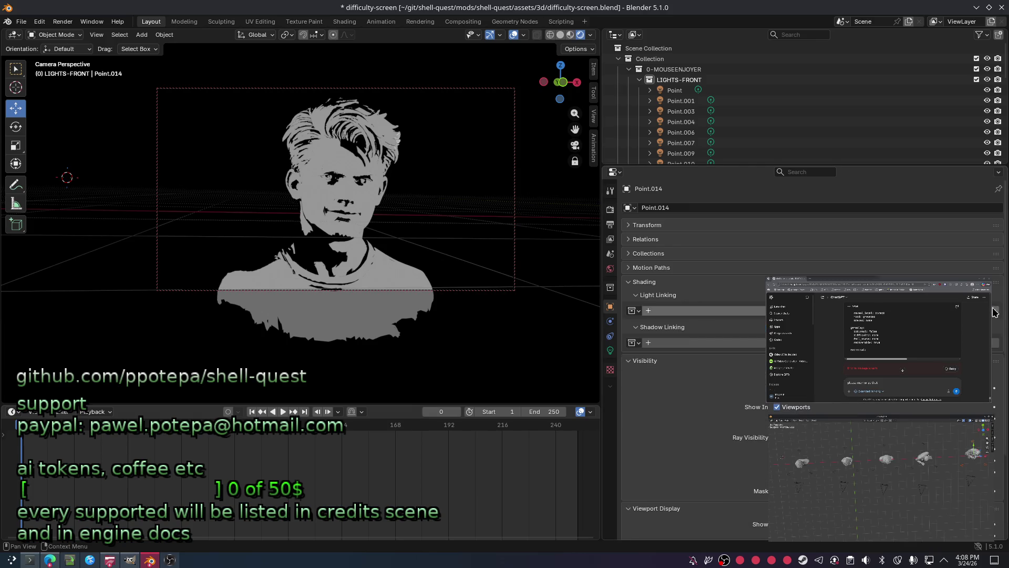
left_click(637, 310)
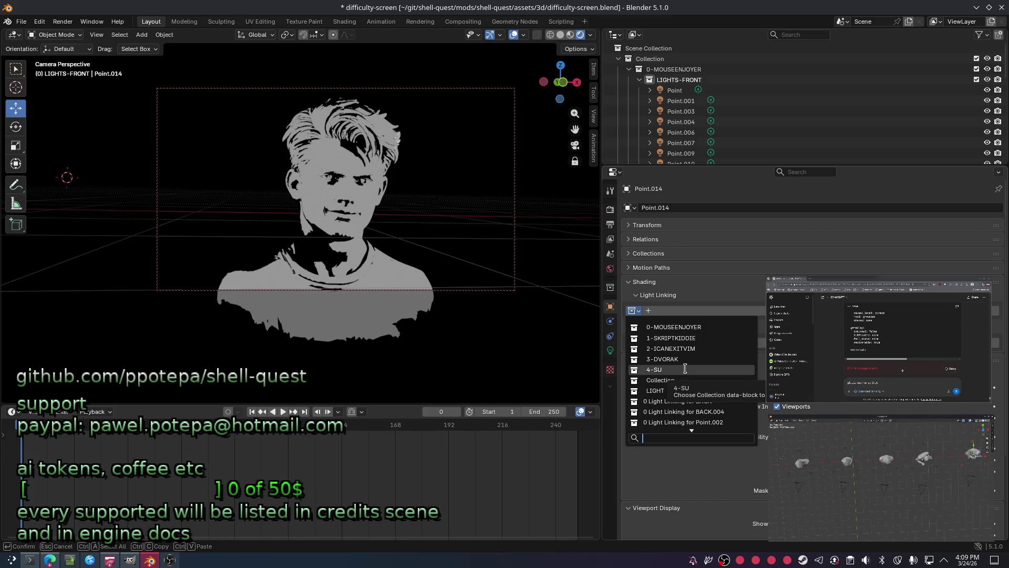
left_click(685, 368)
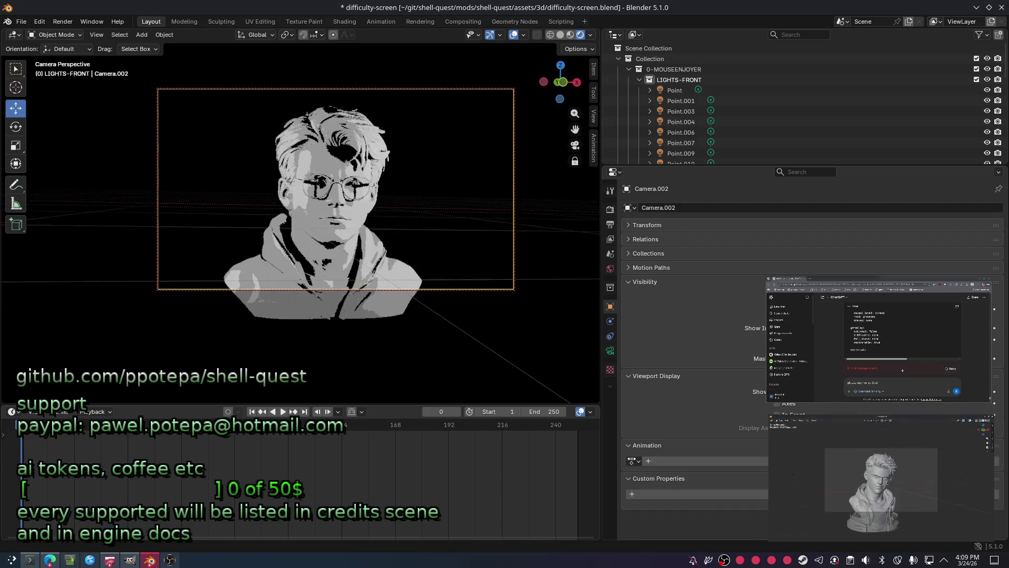
key("ctrl+KP_0")
key("ctrl+s")
key("ctrl+s")
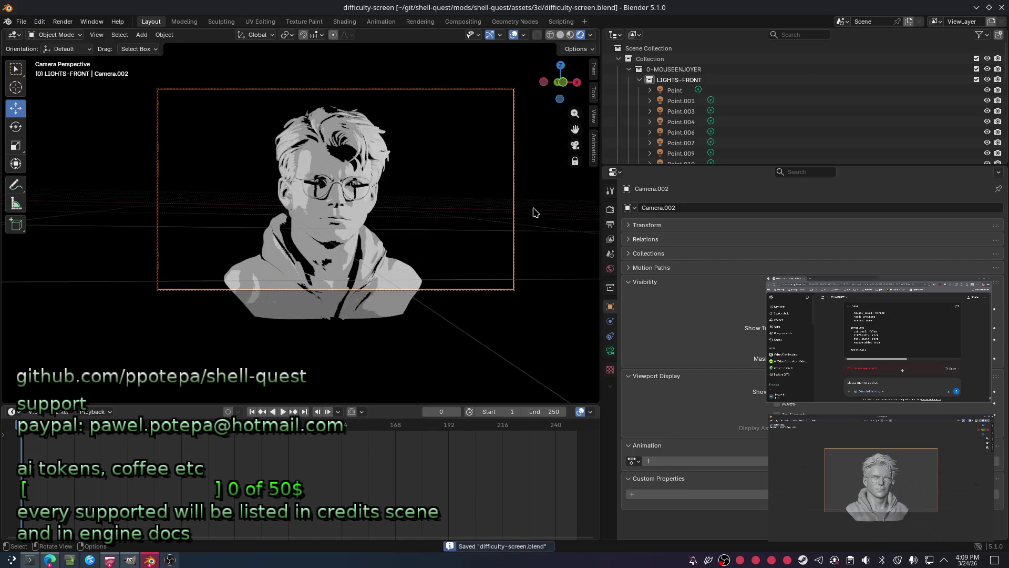
scroll(699, 110, "down", 5)
scroll(696, 116, "up", 1)
scroll(697, 115, "up", 2)
scroll(696, 110, "up", 2)
scroll(694, 107, "up", 1)
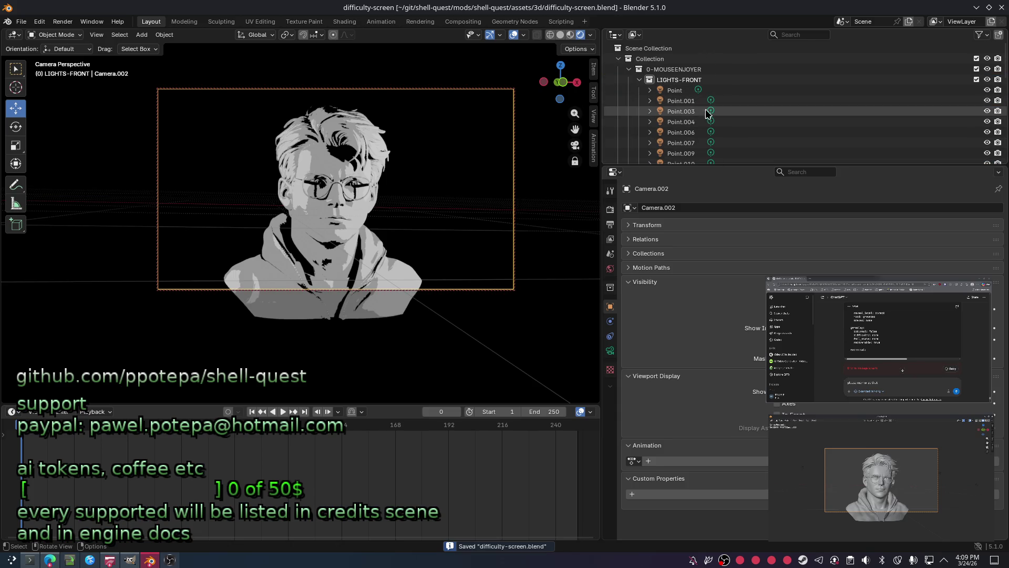
Select Point.003, Point.004 and Point.006 and move them out of LIGHTS-FRONT.
left_click(701, 103)
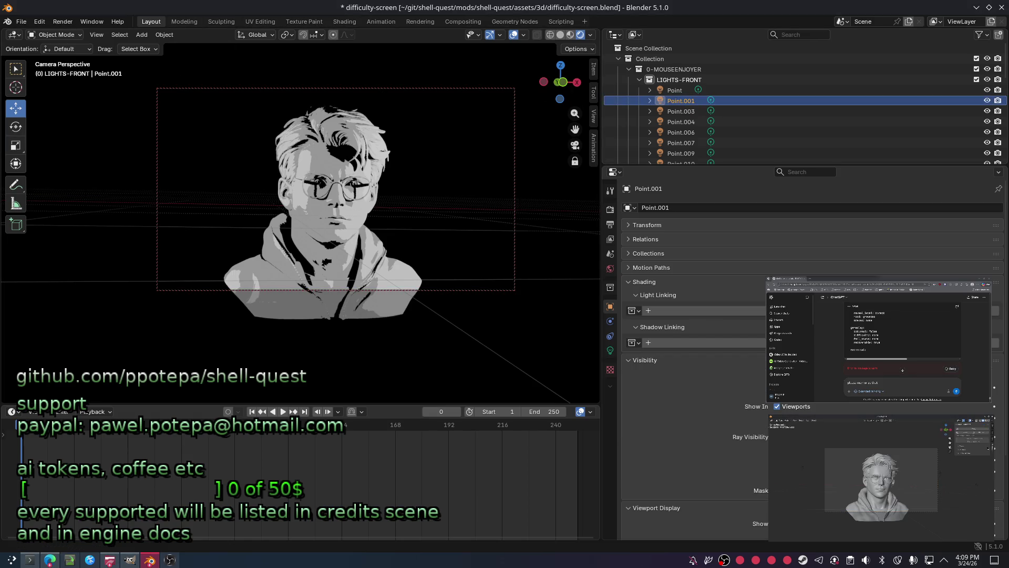
key("alt+a")
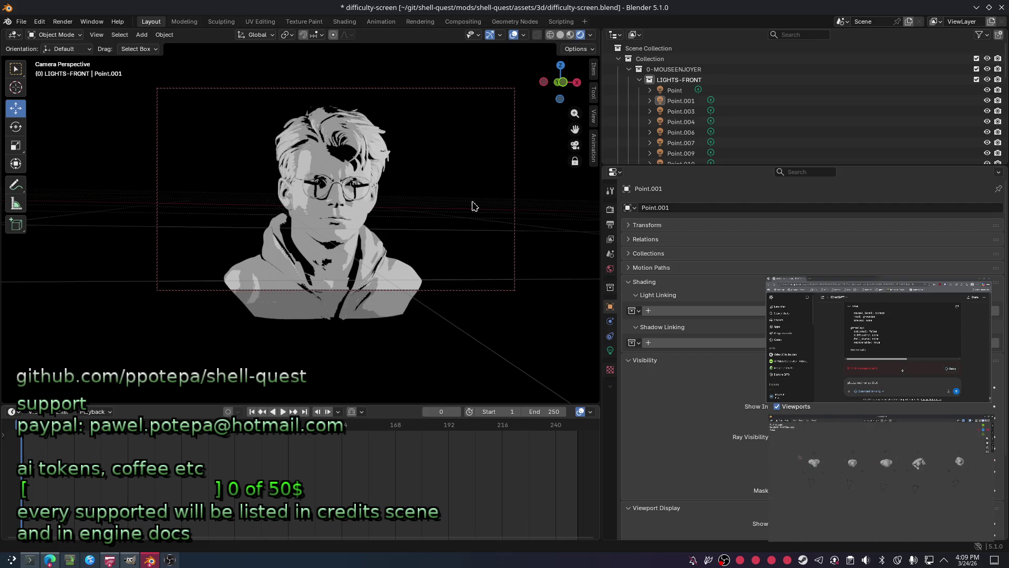
left_click(685, 101)
left_click(688, 111)
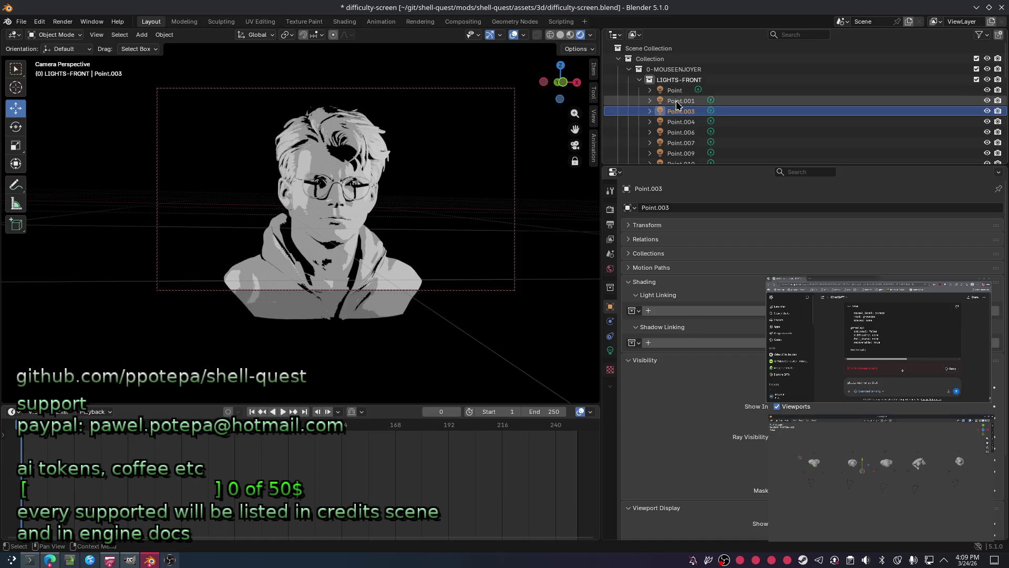
mouse_move(701, 166)
left_mouse_down()
mouse_move(712, 254)
mouse_move(712, 244)
left_mouse_up()
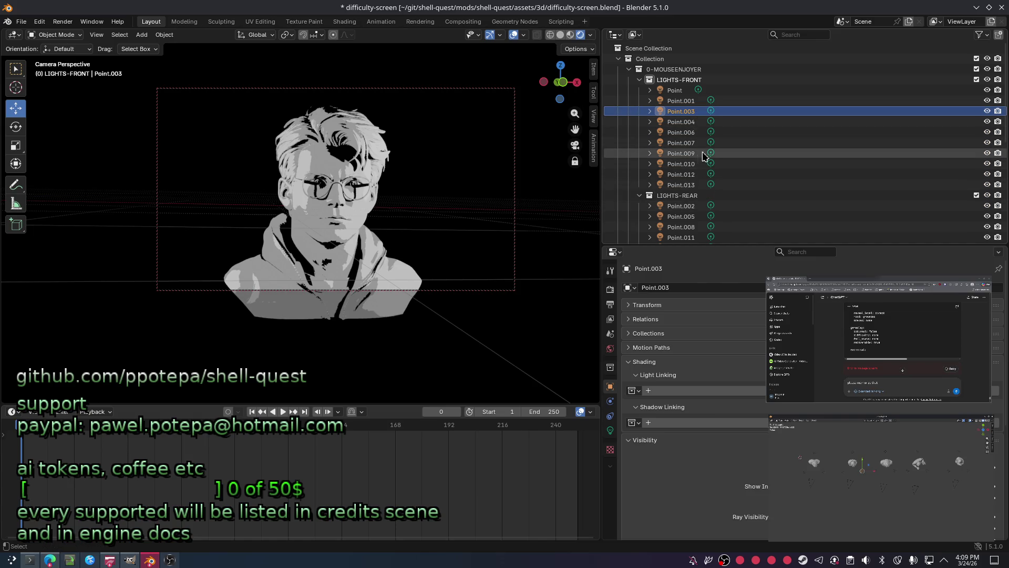
scroll(710, 150, "down", 2)
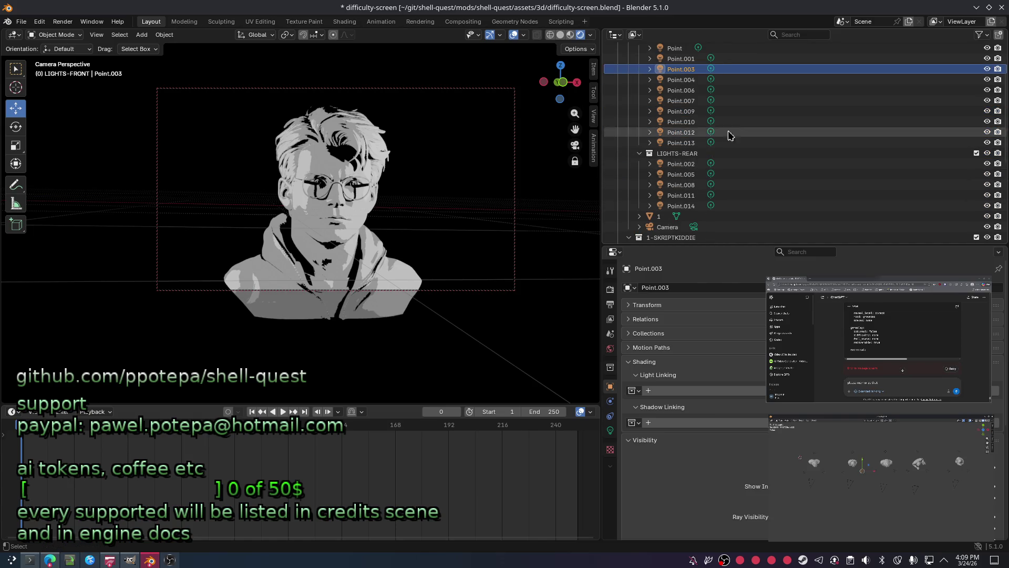
left_click(698, 80, "ctrl")
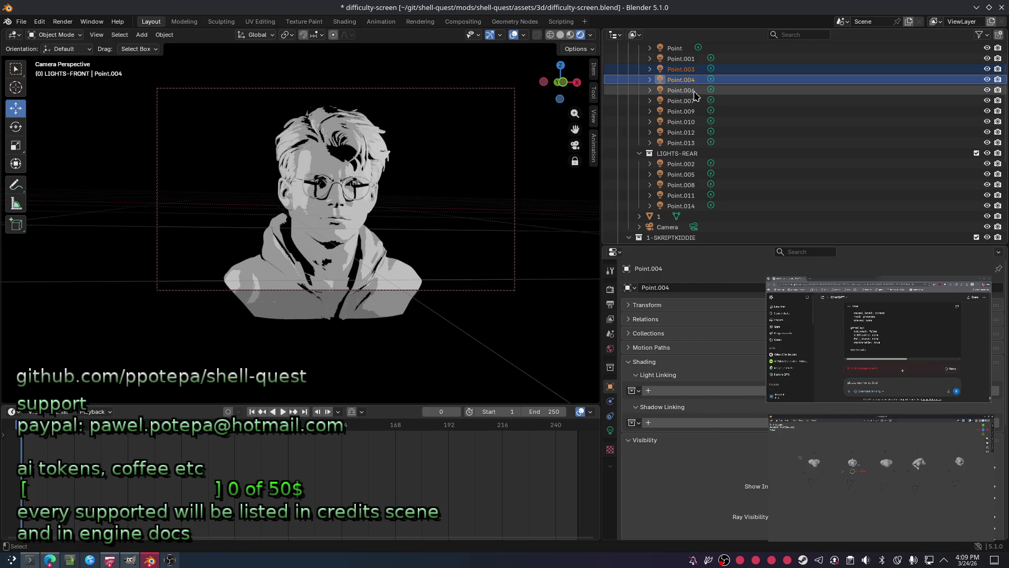
left_click(695, 90, "ctrl")
mouse_move(695, 90)
left_mouse_down()
mouse_move(714, 142)
mouse_move(701, 92)
left_mouse_up()
scroll(721, 133, "up", 5)
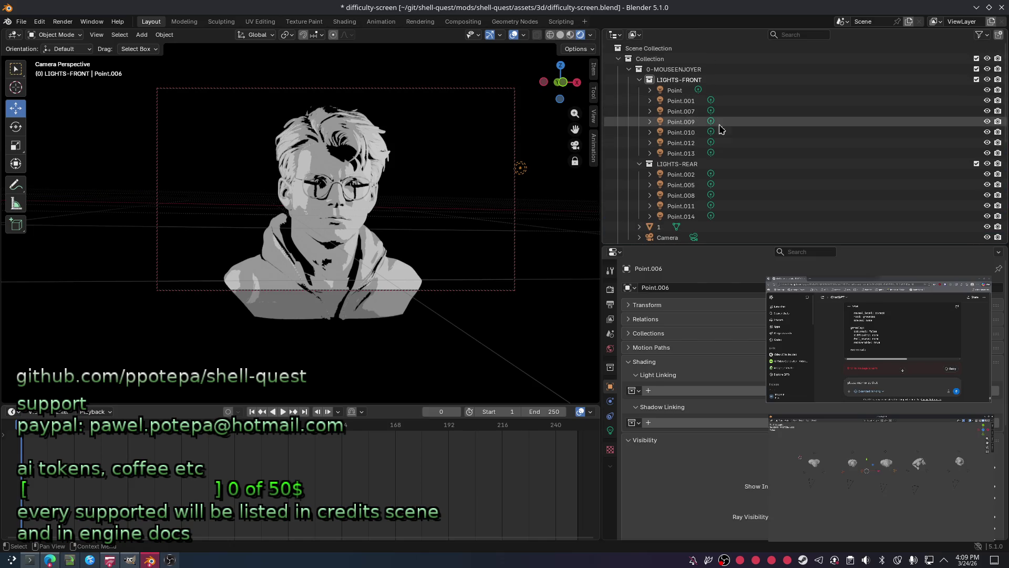
Step through the lights in the Outliner, leaving Point.010 active, and save.
left_click(688, 113)
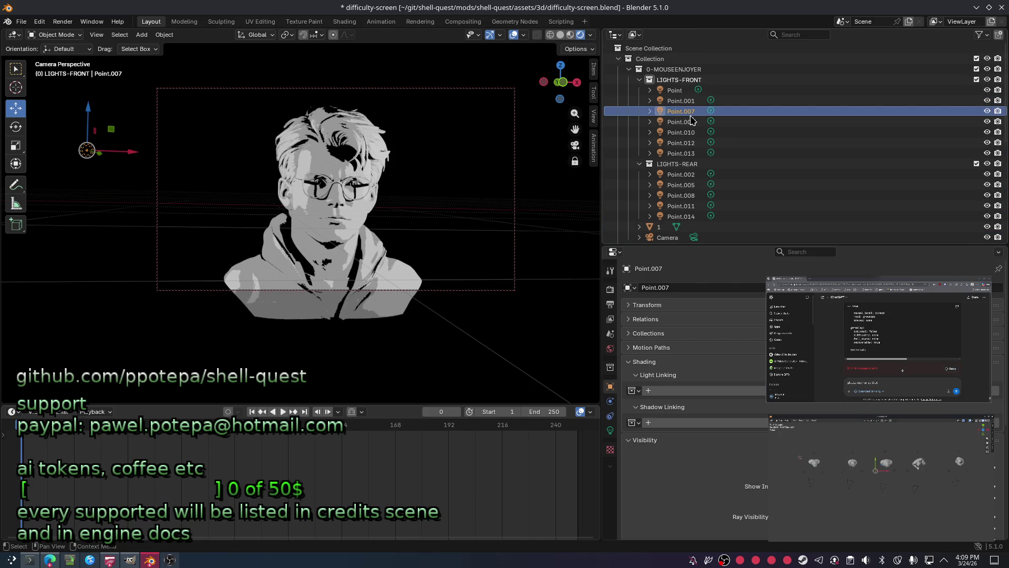
left_click(688, 101)
left_click(686, 91)
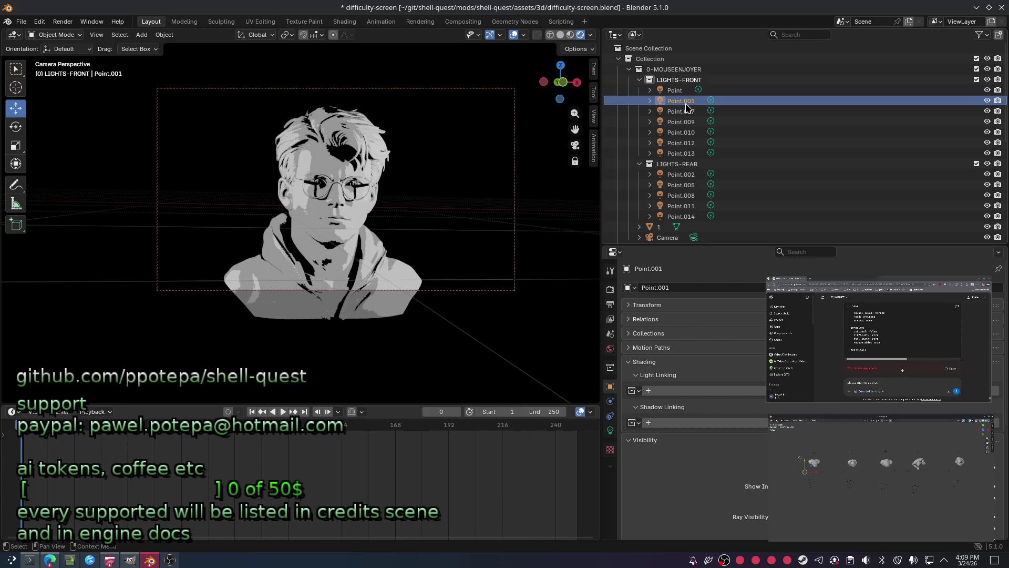
left_click(687, 109)
left_click(680, 91)
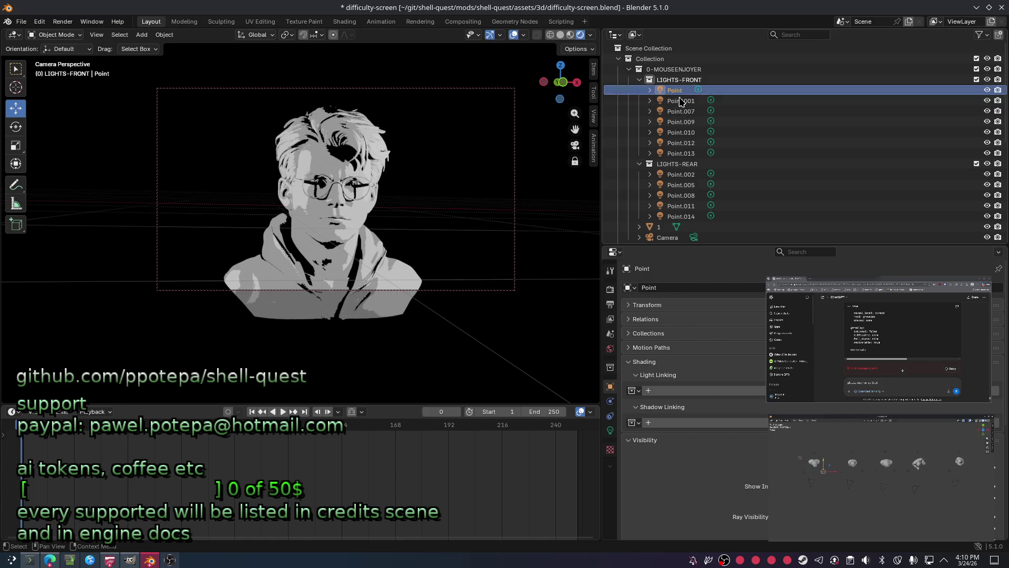
left_click(681, 101)
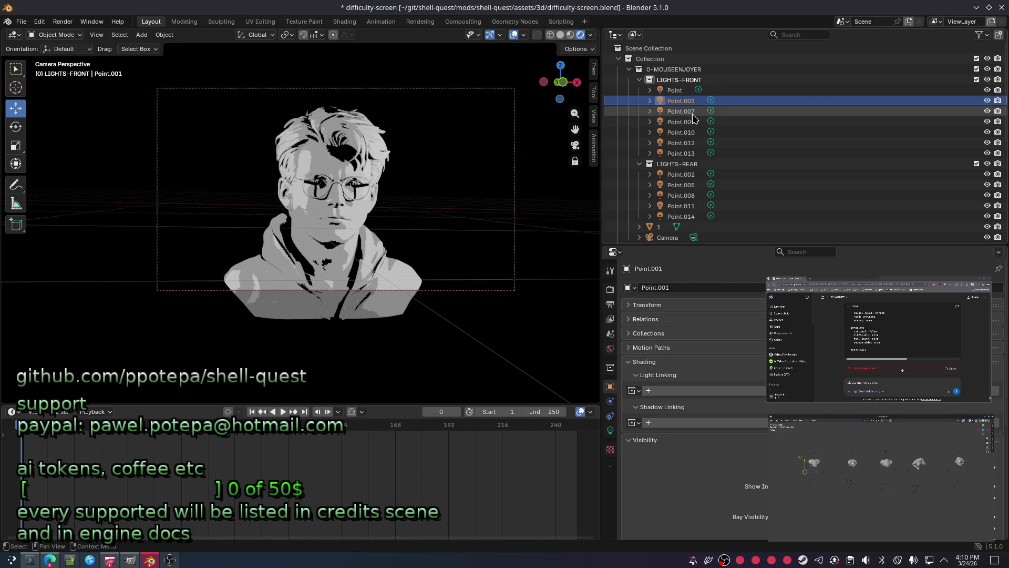
left_click(694, 115)
left_click(694, 122)
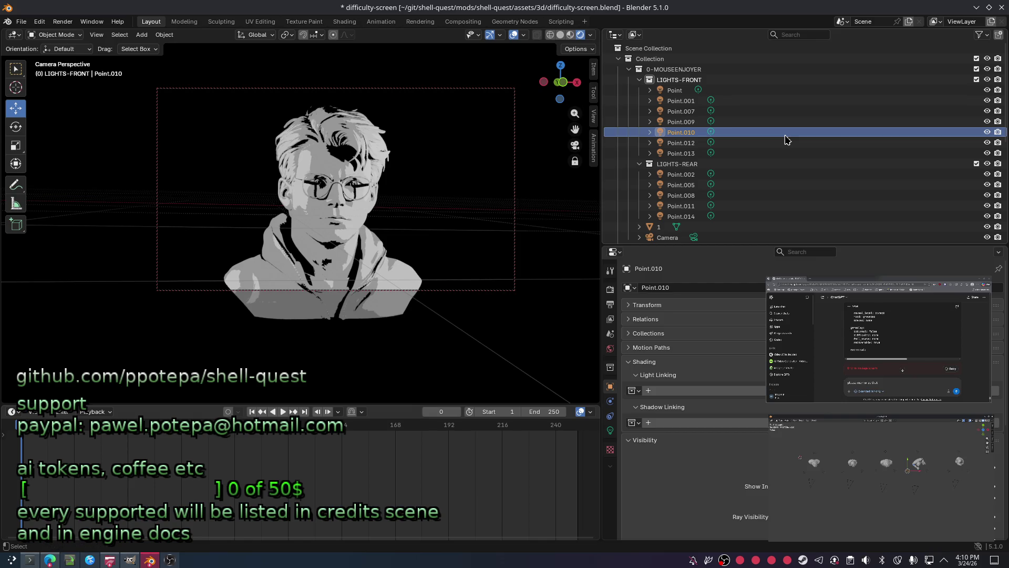
key("ctrl+s")
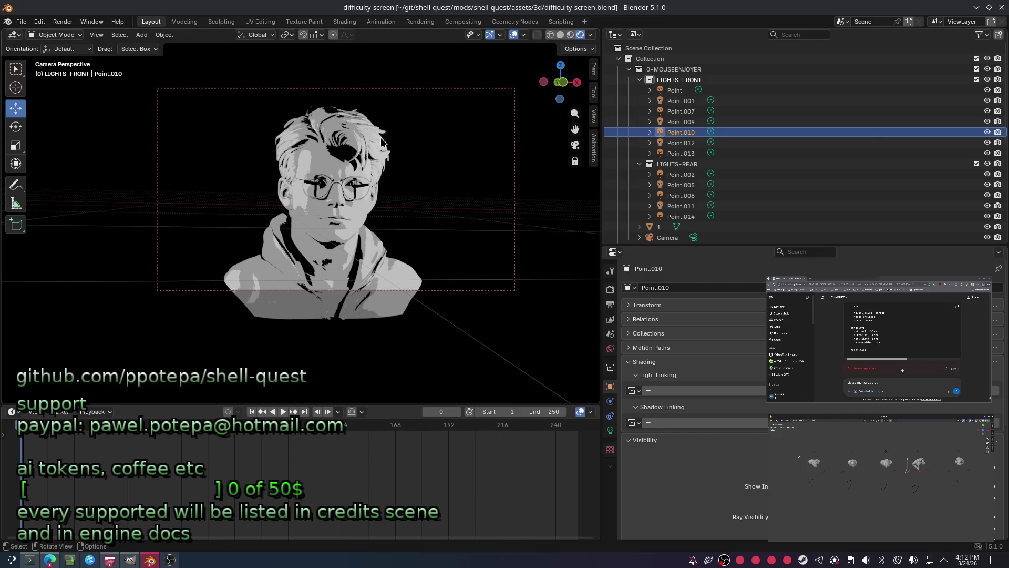
Undo to the earlier arrangement and delete the surplus LIGHTS-REAR lights, keeping Point.002.
left_click(543, 178)
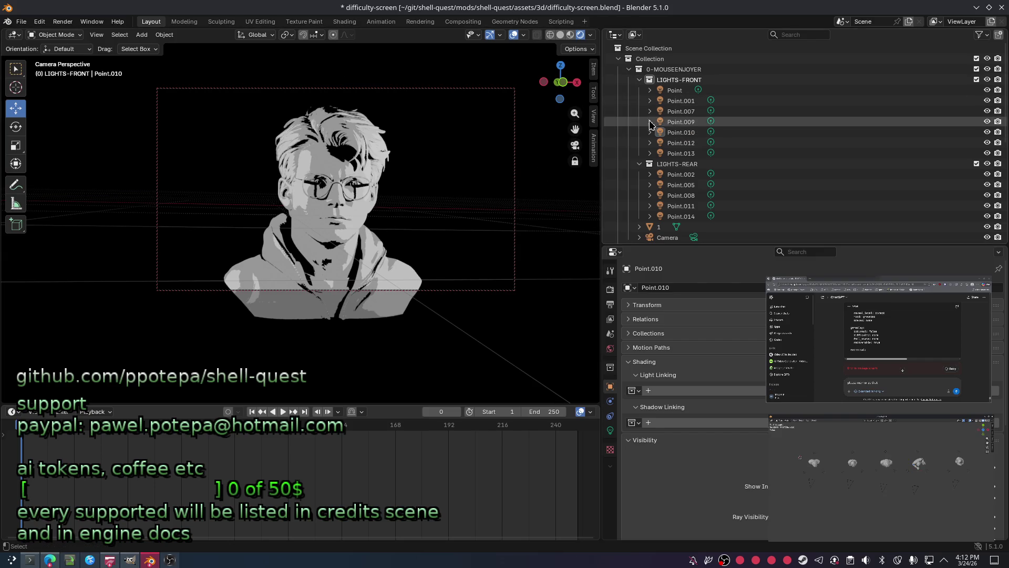
key("ctrl+z")
key("ctrl+z")
key("ctrl+z")
key("ctrl+z")
key("ctrl+z")
key("ctrl+z")
key("ctrl+z")
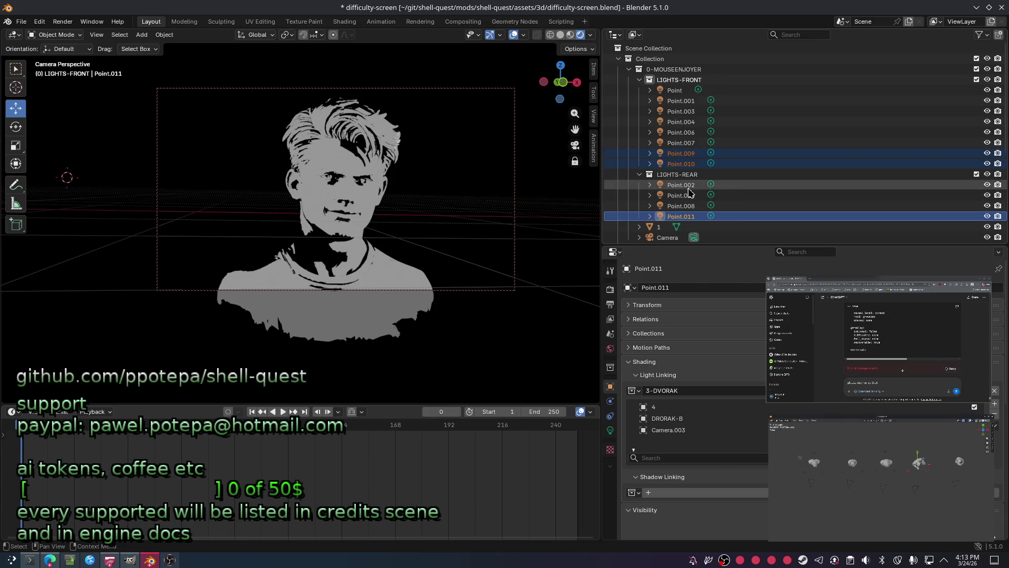
scroll(687, 192, "down", 1)
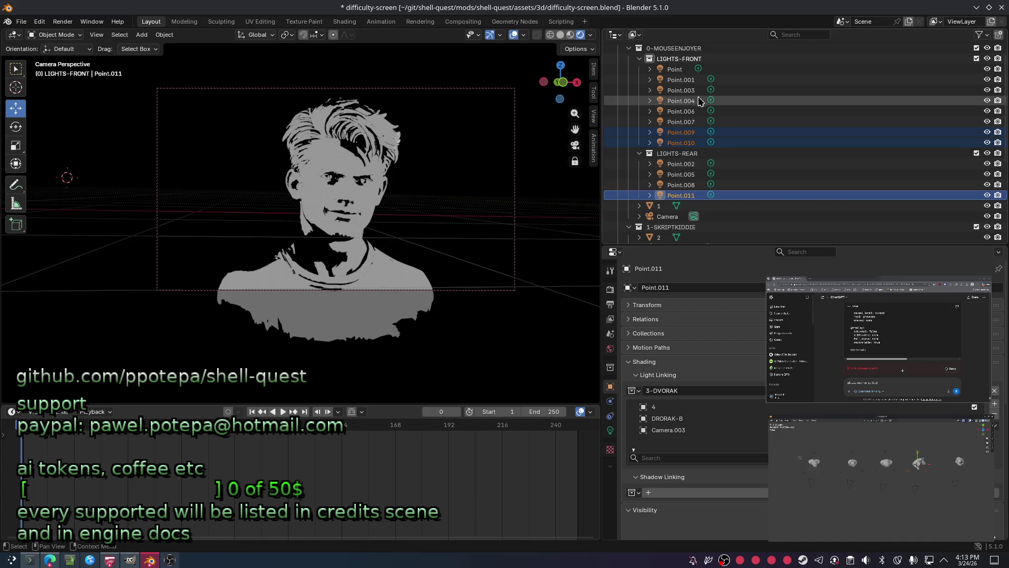
scroll(722, 113, "up", 1)
left_click(690, 111)
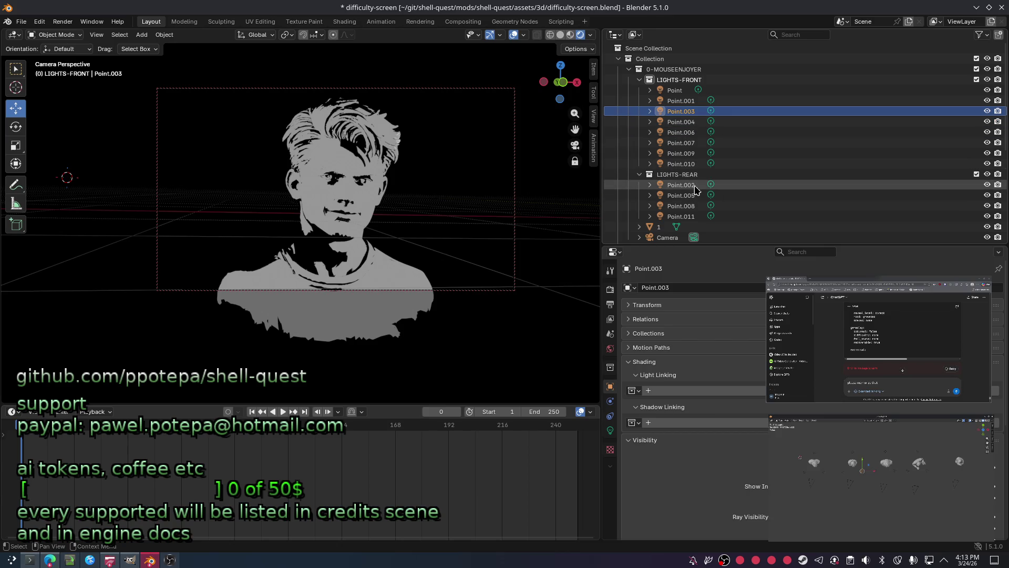
left_click_drag(697, 197, 697, 218)
key("x")
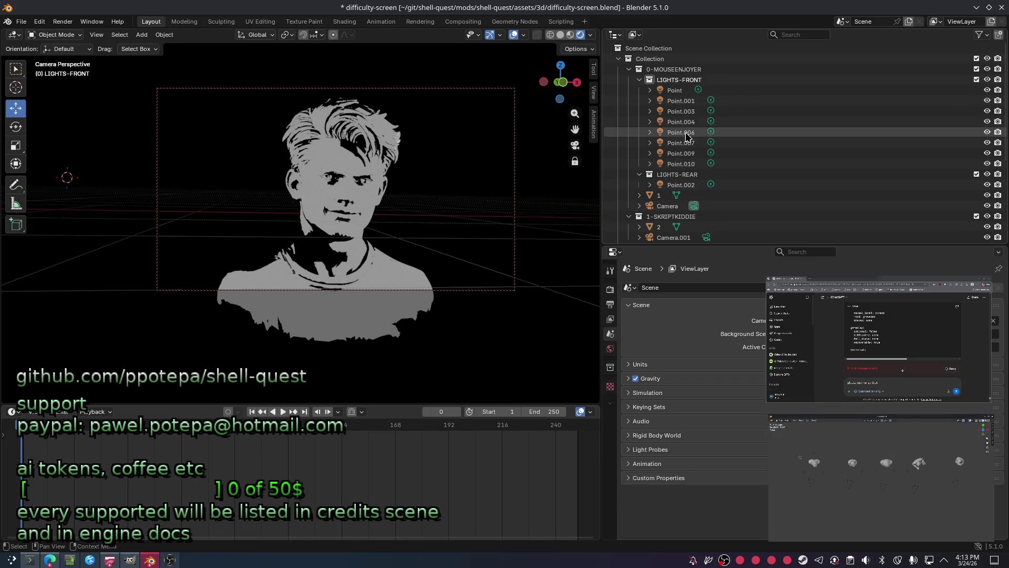
Delete the surplus front lights Point.003–Point.010, keeping Point and Point.001.
left_click(695, 164)
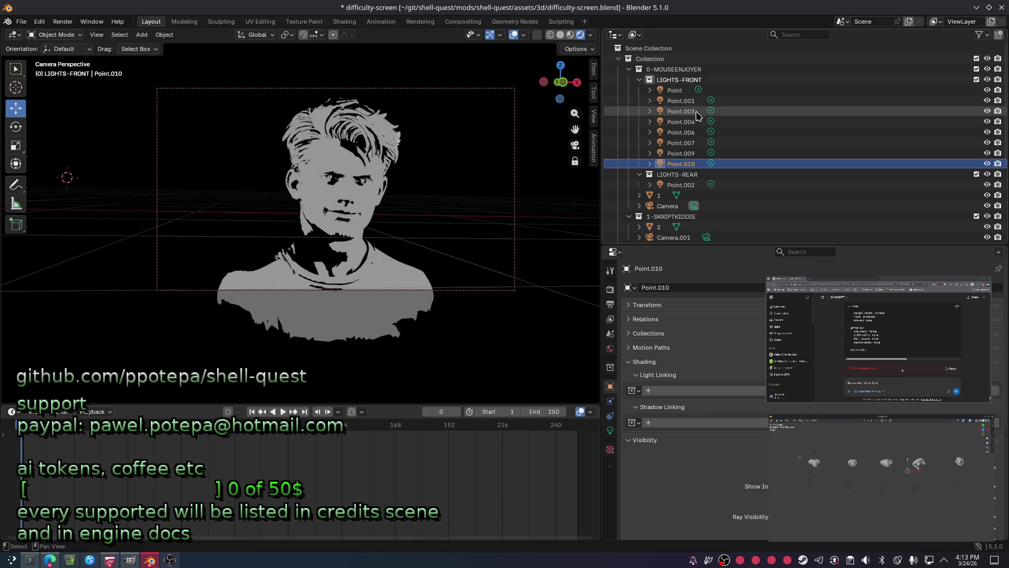
left_click(702, 111, "ctrl")
key("x")
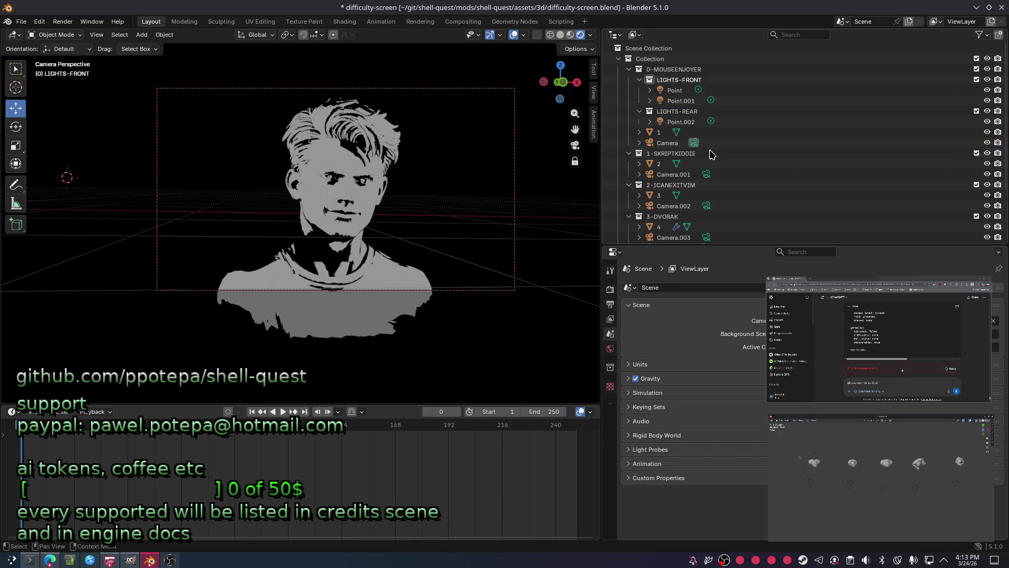
Select the three point lights, then collapse the LIGHTS-FRONT and LIGHTS-REAR collections.
left_click(681, 101)
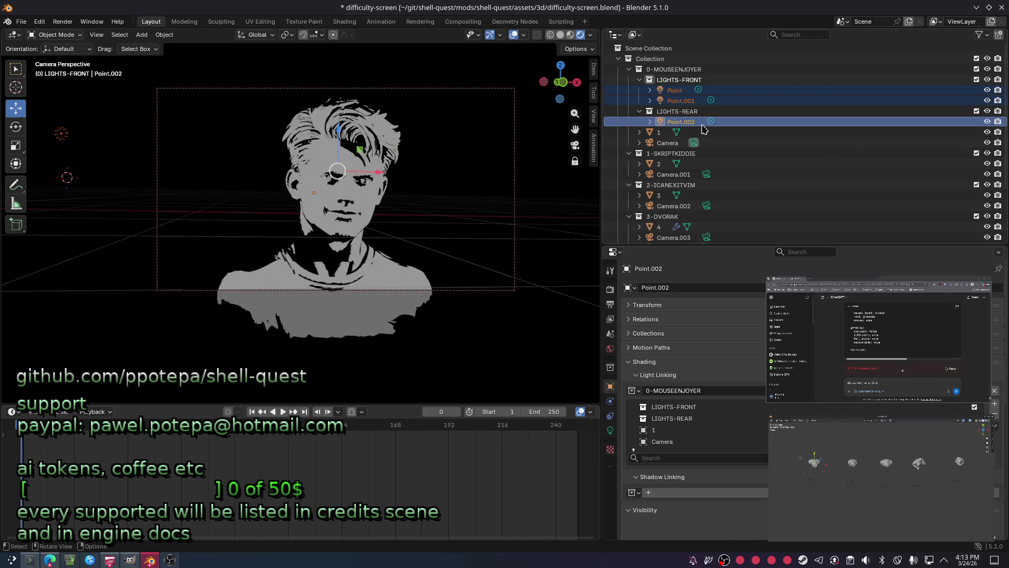
left_click(681, 121, "ctrl")
left_click(666, 80)
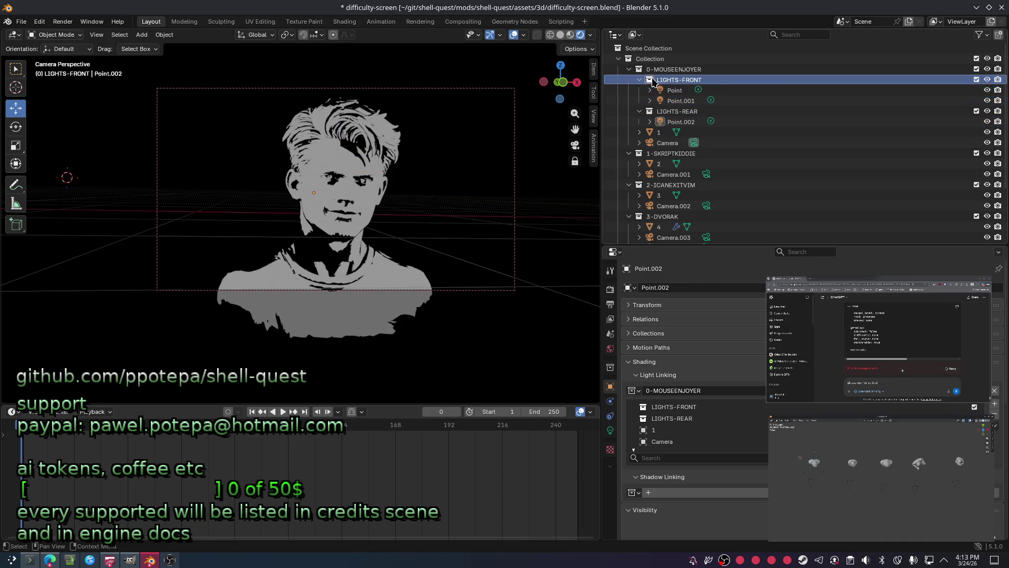
left_click(641, 89)
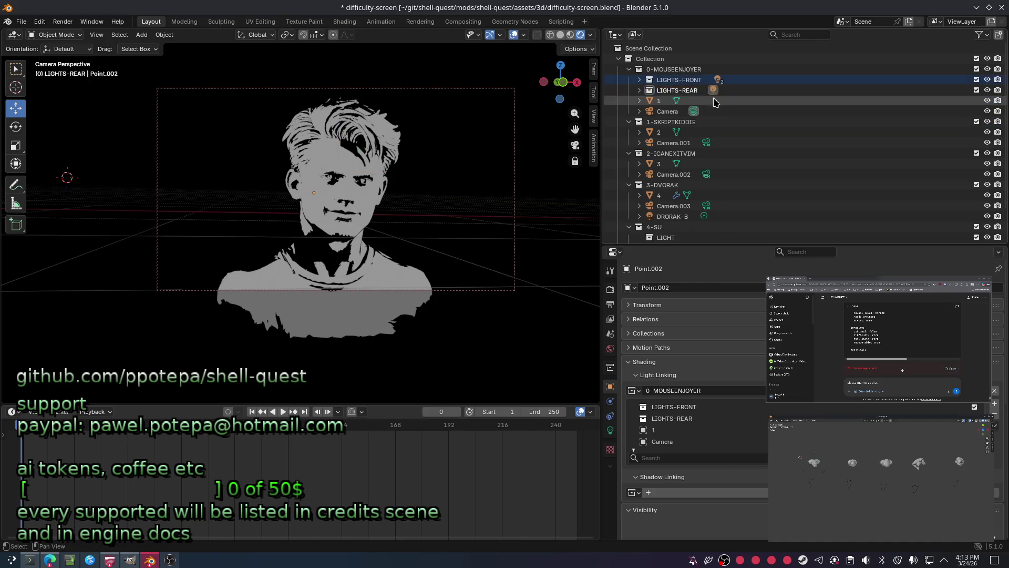
With both light collections selected, test-move the lights to the right and undo it.
left_click(664, 92, "ctrl")
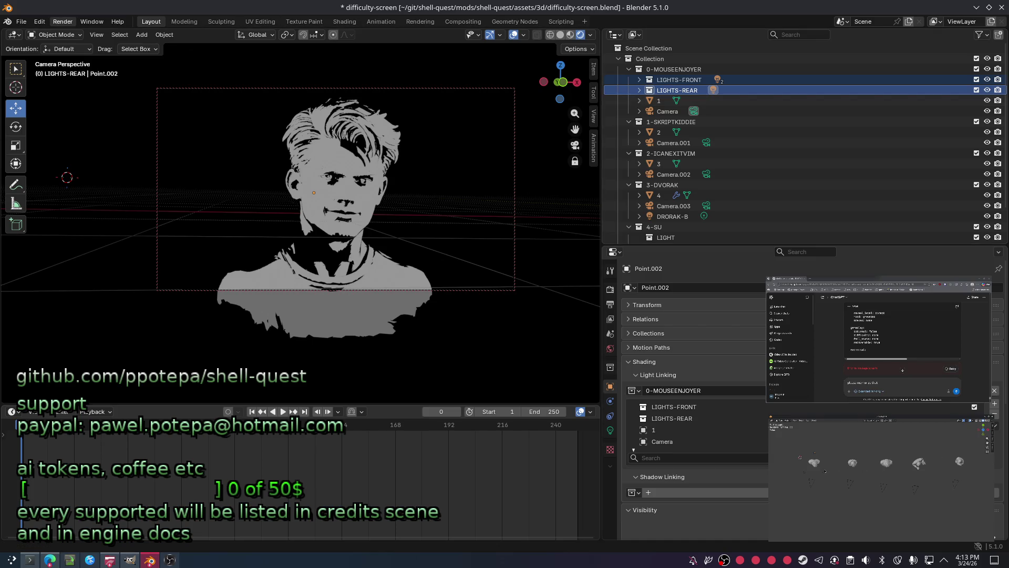
left_click(650, 79)
left_click(652, 92, "shift")
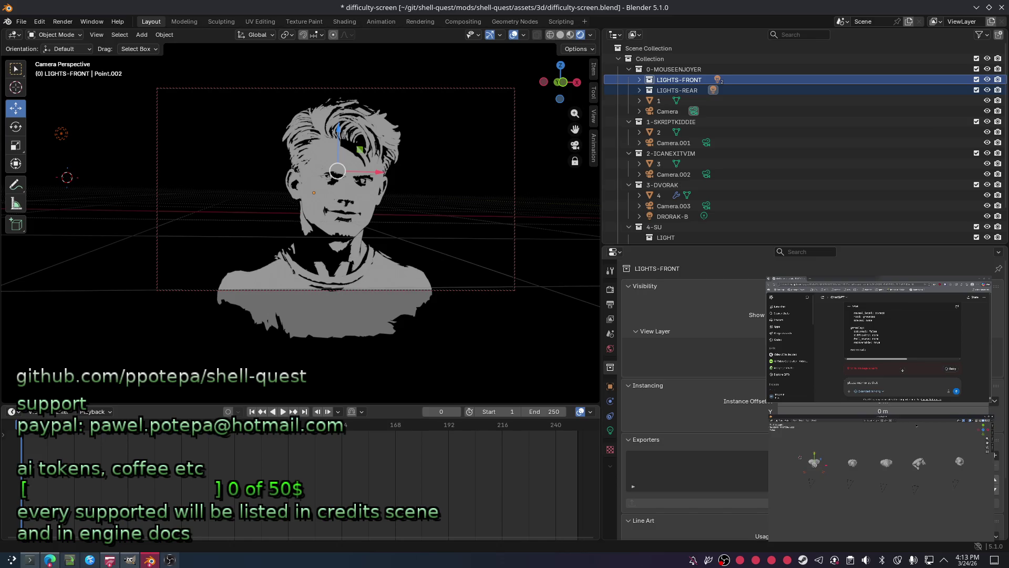
left_click_drag(336, 172, 401, 172)
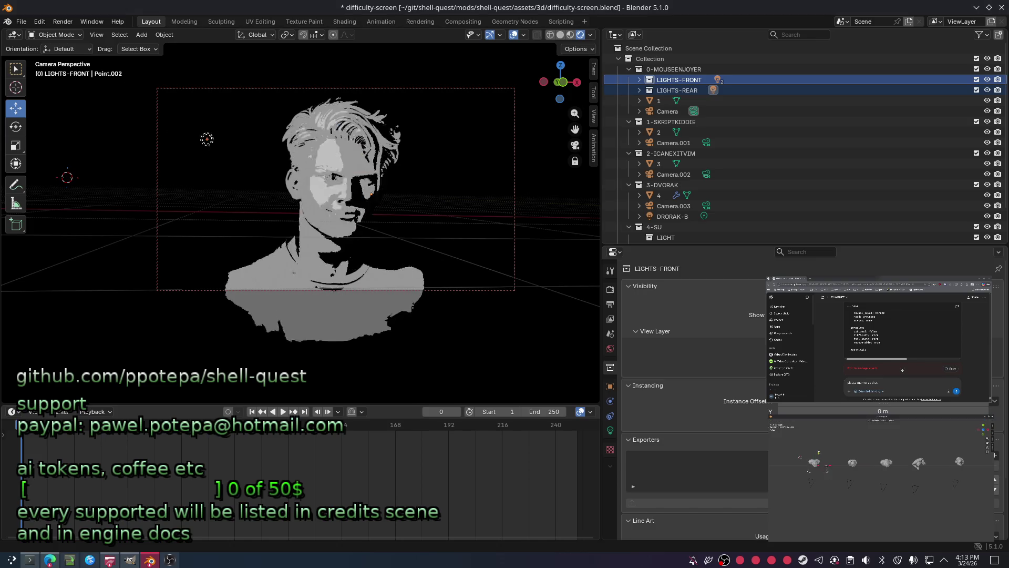
key("ctrl+z")
Reselect LIGHTS-FRONT and LIGHTS-REAR together under 0-MOUSEENJOYER.
left_click(675, 80)
left_click(650, 90, "ctrl")
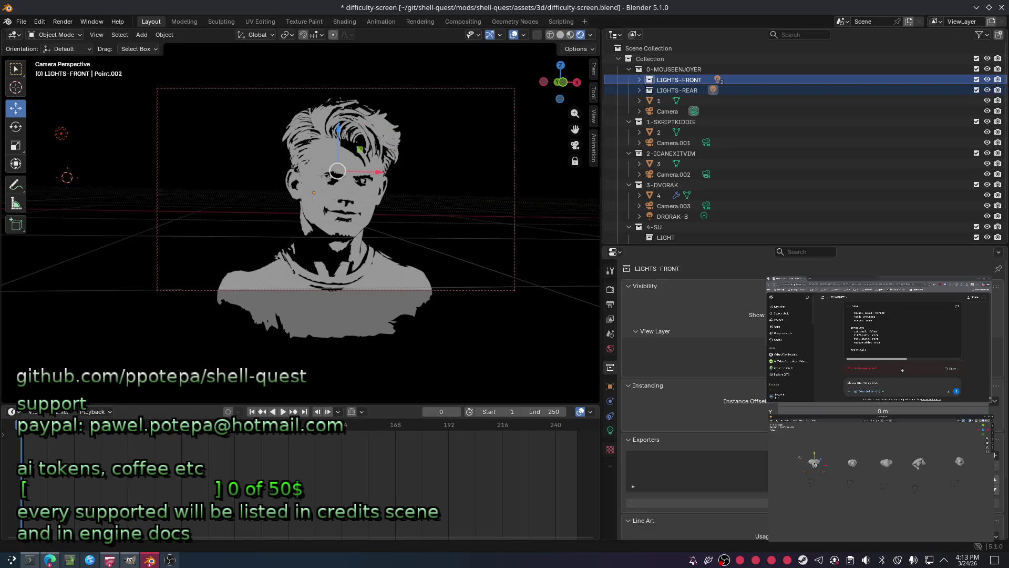
left_click(660, 100)
left_click(714, 91)
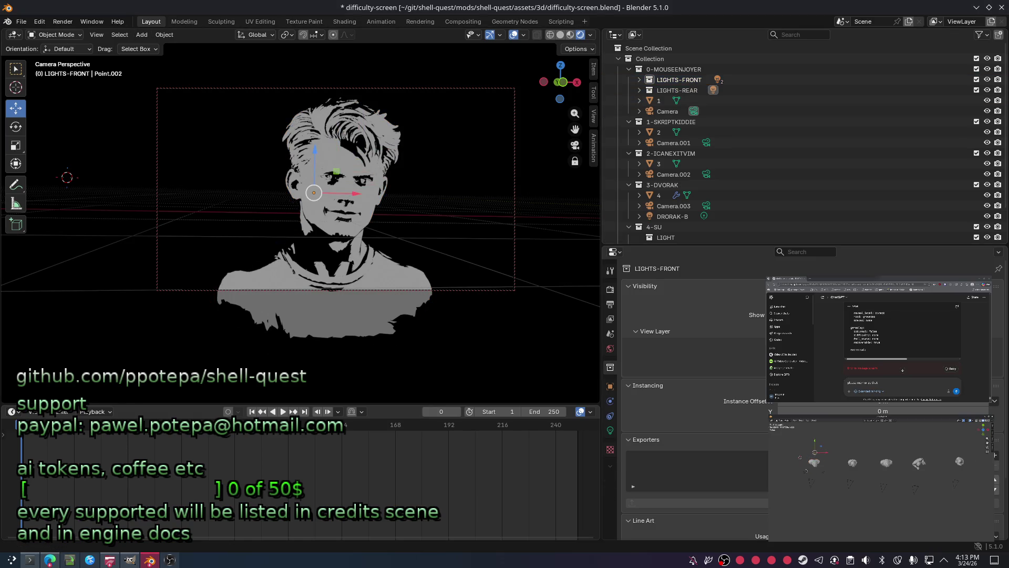
left_click(663, 91)
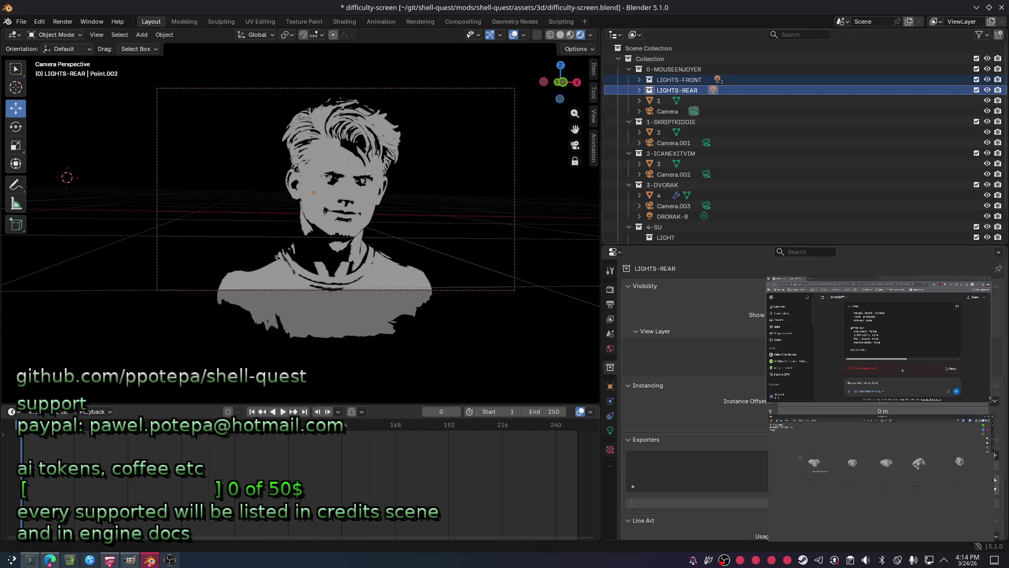
left_click(363, 146)
left_click(670, 80)
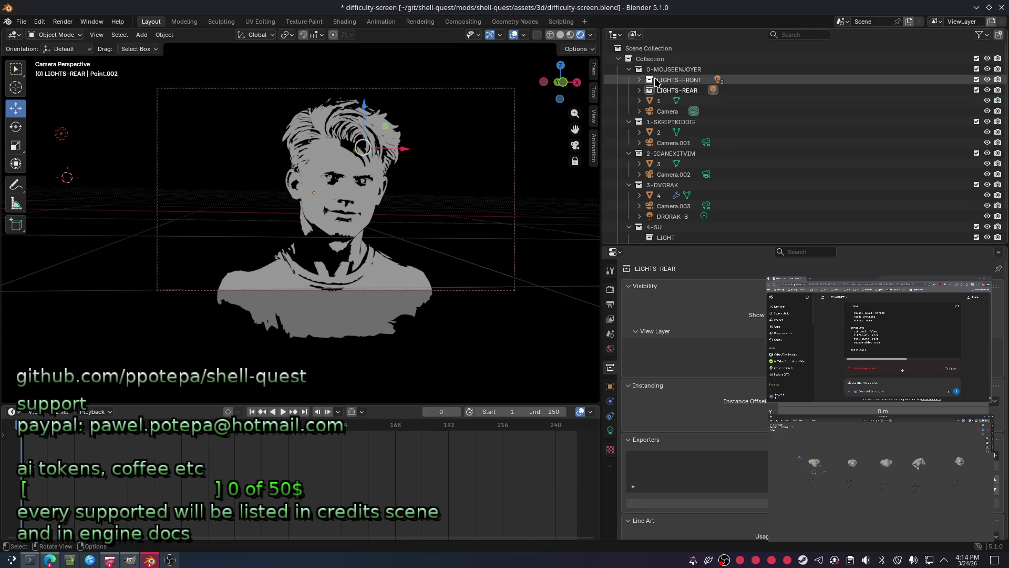
Copy both light collections, paste them into 1-SKRIPTKIDDIE, then undo the paste.
right_click(671, 92)
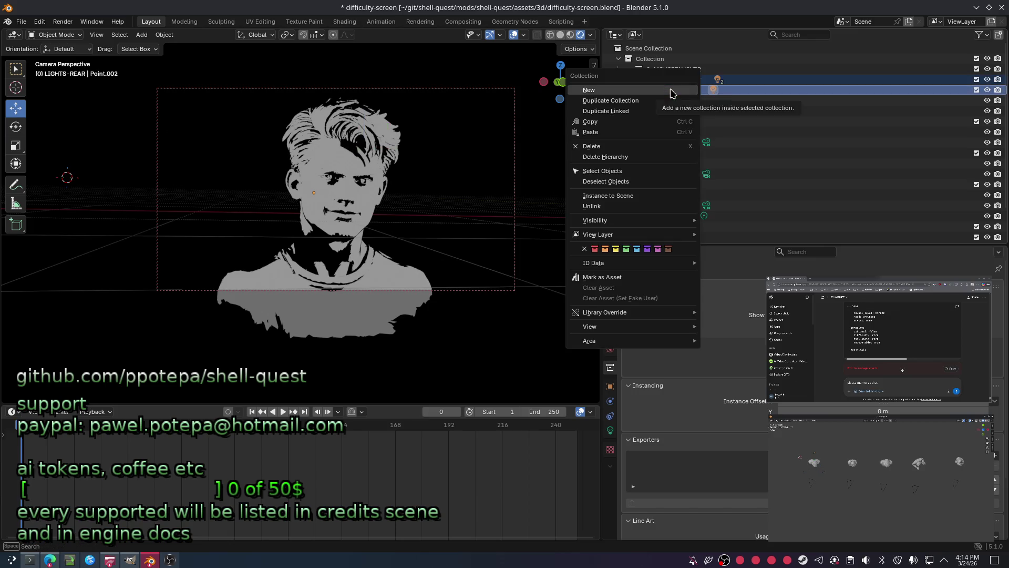
left_click(640, 122)
right_click(672, 123)
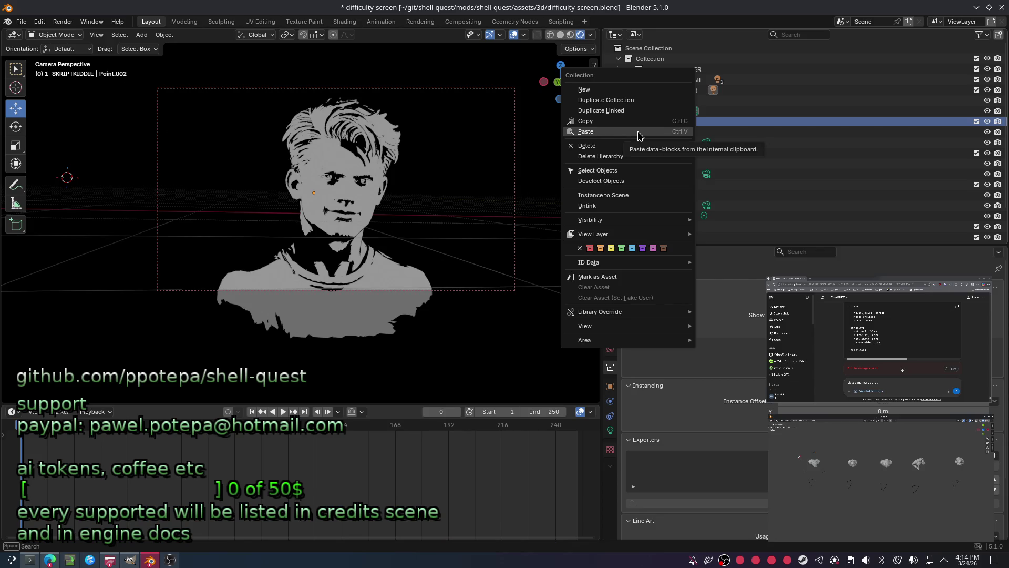
left_click(638, 136)
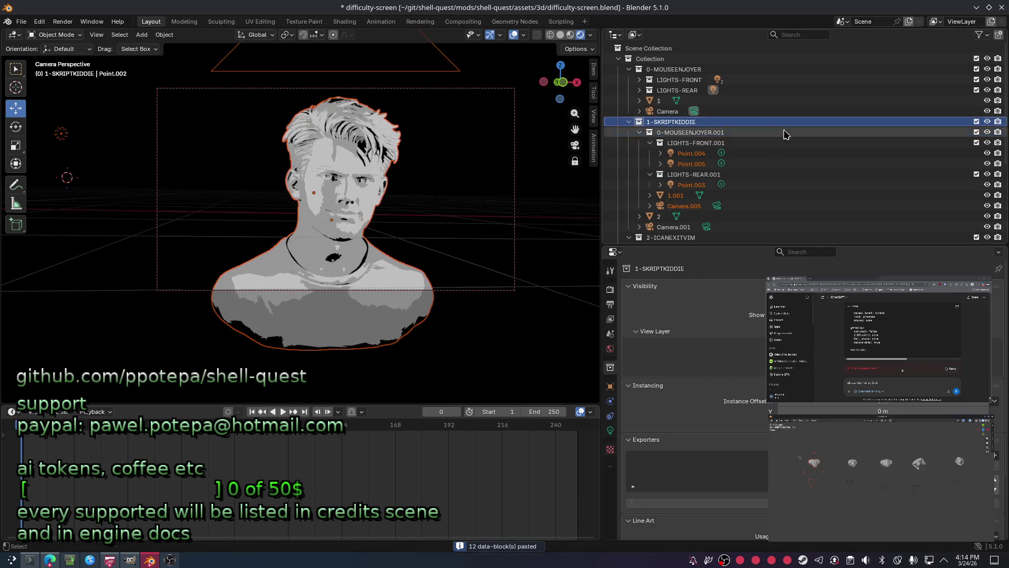
key("ctrl+z")
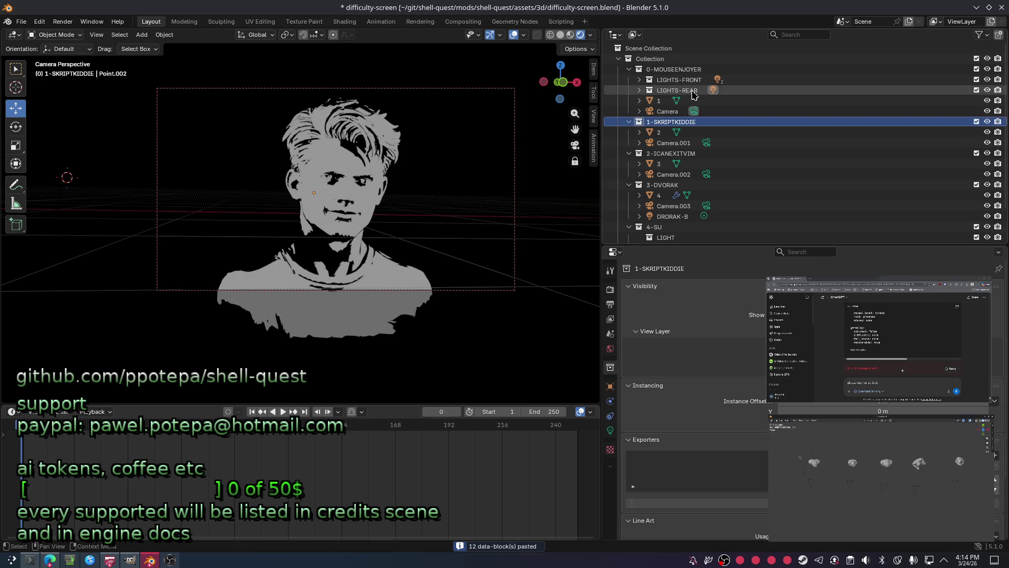
Copy LIGHTS-FRONT and LIGHTS-REAR again and paste them into 1-SKRIPTKIDDIE, checking Point.005 and LIGHTS-FRONT.001.
left_click(692, 91)
left_click(682, 80, "ctrl")
right_click(683, 81)
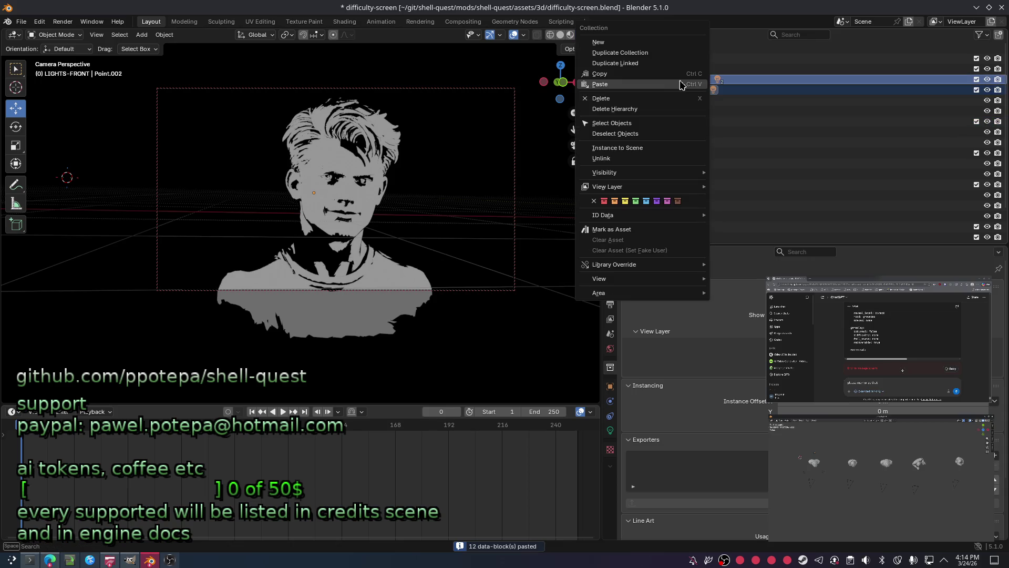
left_click(621, 75)
left_click(671, 122)
right_click(677, 125)
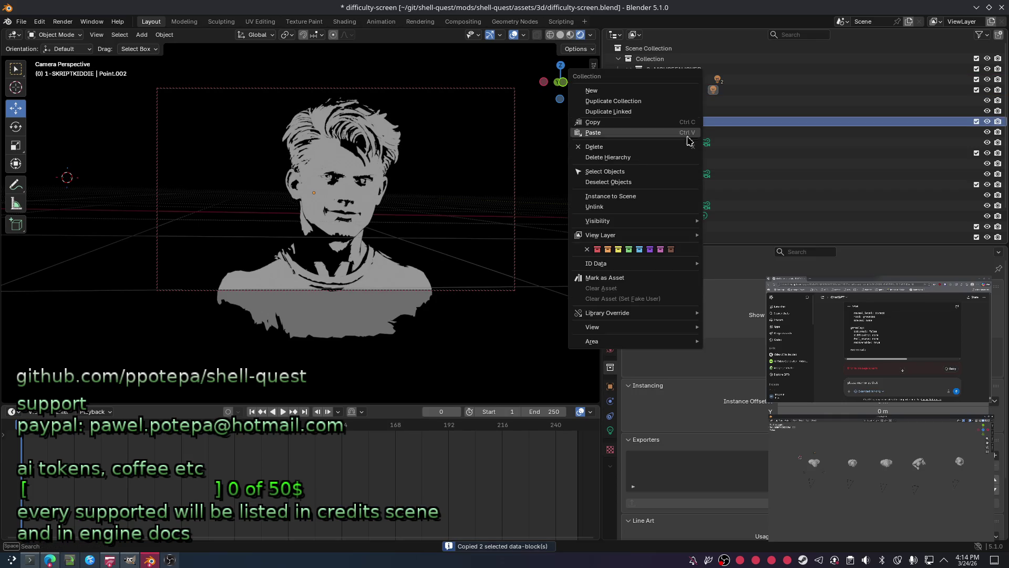
left_click(641, 132)
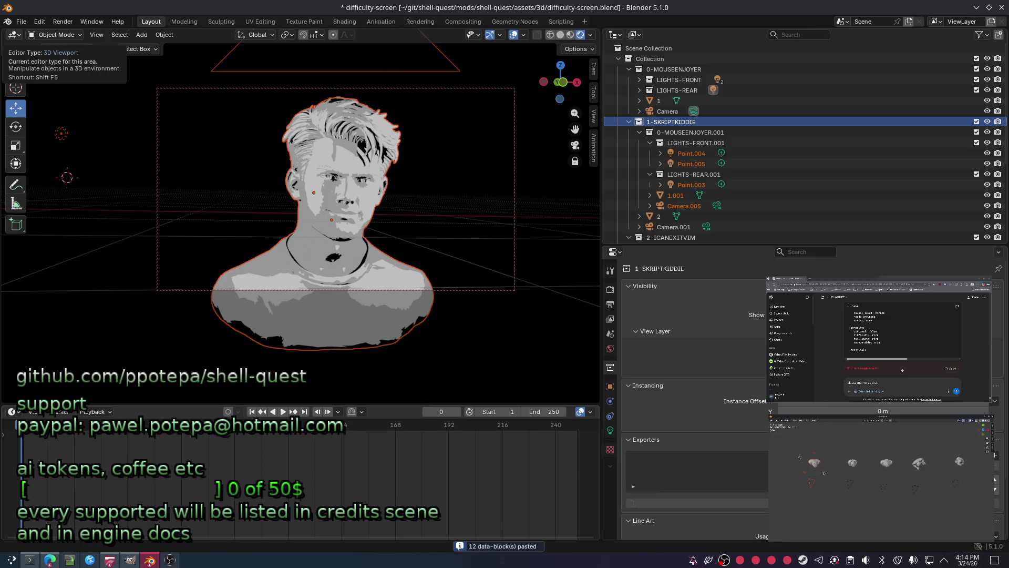
left_click(692, 164)
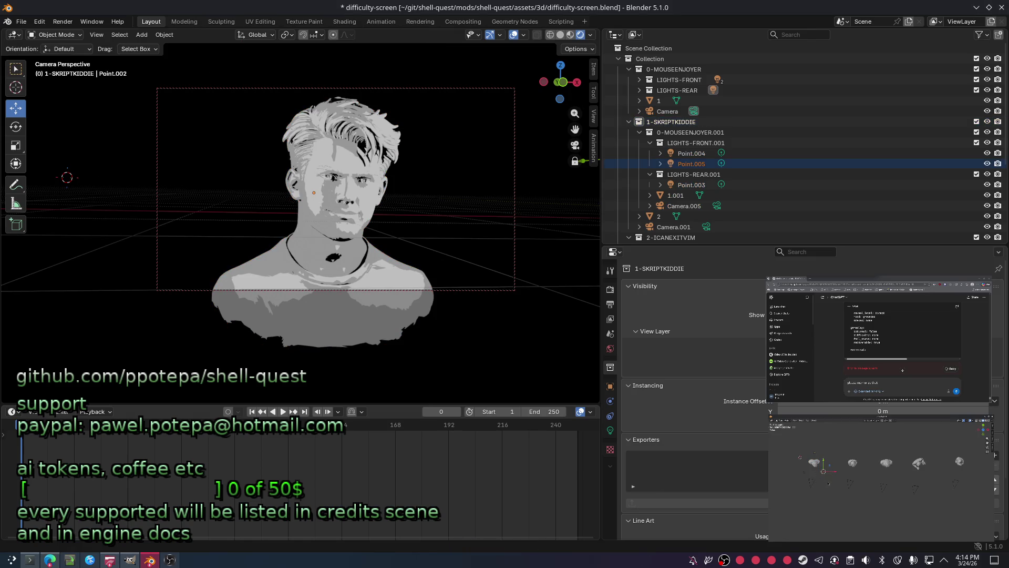
left_click(692, 133)
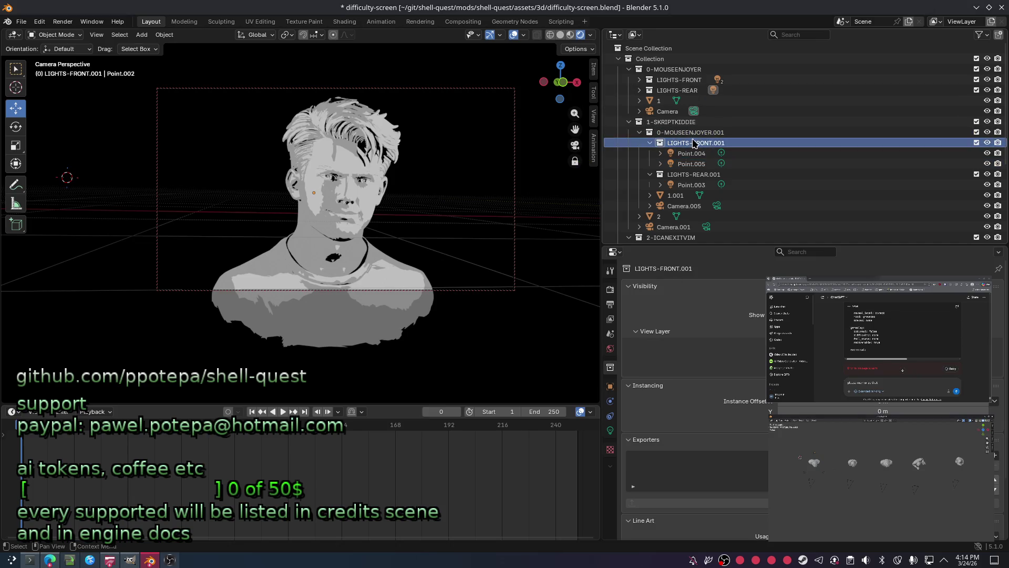
Undo the pasted lights and create a new empty collection inside 0-MOUSEENJOYER.
right_click(670, 71)
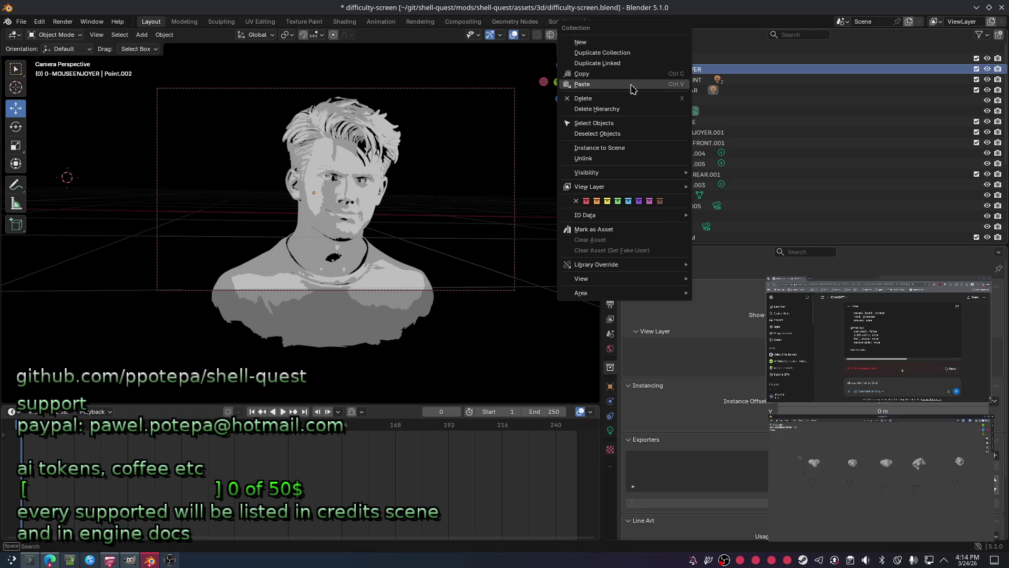
left_click(612, 45)
key("i")
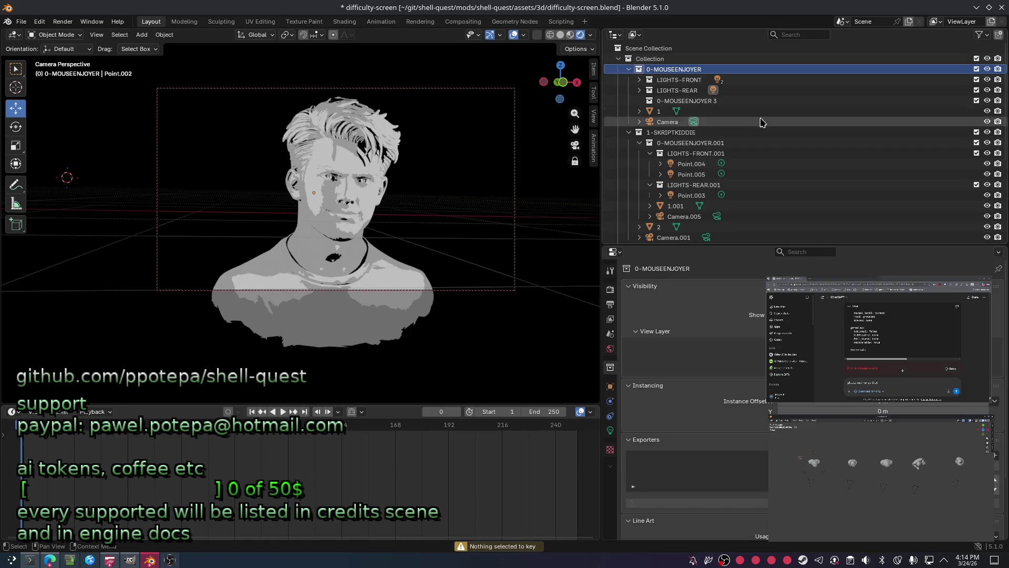
key("ctrl+z")
key("ctrl+z")
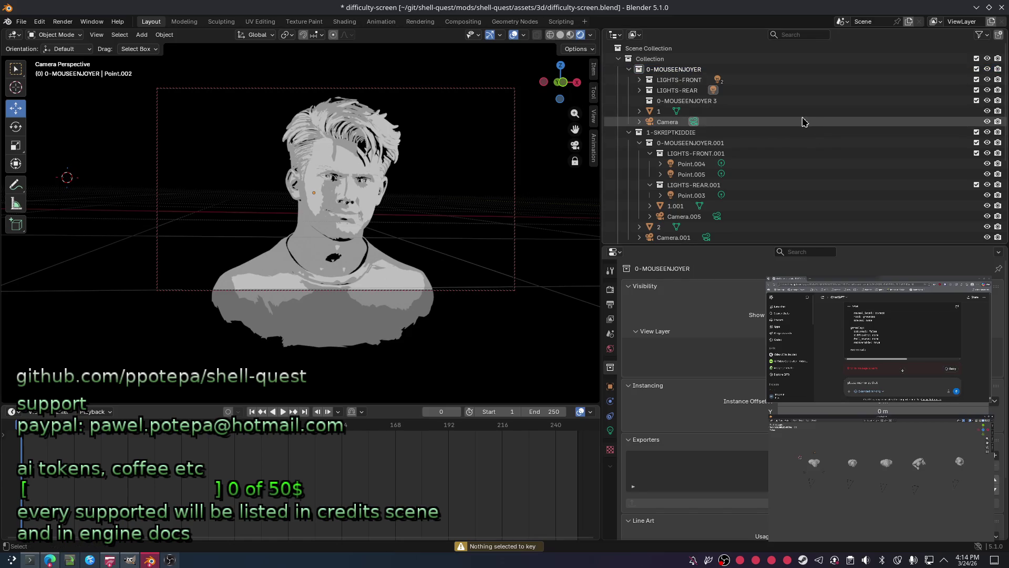
key("ctrl+z")
key("ctrl+z")
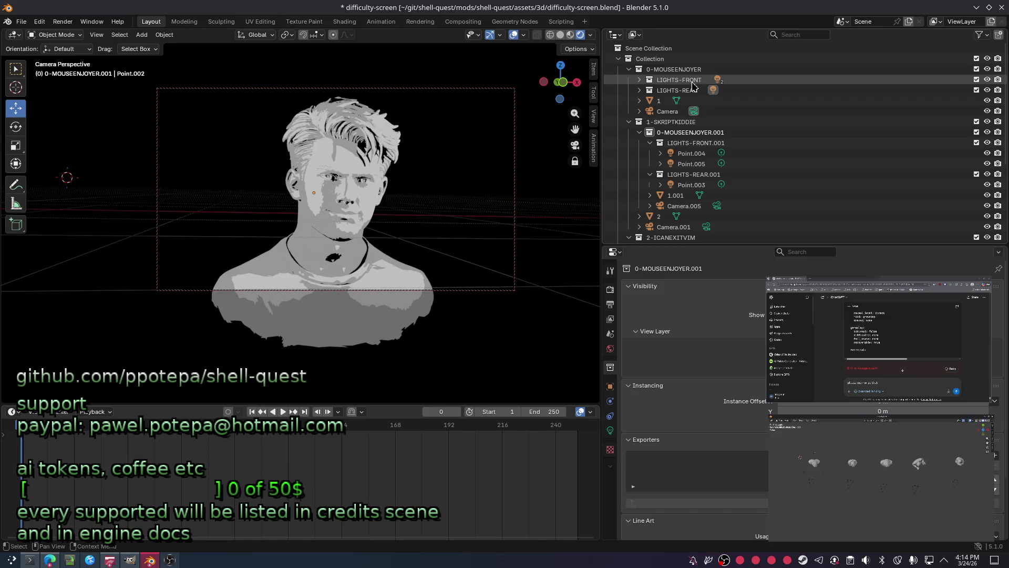
key("ctrl+z")
right_click(621, 70)
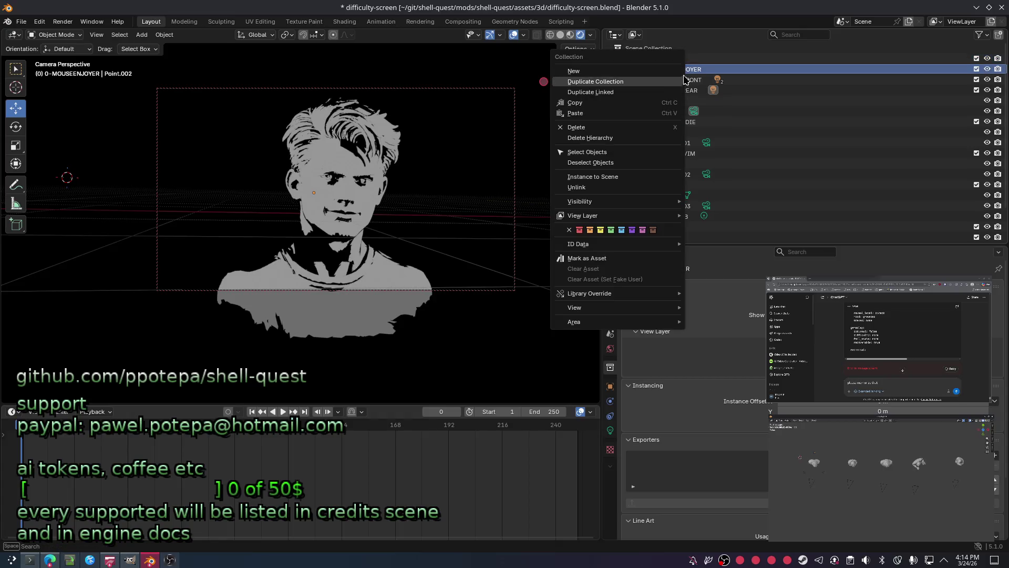
left_click(616, 76)
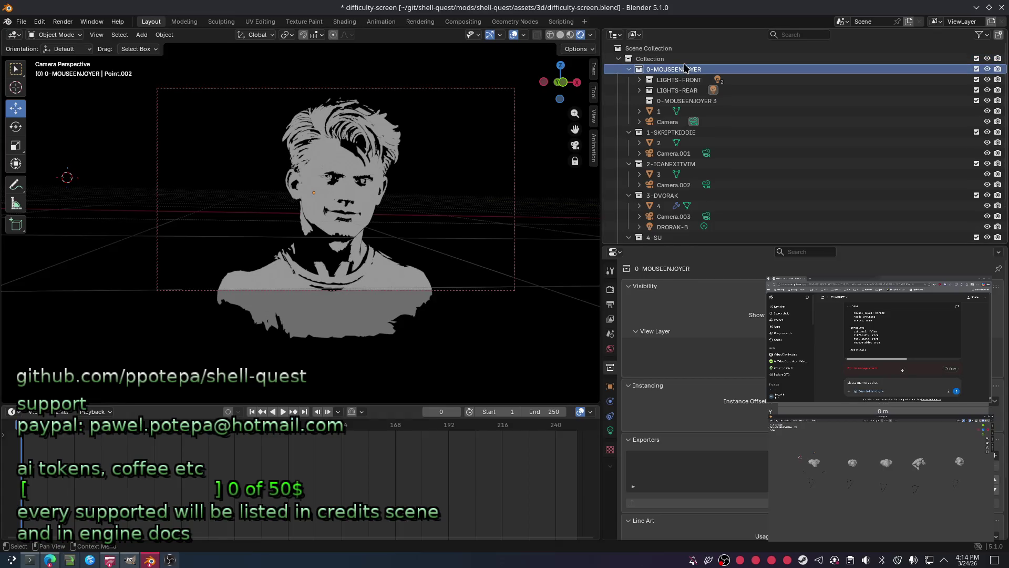
Name the new collection LIGHTS and discard an extra empty collection added by mistake.
double_click(685, 101)
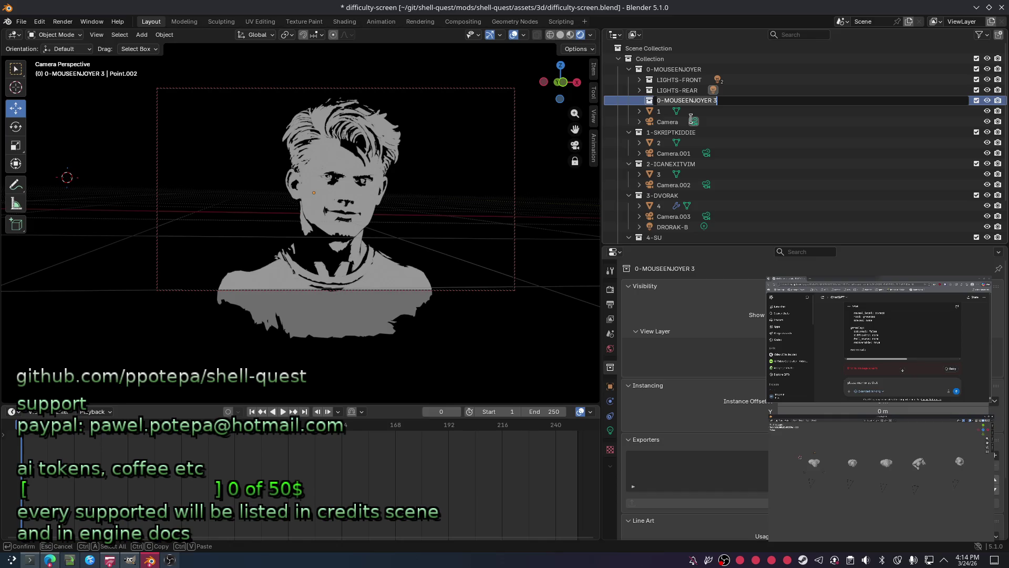
type("LIGHTS")
key("Return")
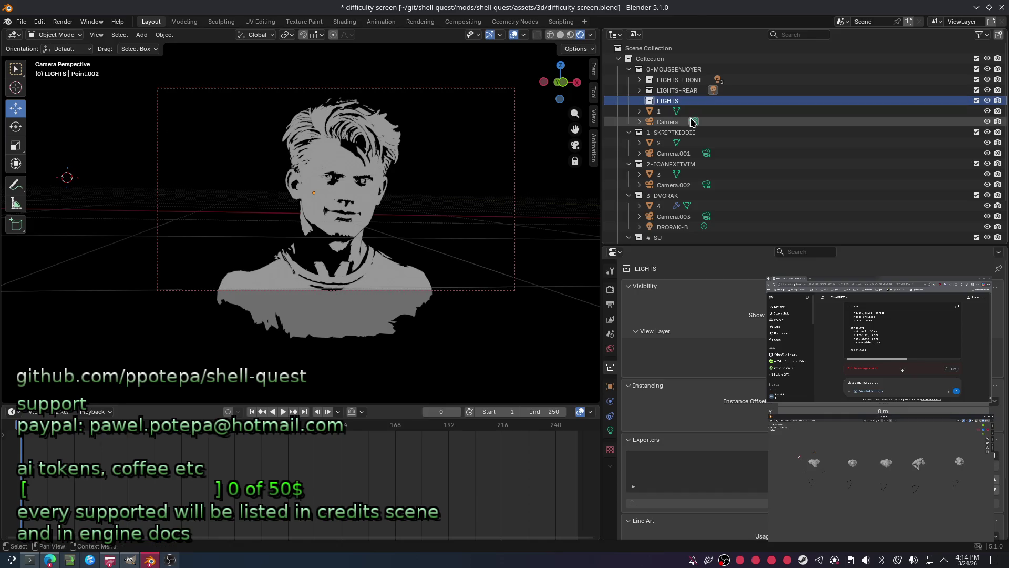
right_click(673, 72)
left_click(662, 72)
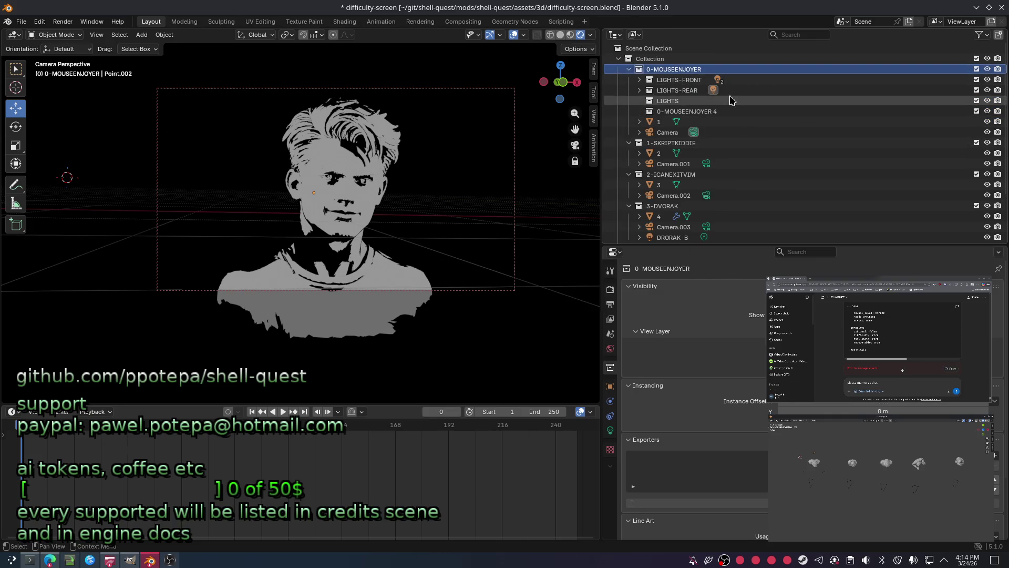
left_click_drag(713, 110, 693, 101)
Move LIGHTS-FRONT and LIGHTS-REAR inside LIGHTS, save the file and clear the selection.
left_click(689, 90)
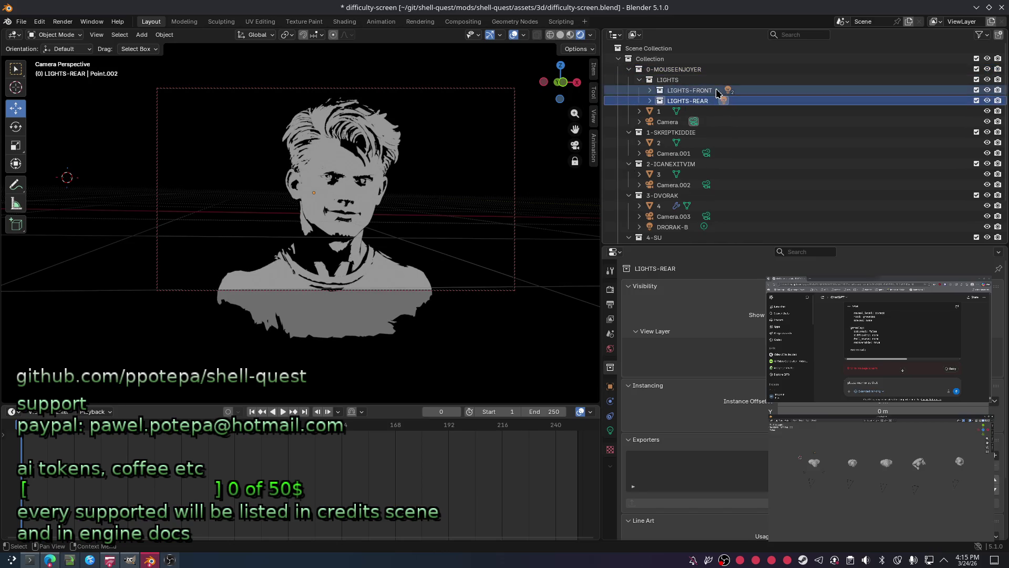
left_click(701, 83)
key("ctrl+s")
left_click(695, 91)
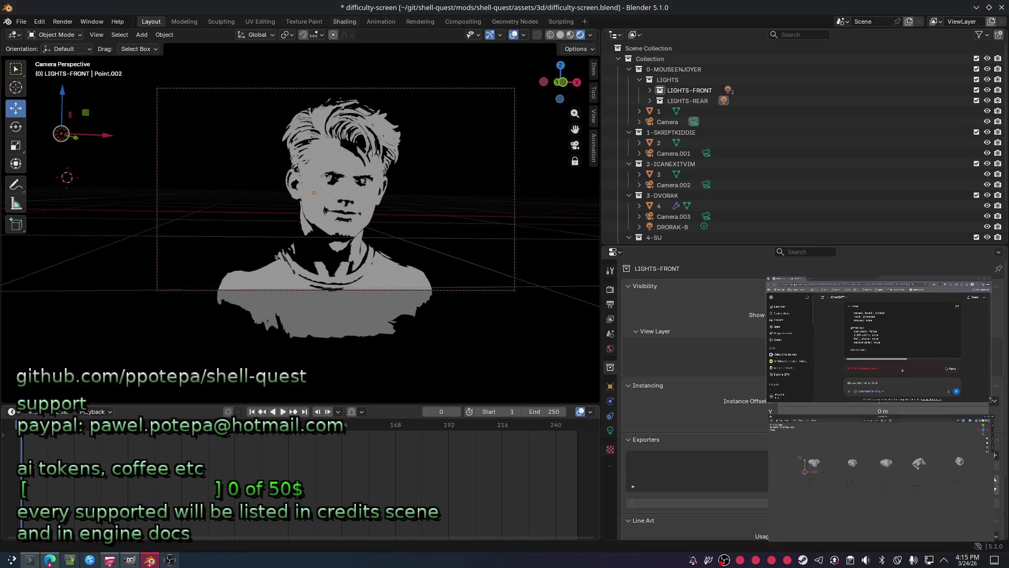
left_click(671, 102)
left_click(650, 81)
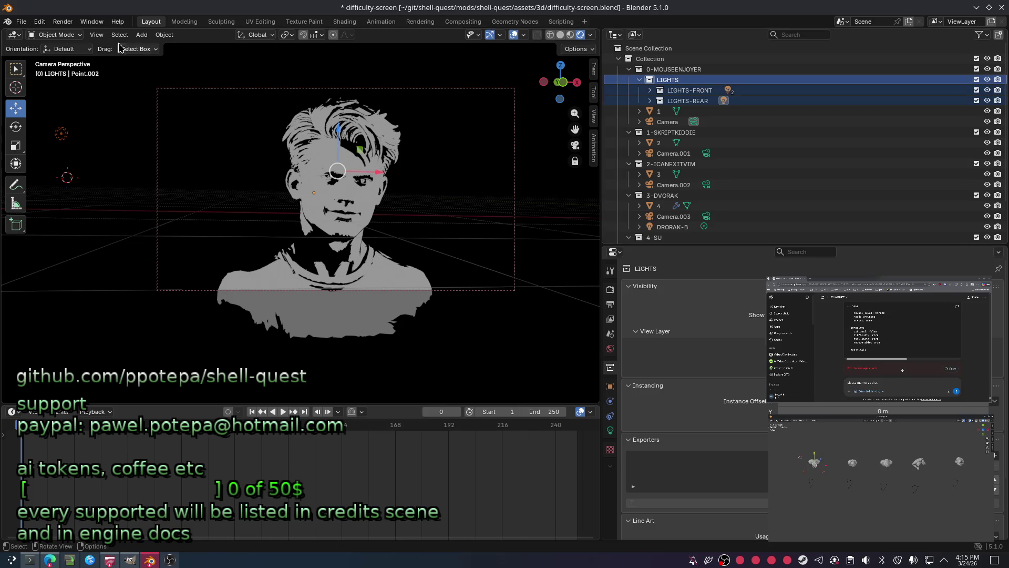
key("alt+a")
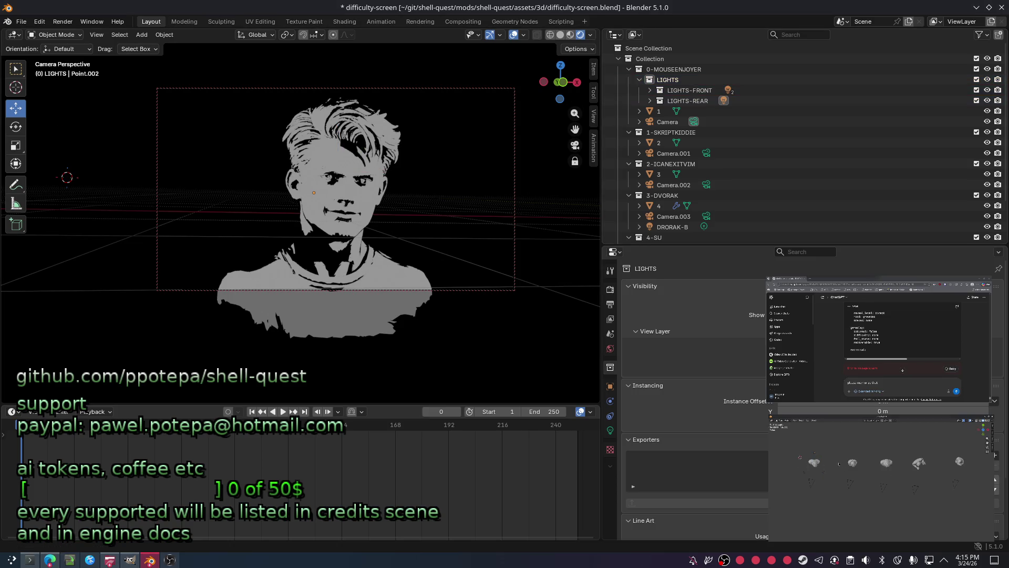
Select everything in LIGHTS and duplicate the lights, leaving the copies in place.
left_click(649, 82)
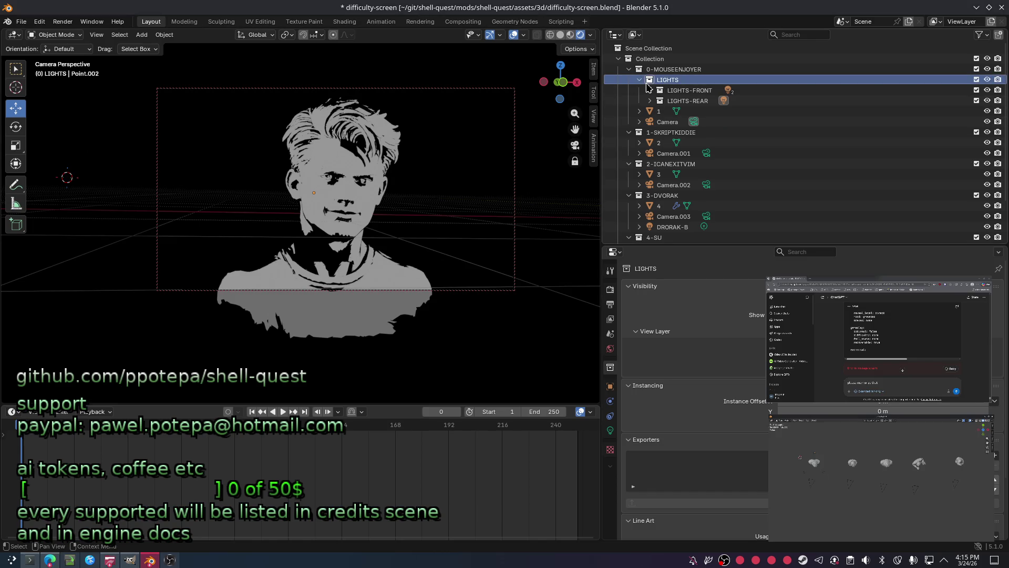
double_click(652, 81)
key("g")
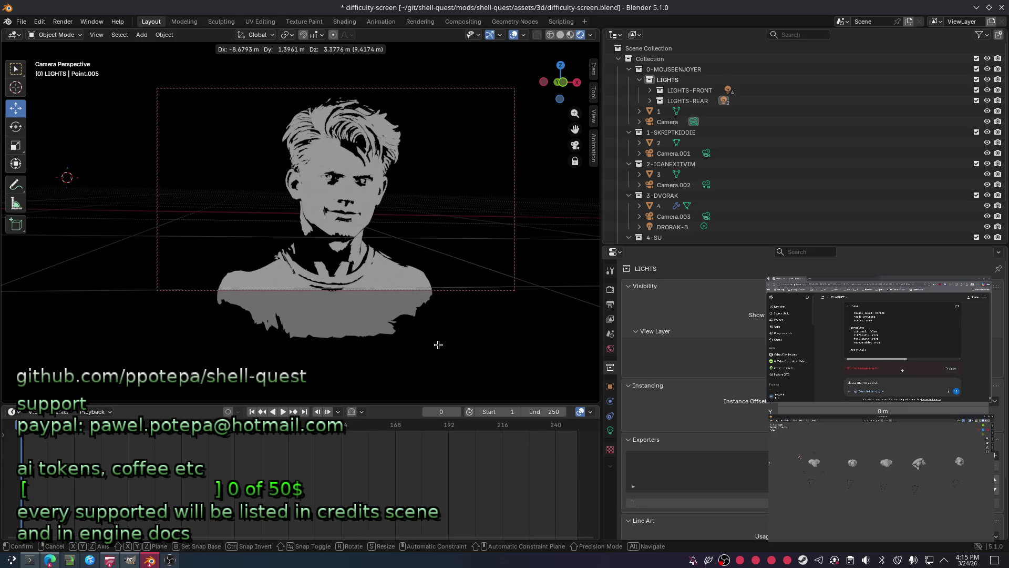
key("Escape")
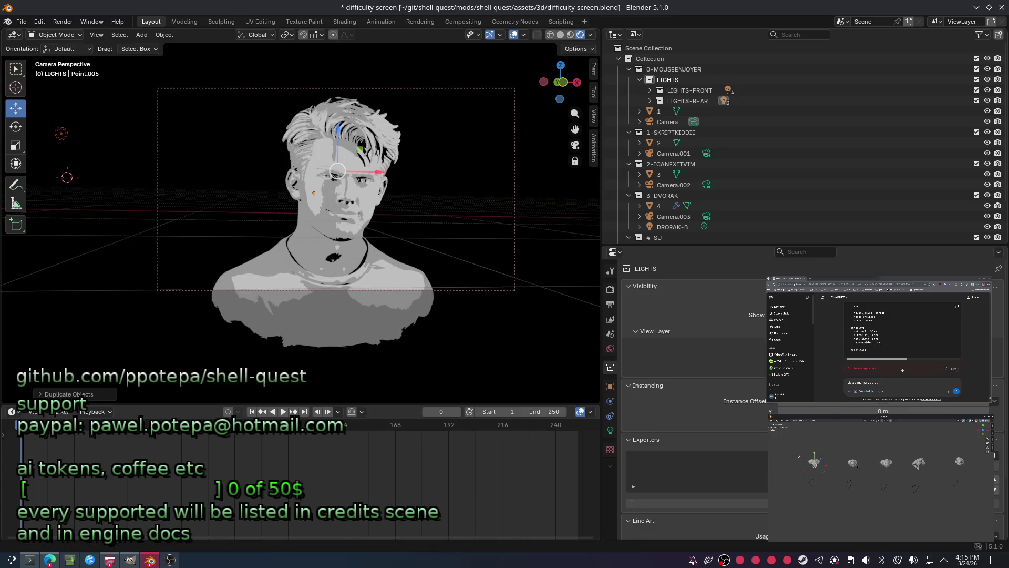
Duplicate the LIGHTS contents once more in place and expand LIGHTS-FRONT to show Point.003 and Point.004.
left_click(651, 79)
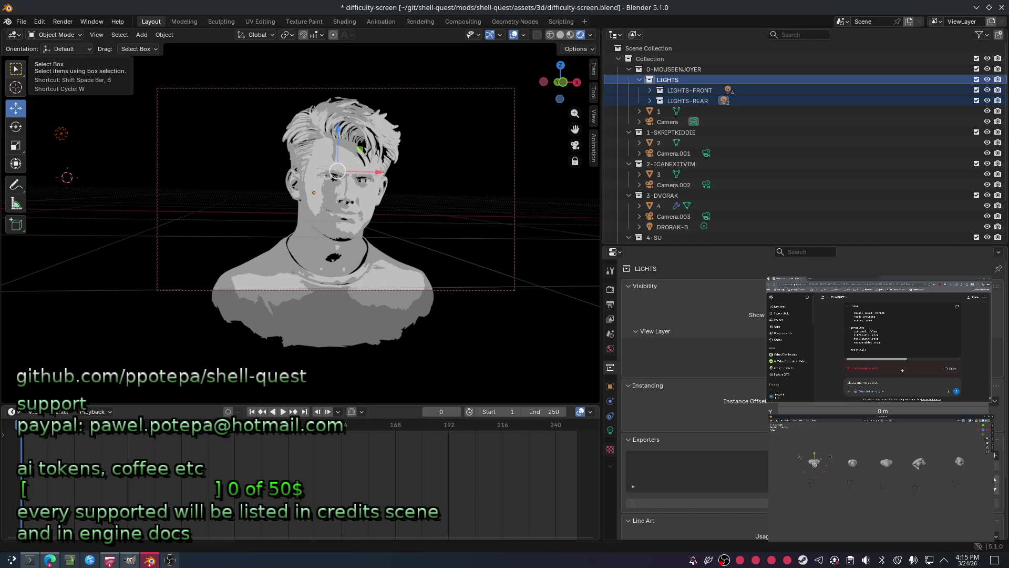
key("g")
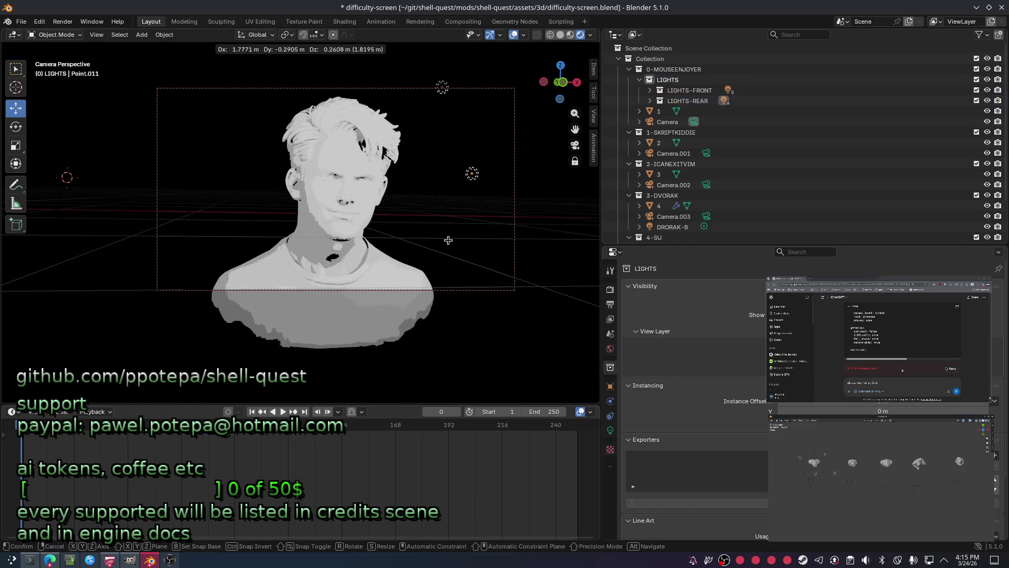
left_click(487, 289)
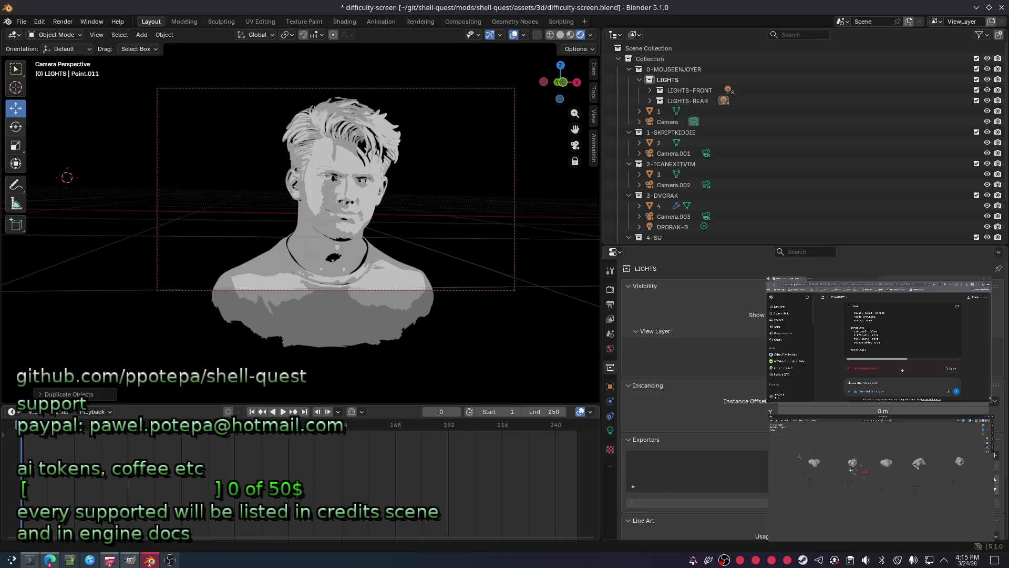
key("g")
key("z")
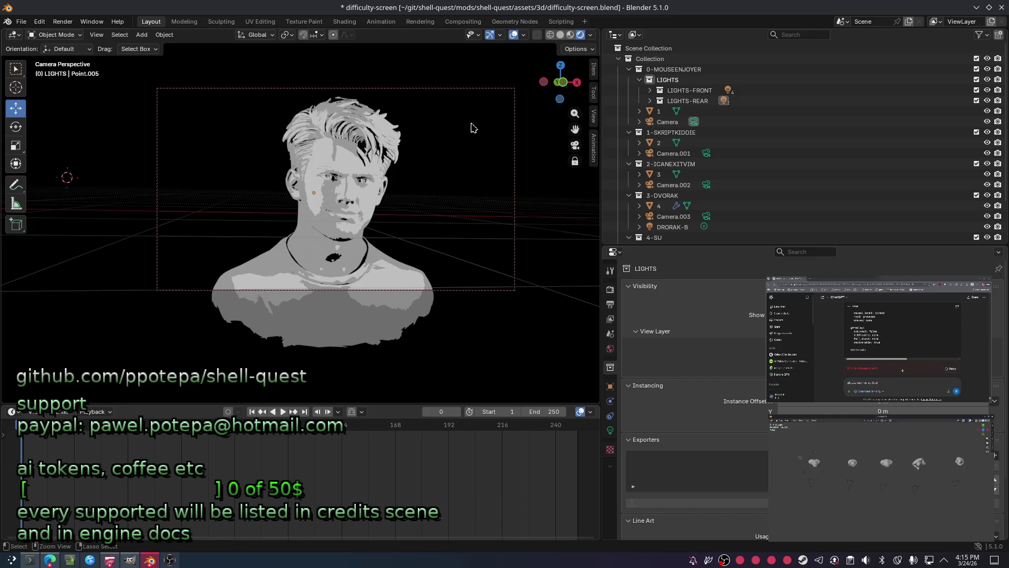
left_click(649, 91)
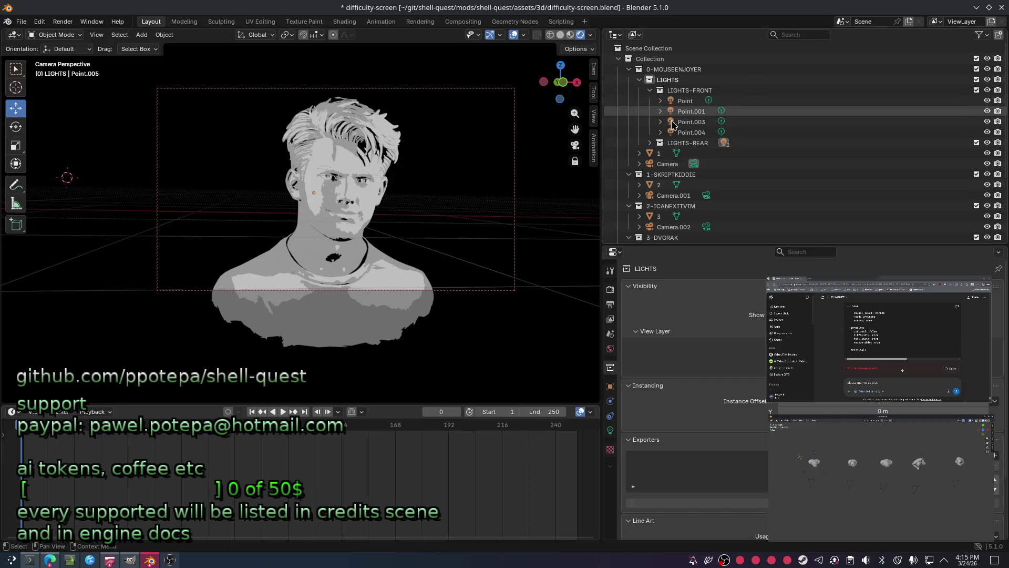
Delete the extra duplicated lights Point.003 and Point.004 from LIGHTS-FRONT.
left_click(692, 122)
key("Delete")
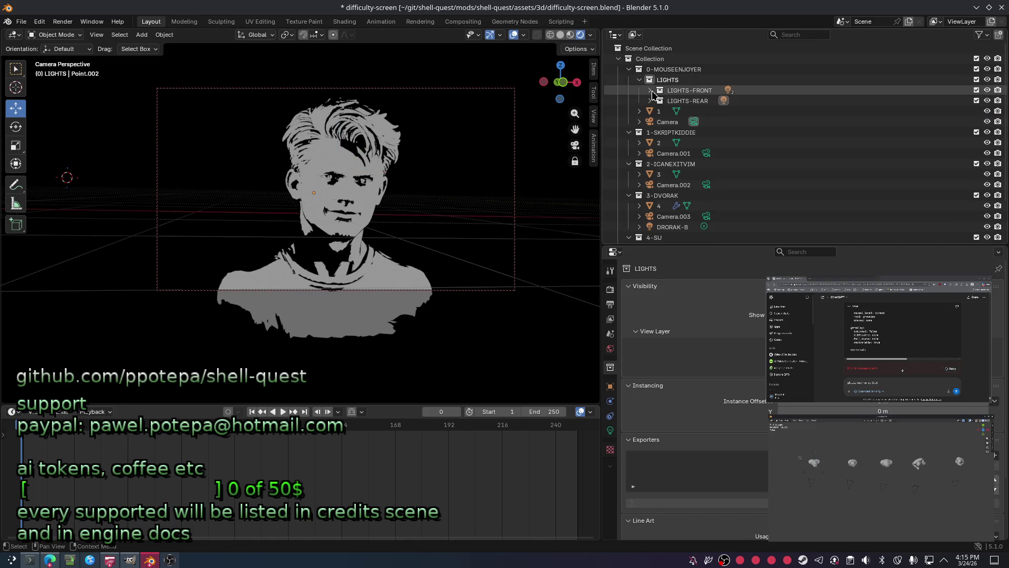
left_click(649, 122)
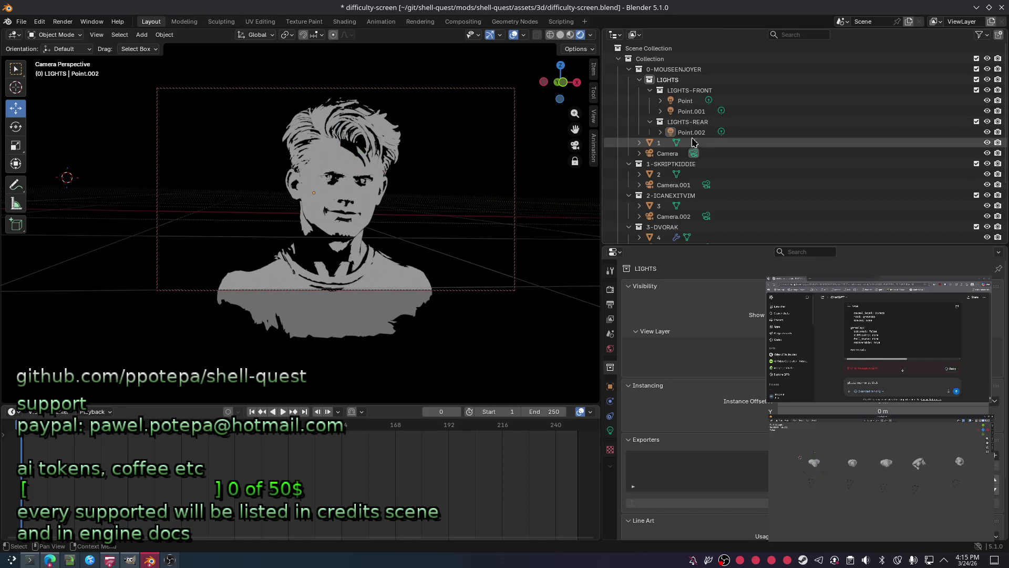
left_click(688, 123)
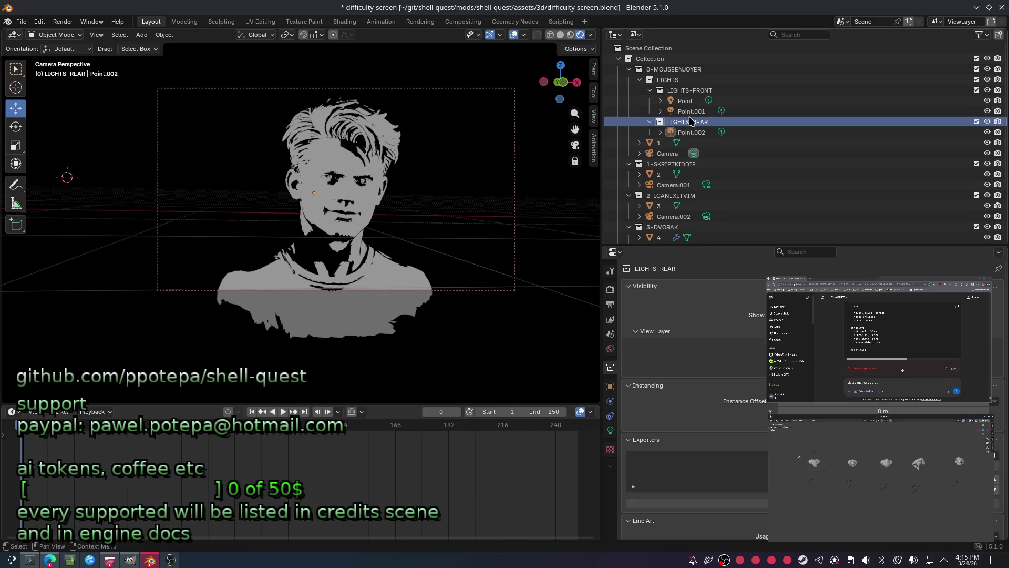
left_click(651, 91)
Copy the LIGHTS collection and paste it into 1-SKRIPTKIDDIE, selecting the pasted LIGHTS.001.
left_click(686, 80)
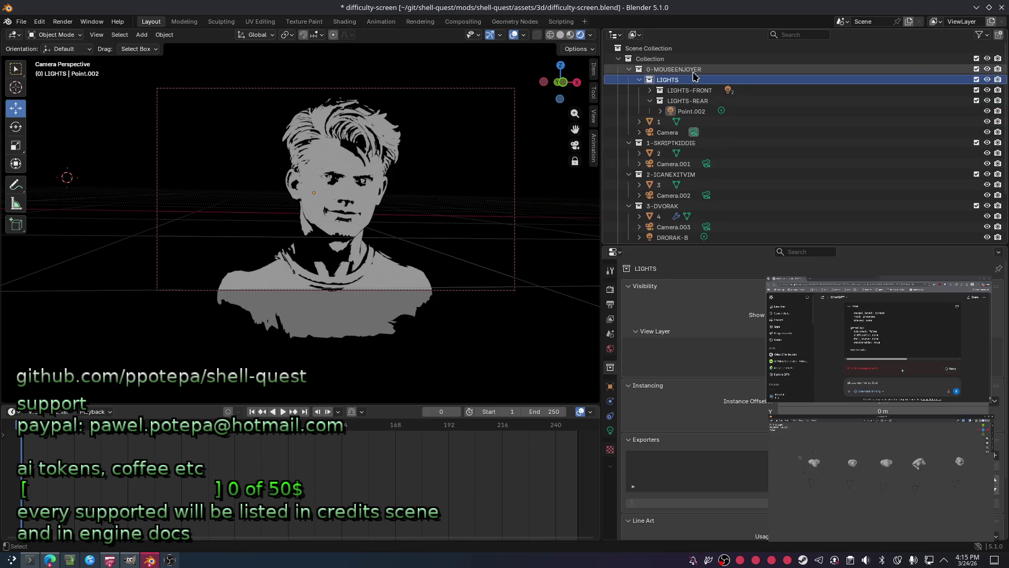
key("ctrl+c")
left_click(671, 144)
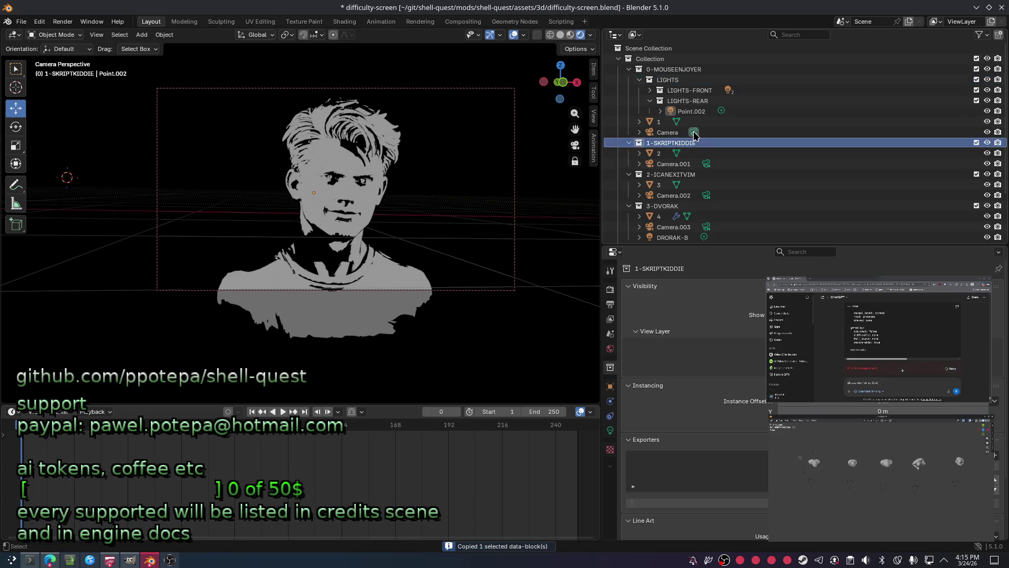
key("ctrl+v")
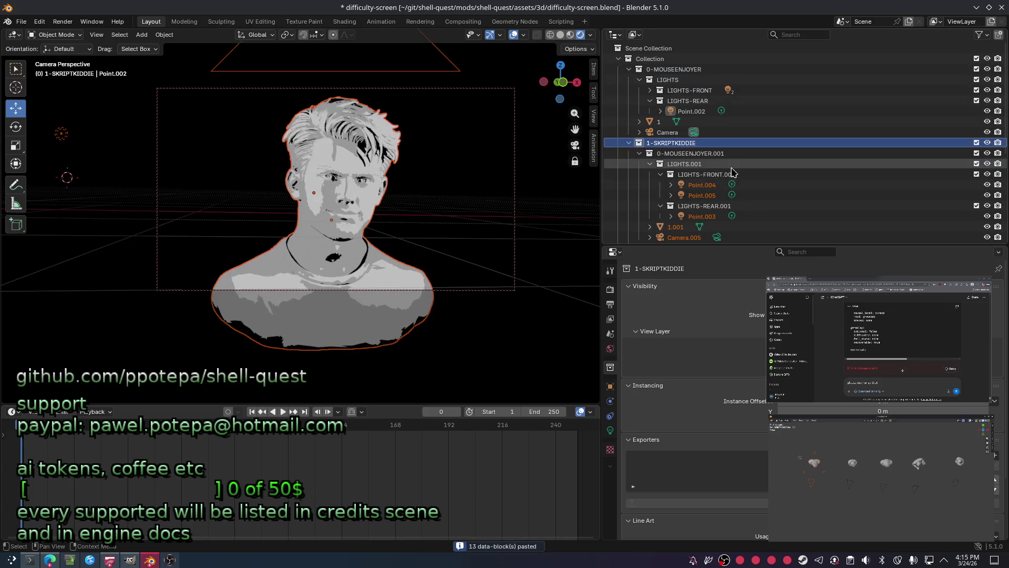
scroll(731, 173, "down", 3)
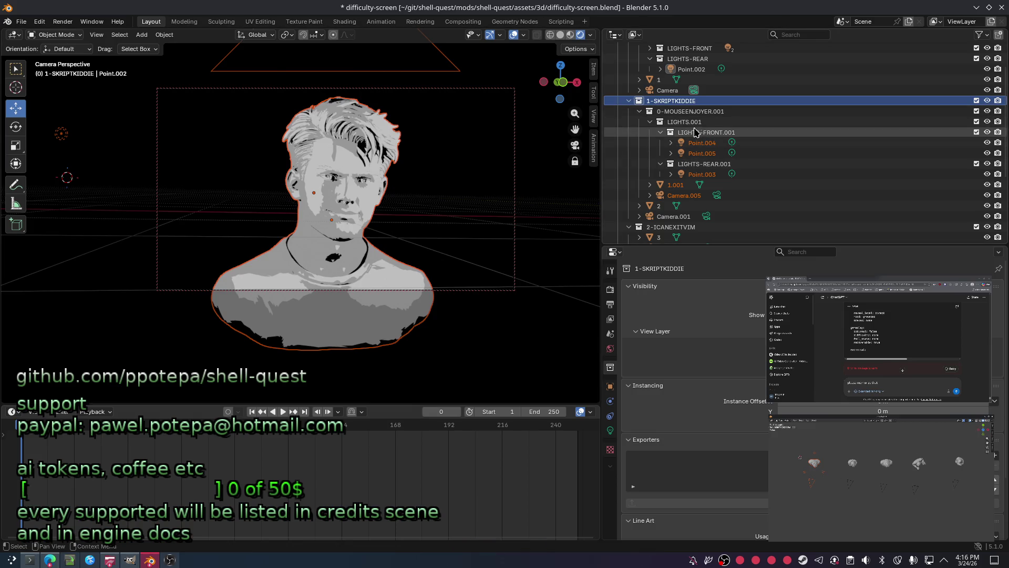
left_click(684, 122)
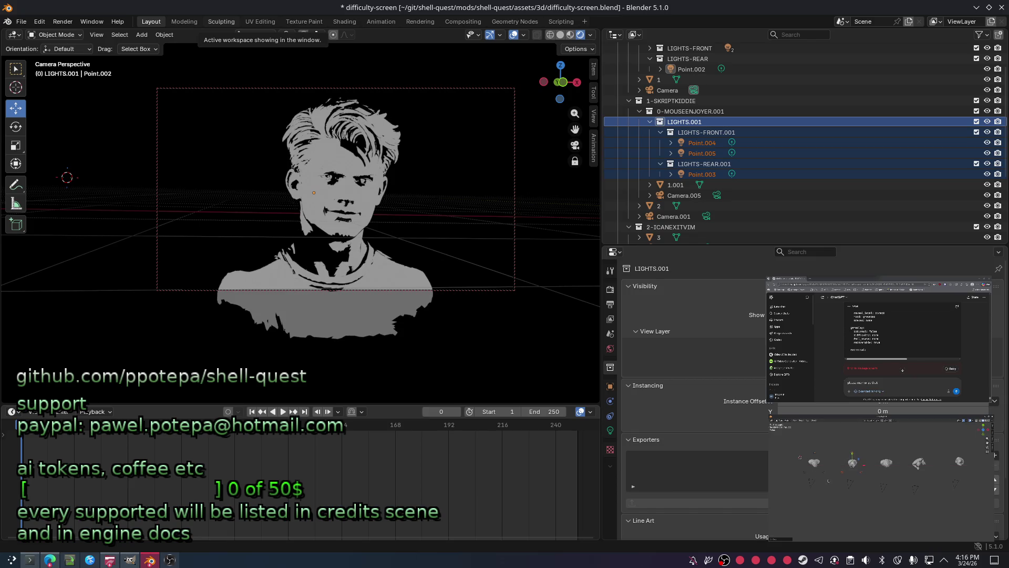
Inspect the pasted Point.004 light's data and test-move it without committing.
left_click(702, 142)
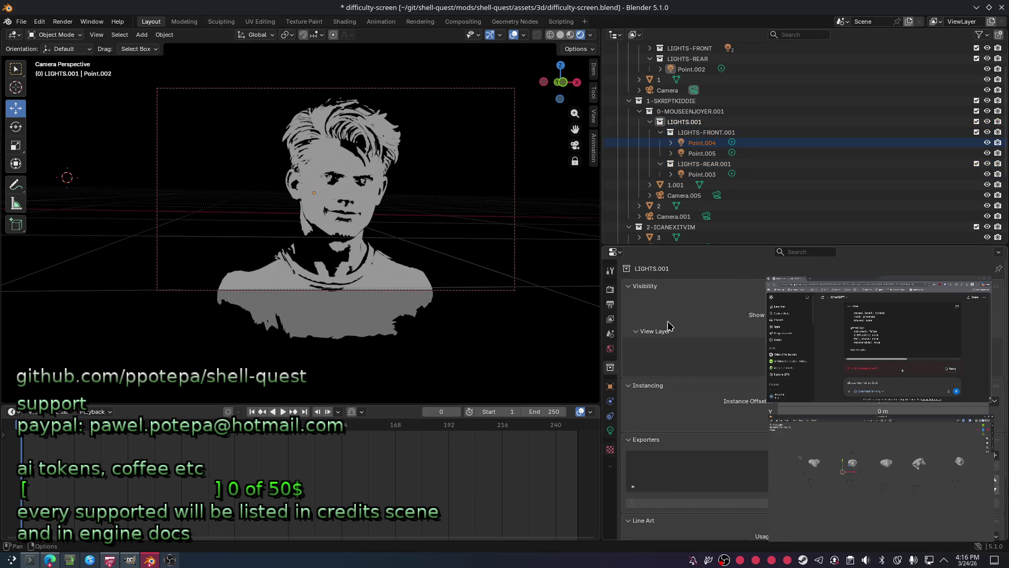
left_click(610, 430)
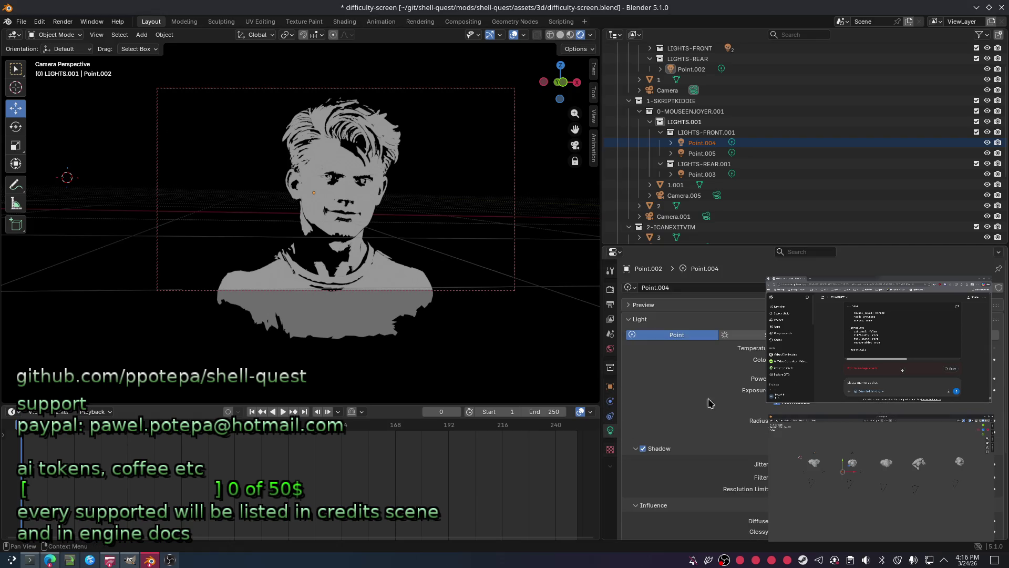
key("g")
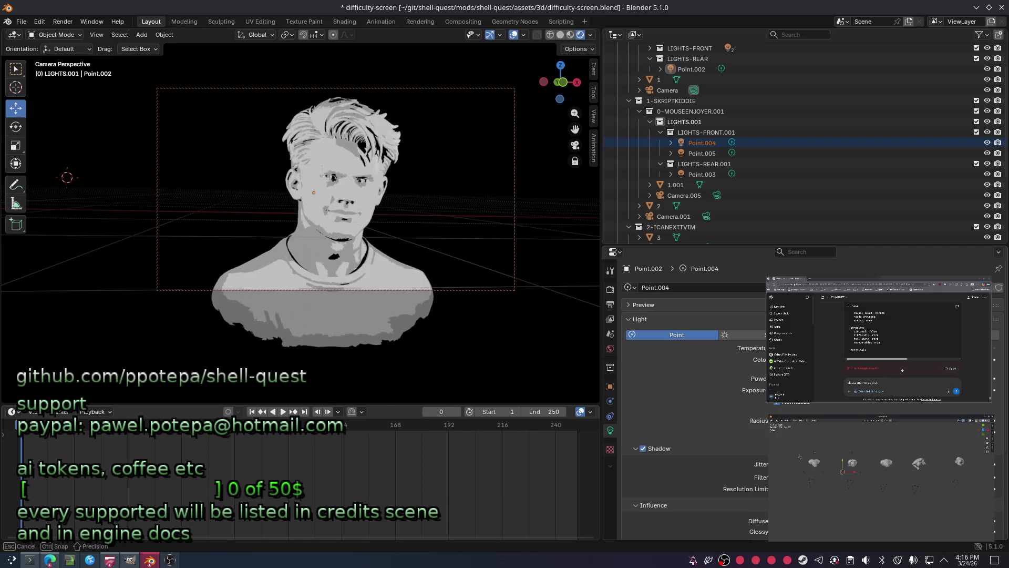
left_click(255, 166)
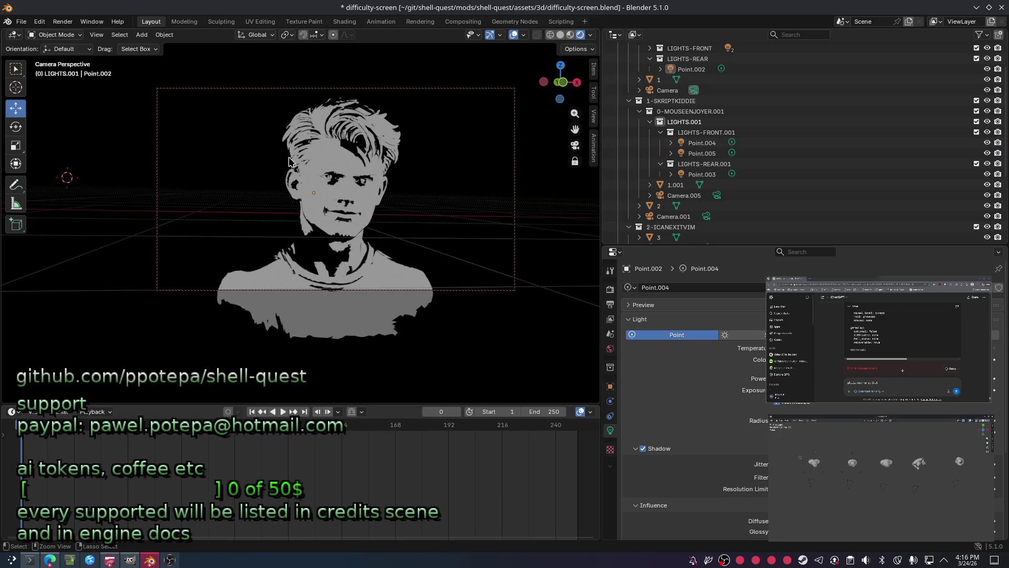
Delete the pasted lights, 1.001 bust and Camera.005 from 1-SKRIPTKIDDIE and save the file.
key("ctrl+z")
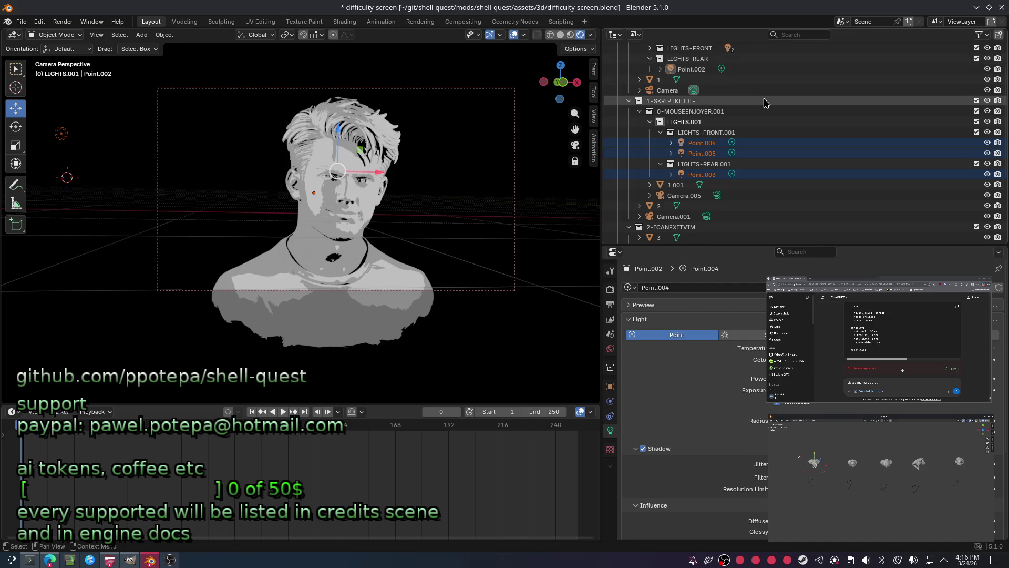
left_click(790, 101)
key("Delete")
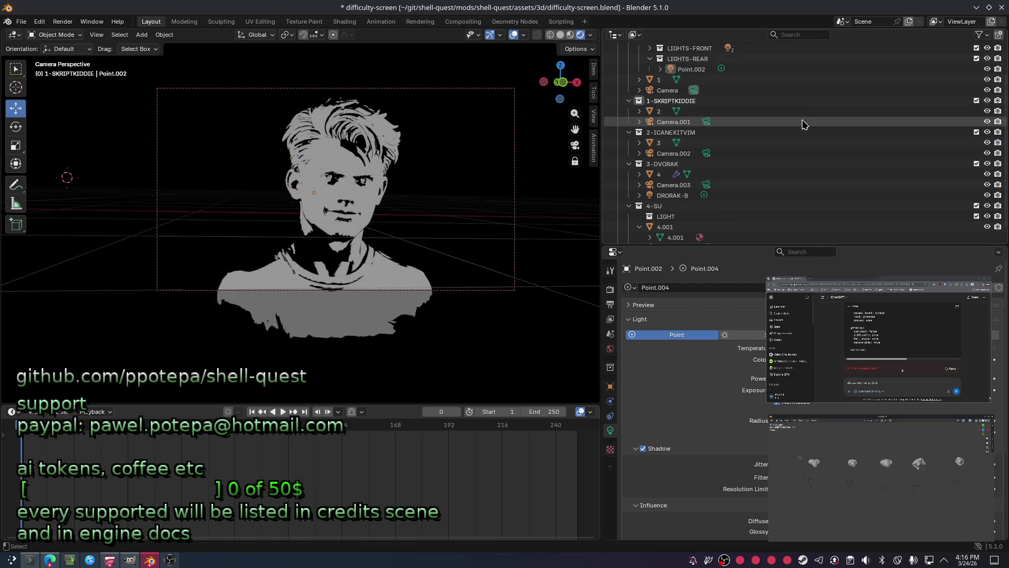
key("ctrl+s")
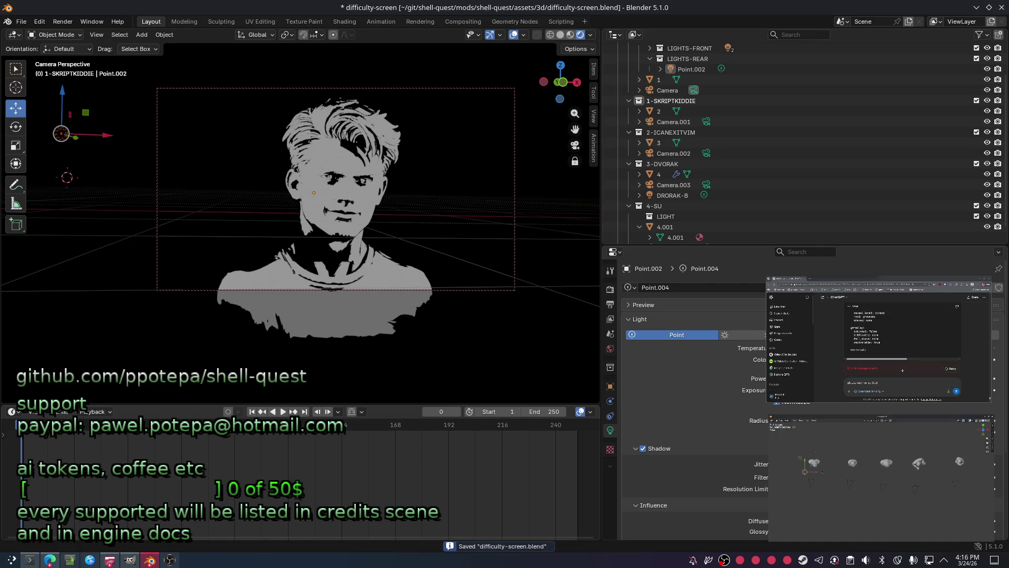
left_click(337, 172)
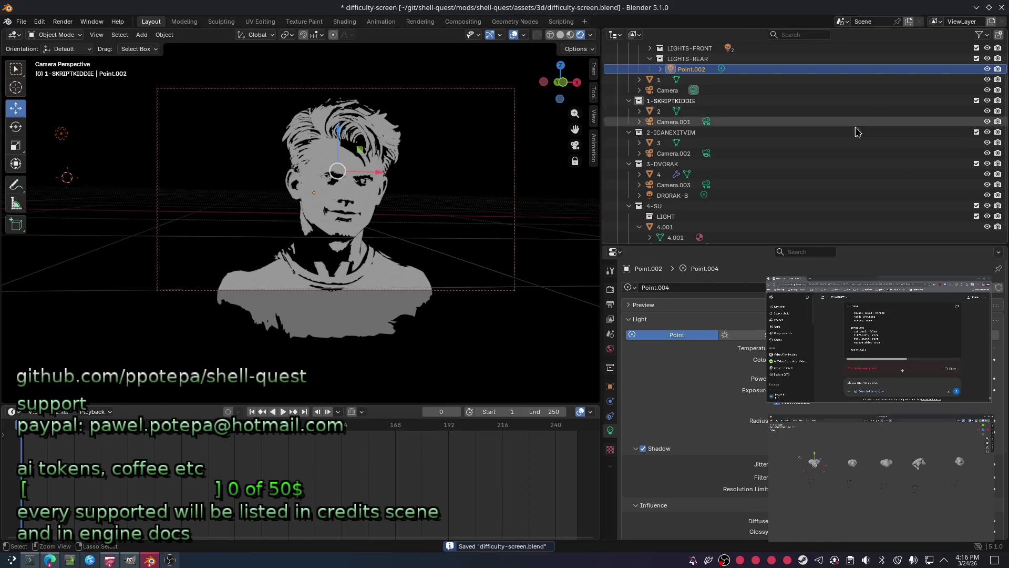
scroll(766, 93, "up", 3)
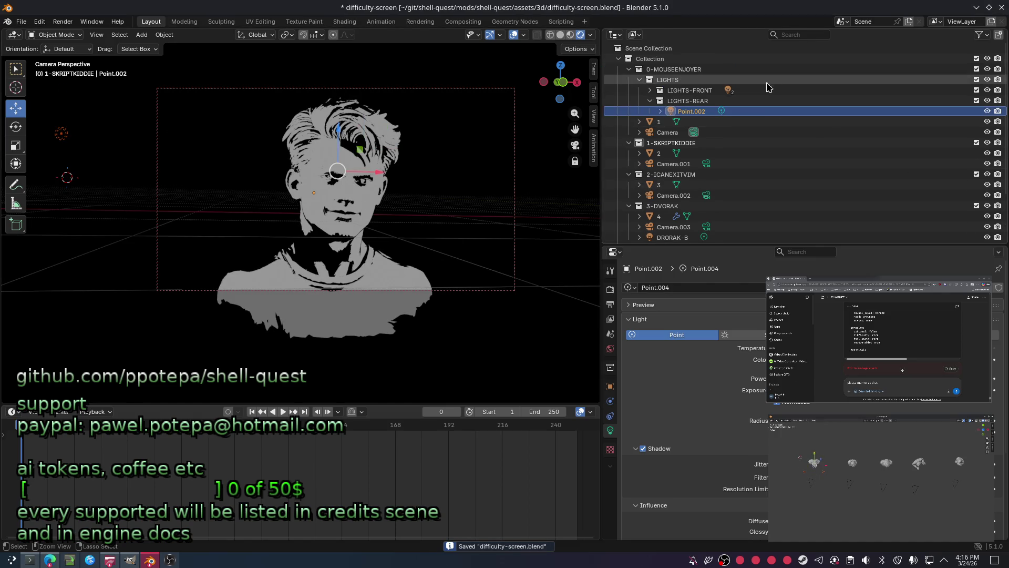
left_click(651, 100)
left_click(653, 82)
Duplicate the LIGHTS collection and drag LIGHTS.001 into 1-SKRIPTKIDDIE, checking Point.004.
right_click(653, 89)
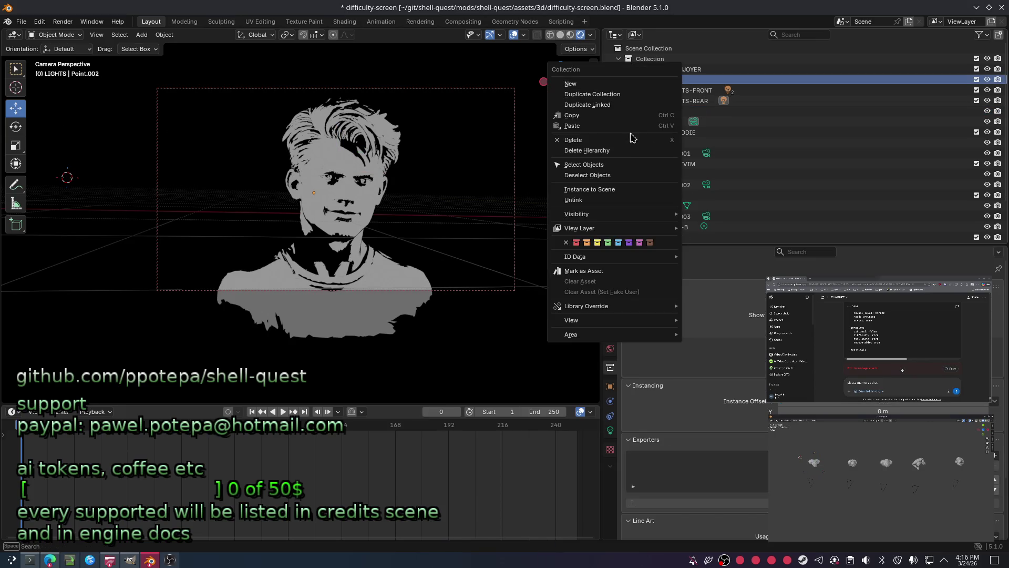
left_click(624, 95)
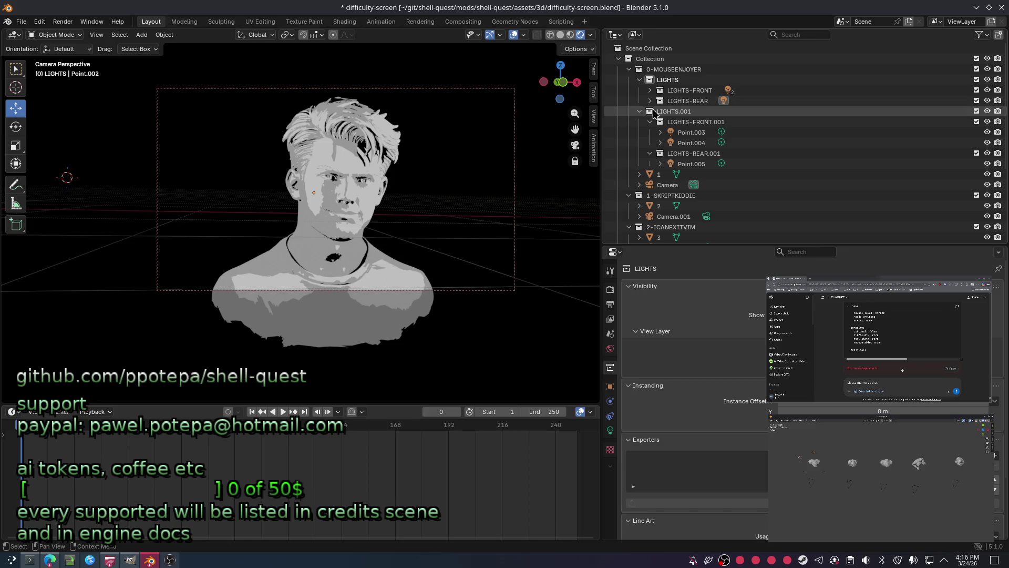
left_click_drag(654, 115, 675, 197)
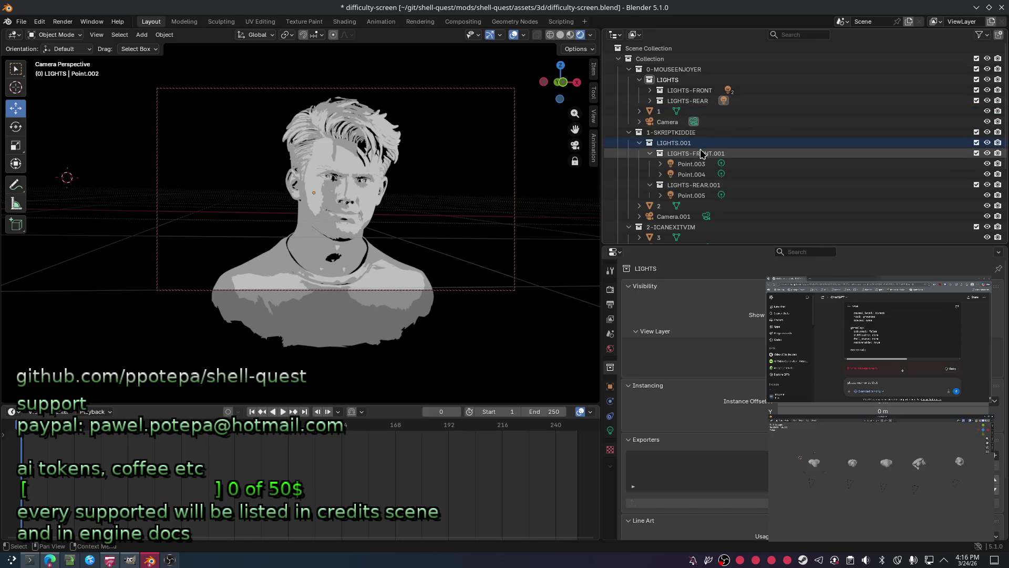
left_click(691, 174)
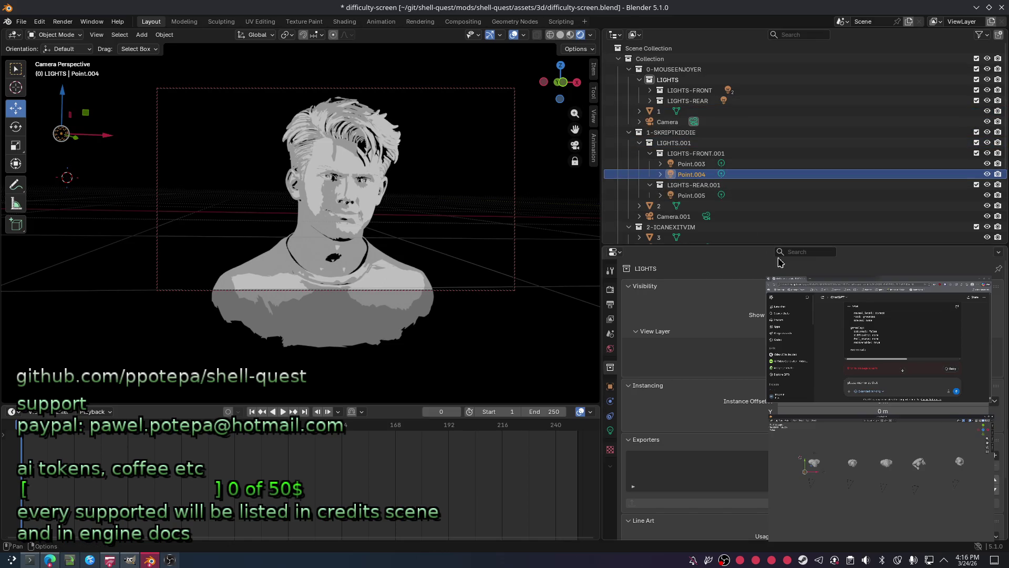
left_click(610, 431)
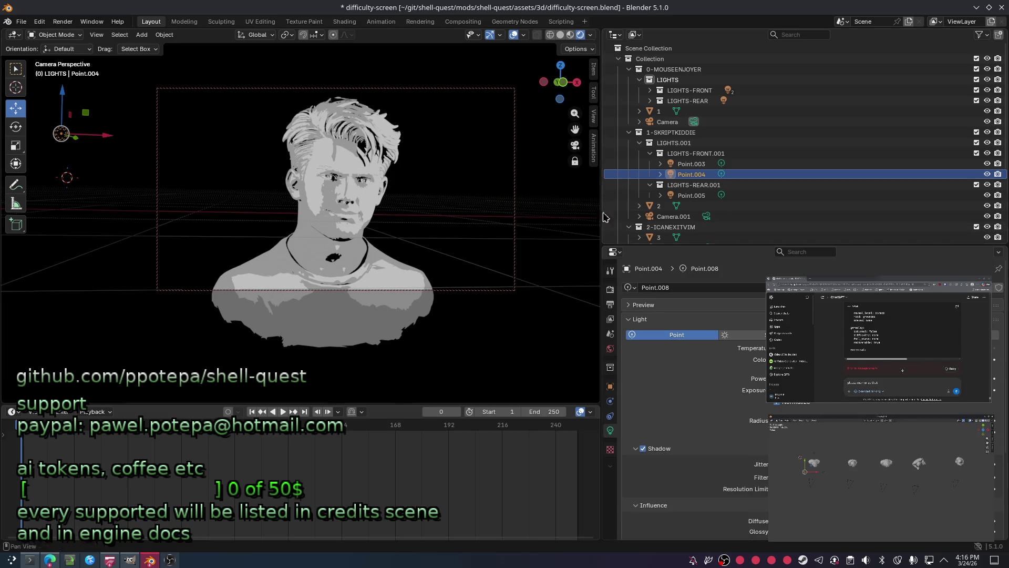
Leave LIGHTS-FRONT.001 named as is and collapse the LIGHTS.001 collection.
double_click(712, 153)
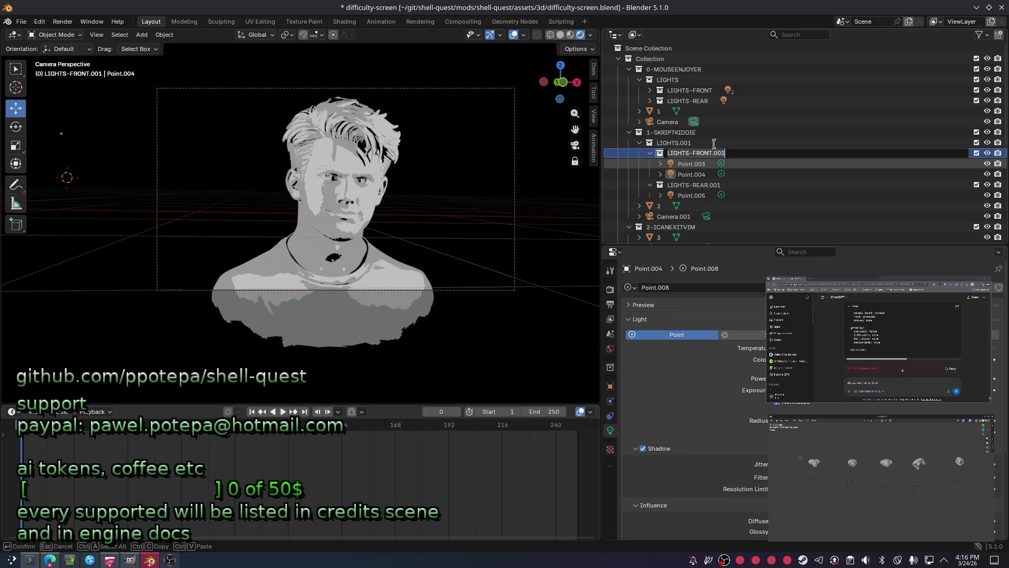
key("Return")
left_click(658, 144)
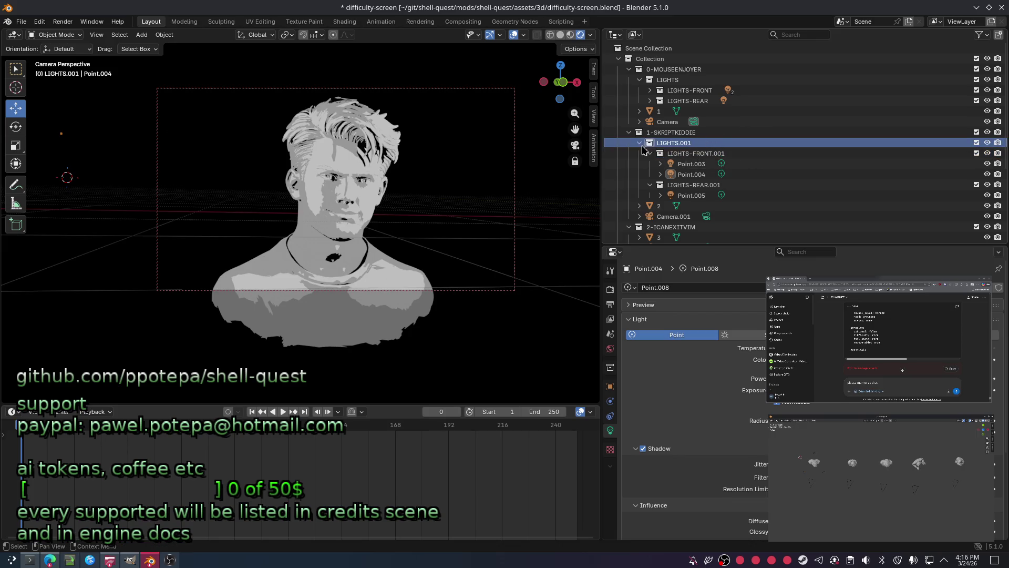
left_click(641, 143)
double_click(679, 79)
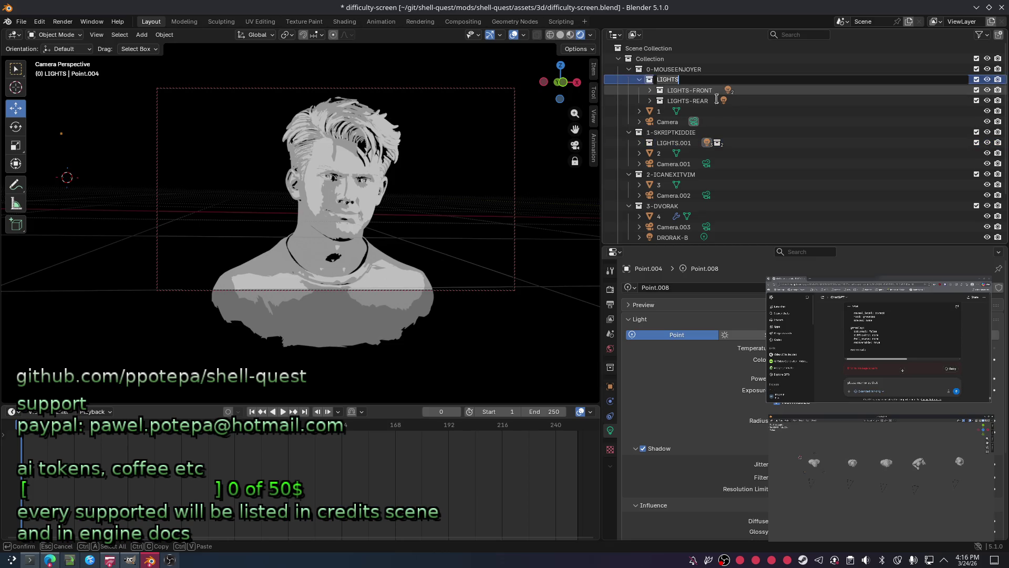
Rename the LIGHTS collection to LIGHTS-0, then correct it to 0-LIGHTS.
key("End")
key("Return")
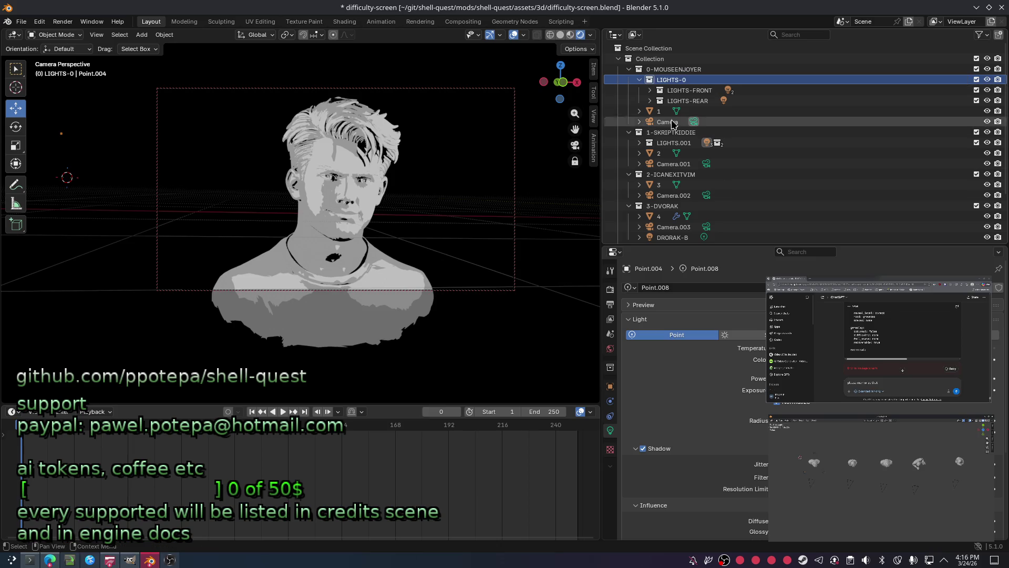
key("F2")
key("End")
key("BackSpace")
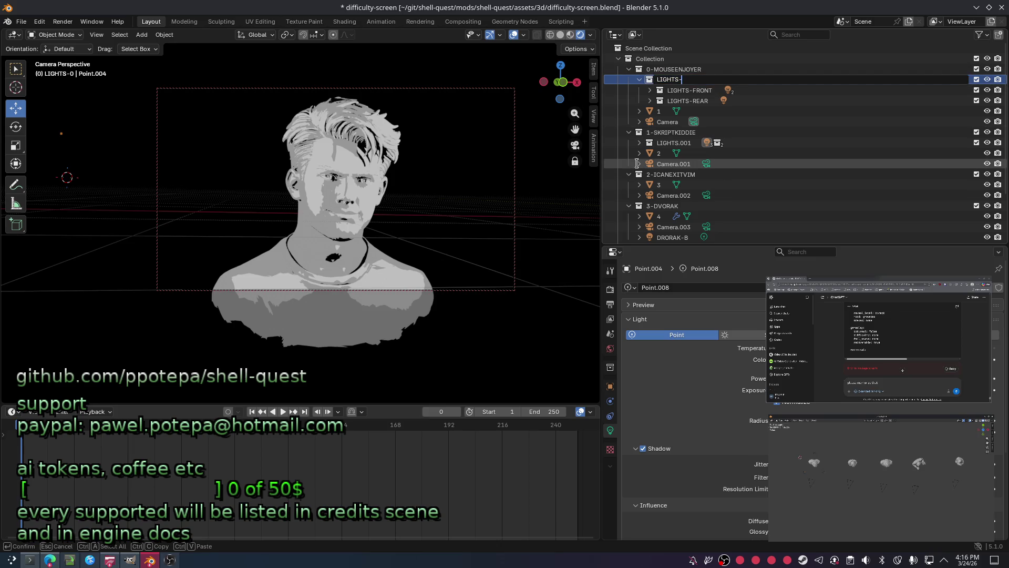
type("0-")
key("Return")
Rename LIGHTS.001 under 1-SKRIPTKIDDIE to 1-LIGHTS.
key("Down")
key("Down")
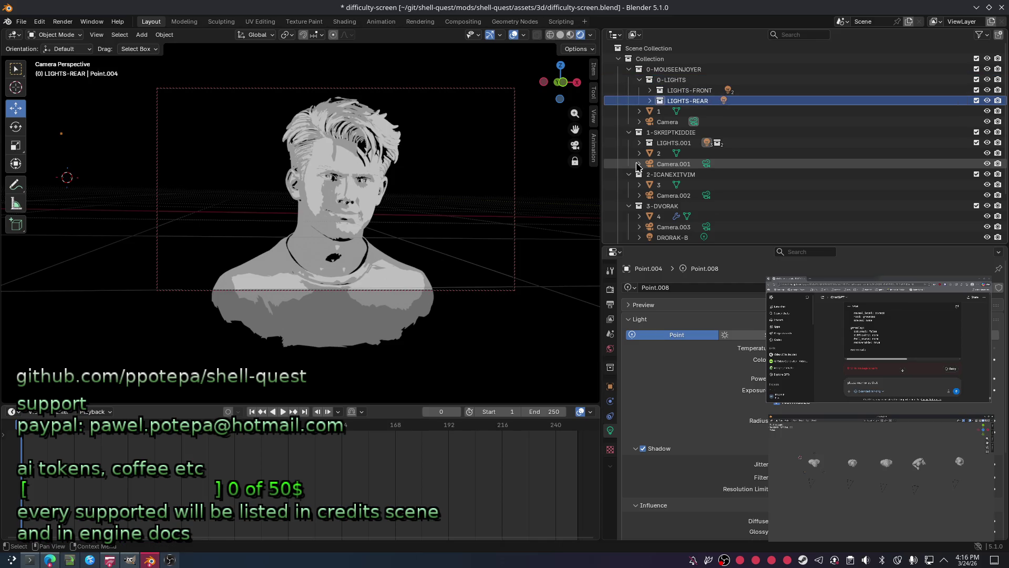
key("Down")
key("Down")
key("Down")
key("Down")
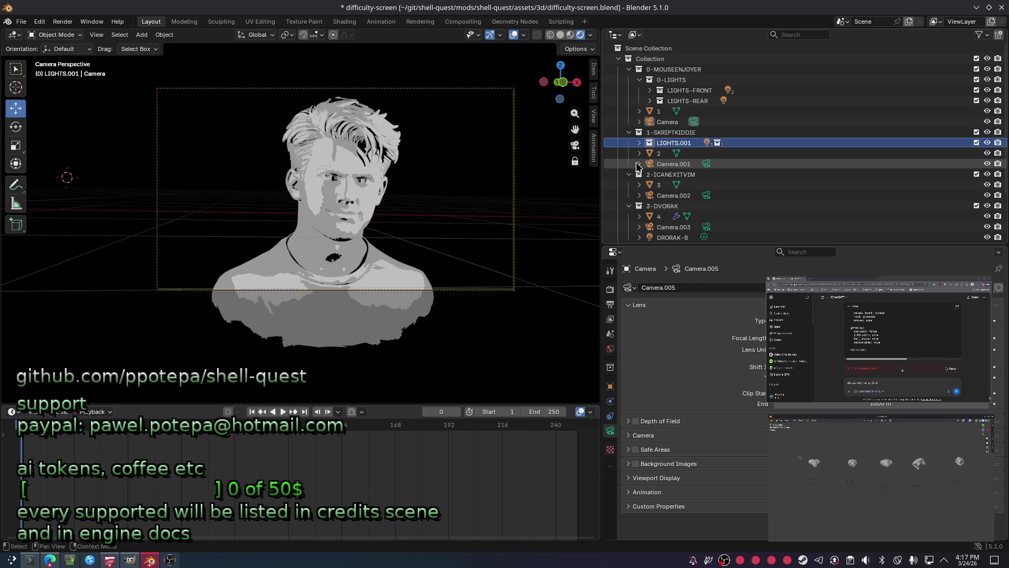
key("F2")
key("BackSpace")
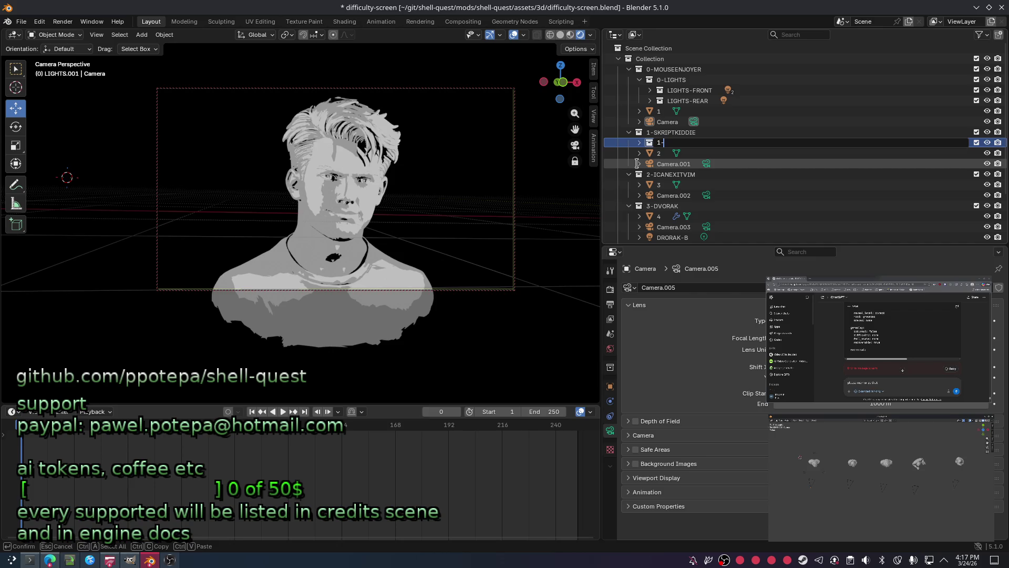
type("-LIGHTS")
key("Return")
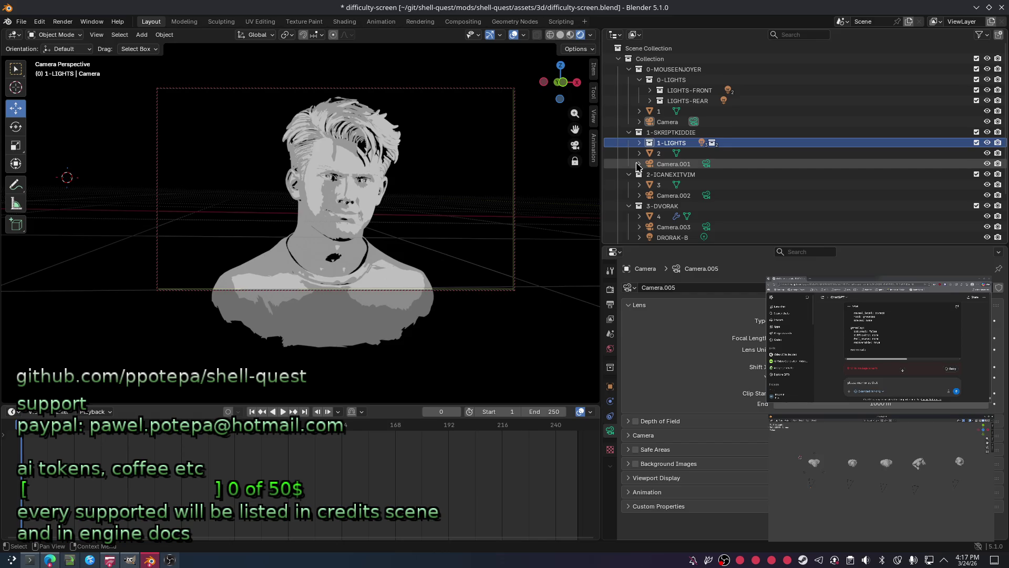
Hide the 1-LIGHTS lights in the viewport and save the file.
left_click(650, 144)
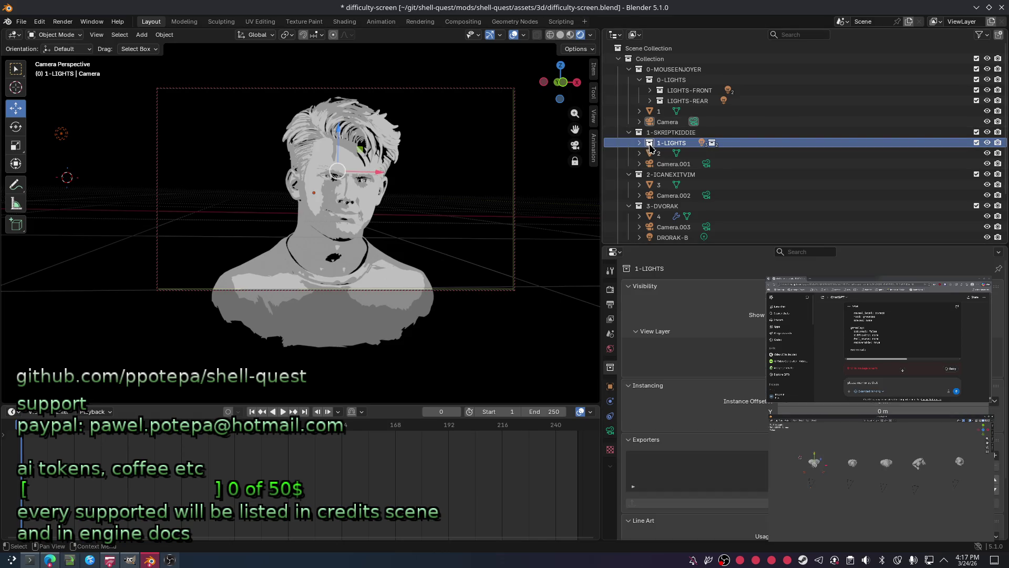
key("h")
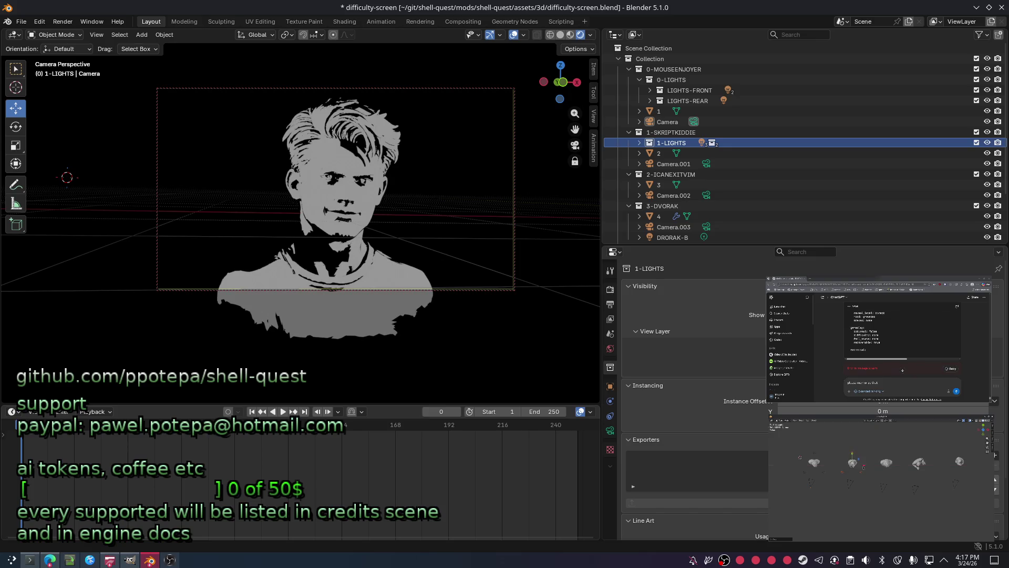
left_click(851, 463)
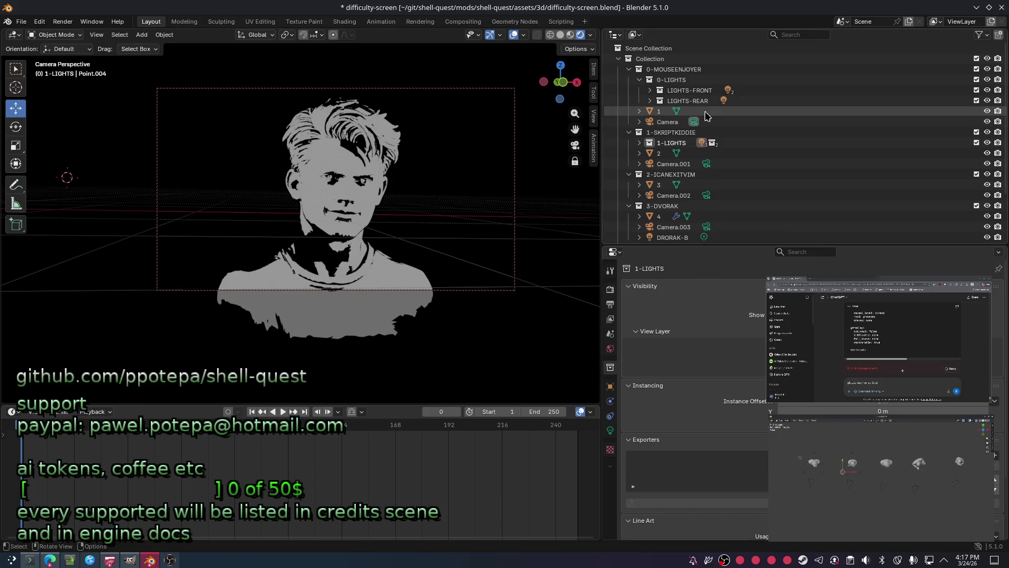
key("ctrl+s")
Nudge the colour of Point.004 in 1-LIGHTS and make Camera the active scene camera.
left_click(639, 143)
left_click(640, 143)
left_click(655, 174)
left_click(610, 430)
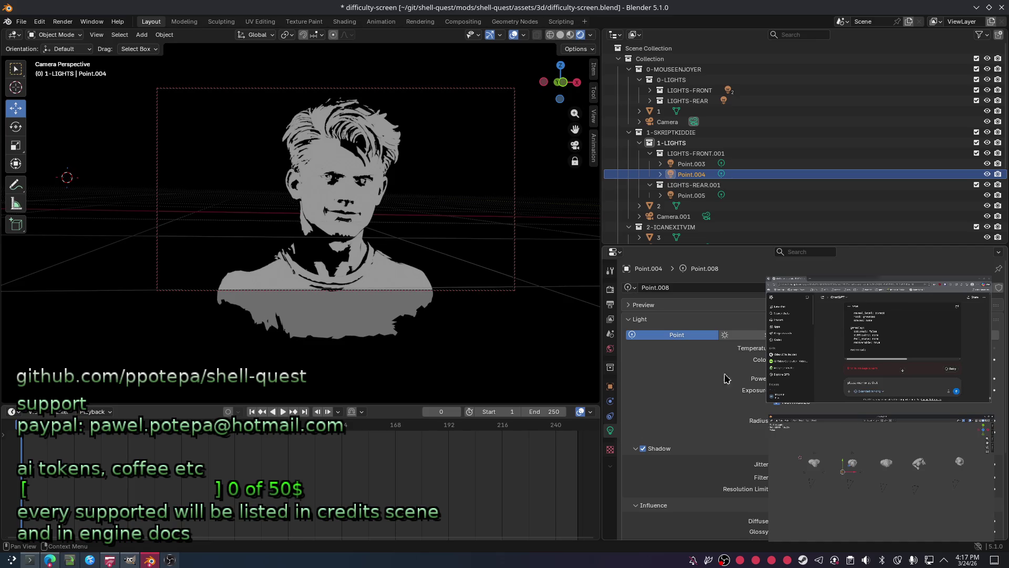
left_click(930, 360)
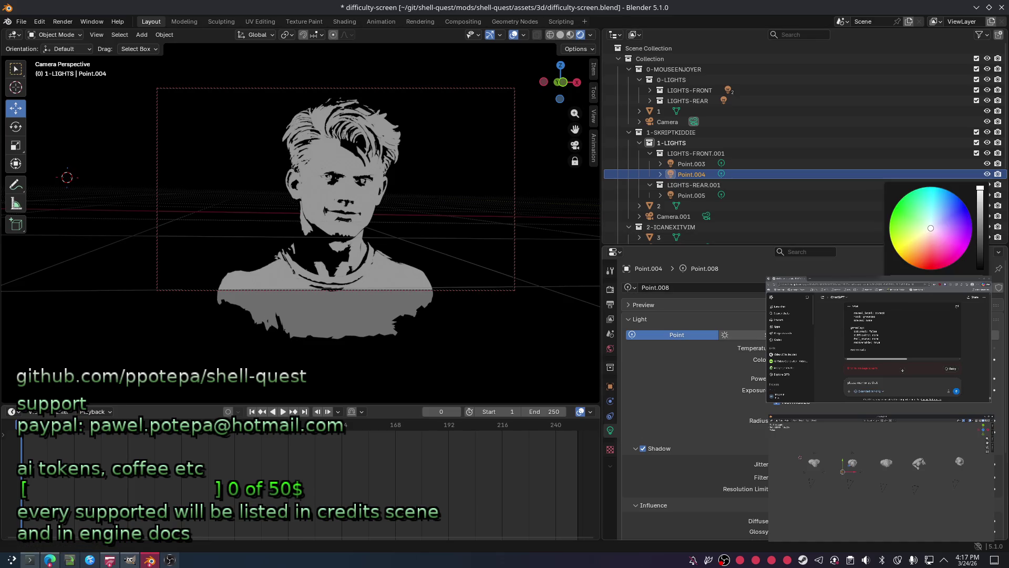
left_click_drag(912, 225, 911, 229)
left_click(157, 253)
key("ctrl+KP_0")
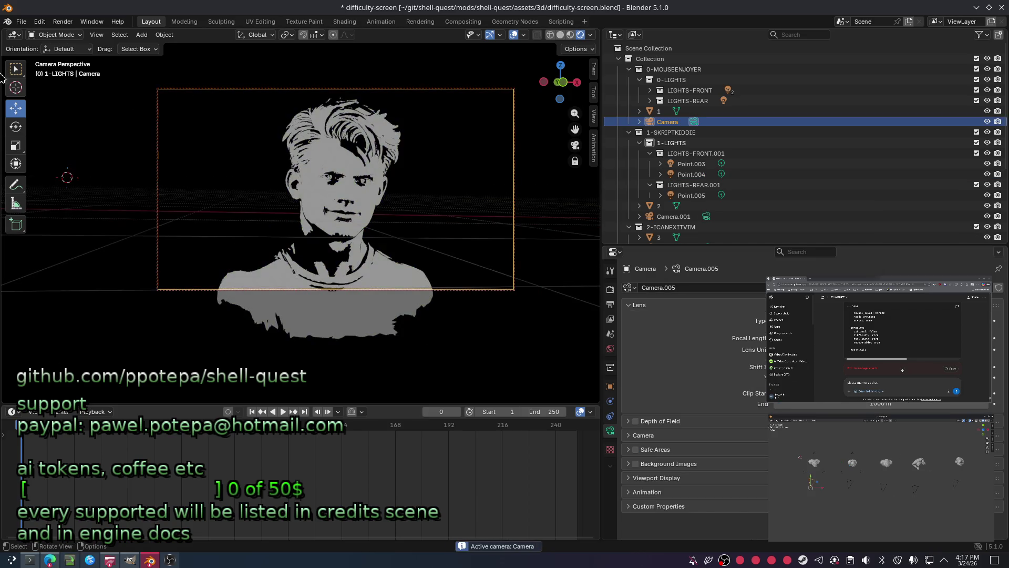
Collapse the 1-LIGHTS collection and save difficulty-screen.blend.
left_click(692, 163)
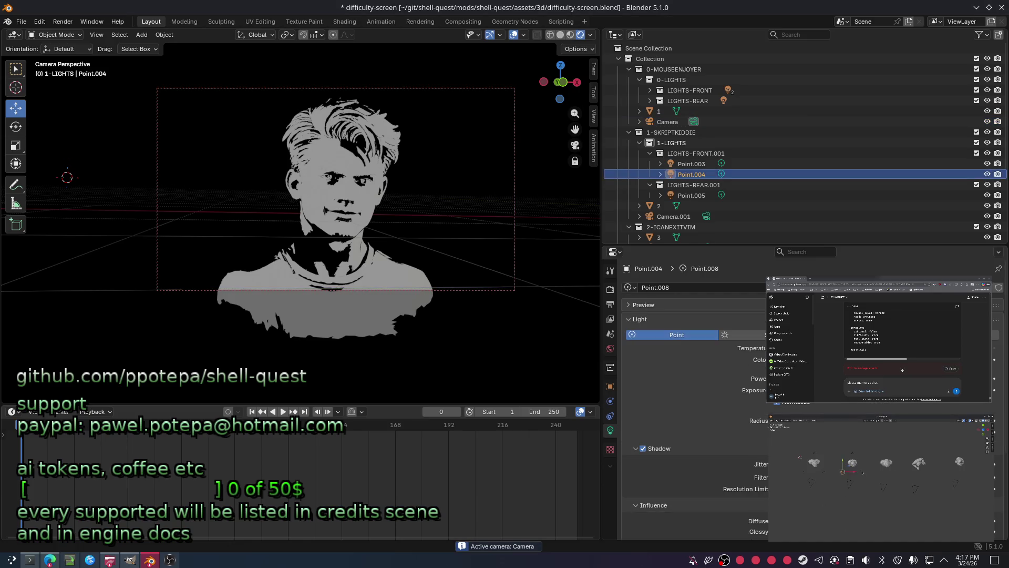
left_click(687, 153)
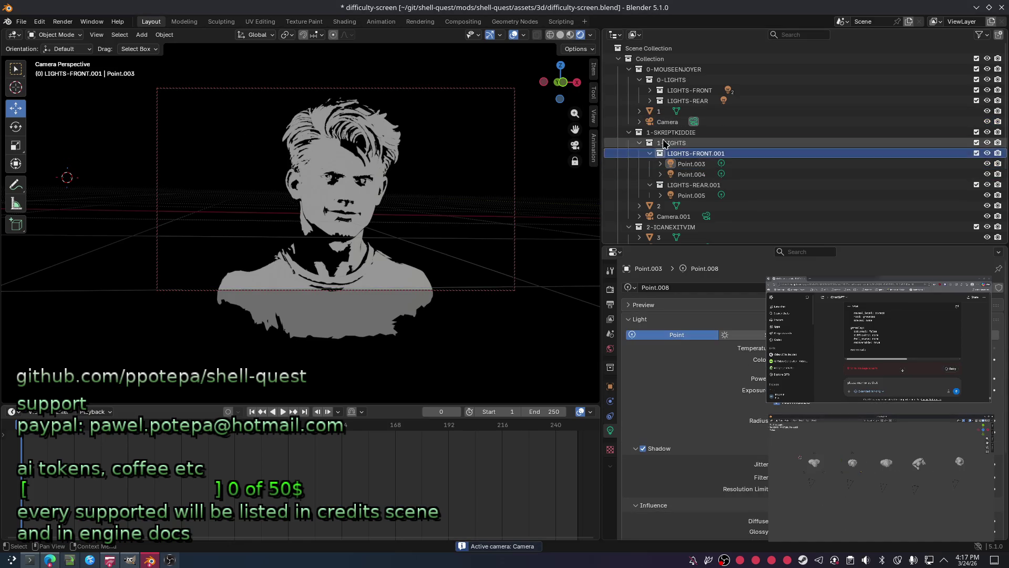
left_click(639, 143)
key("ctrl+s")
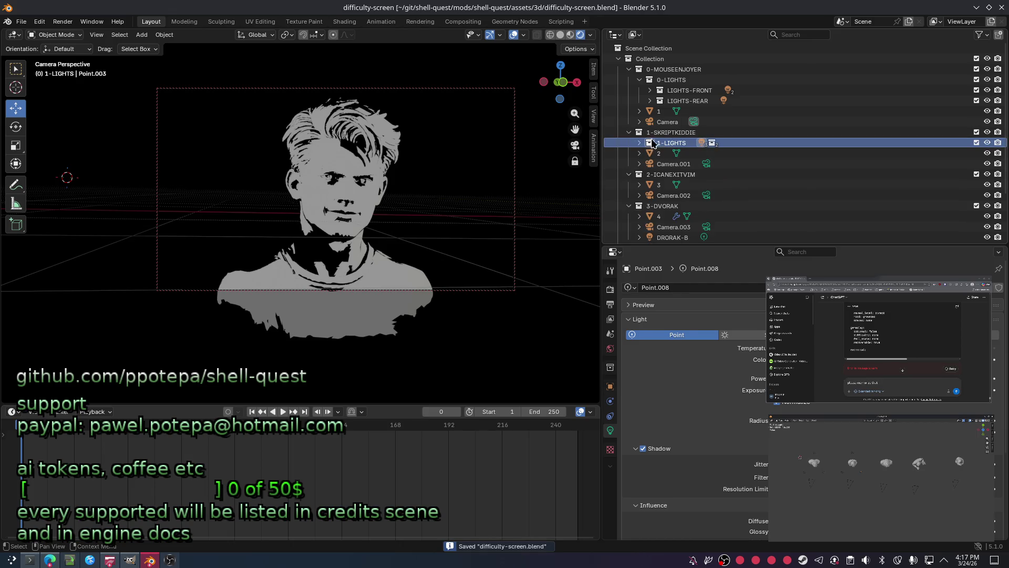
Duplicate 1-LIGHTS into 2-ICANEXITVIM and rename the copy 2-LIGHTS.
right_click(655, 143)
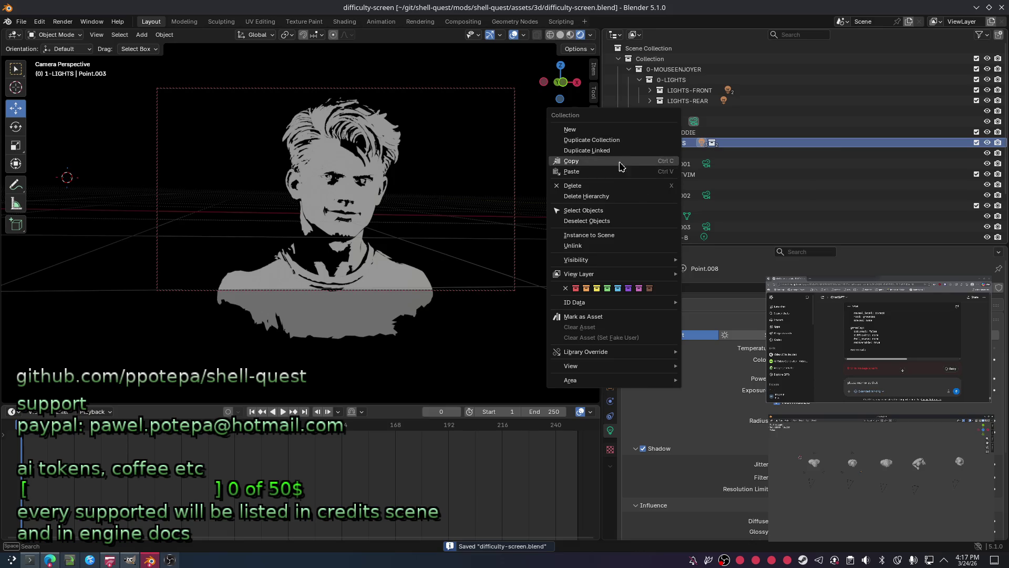
left_click(584, 140)
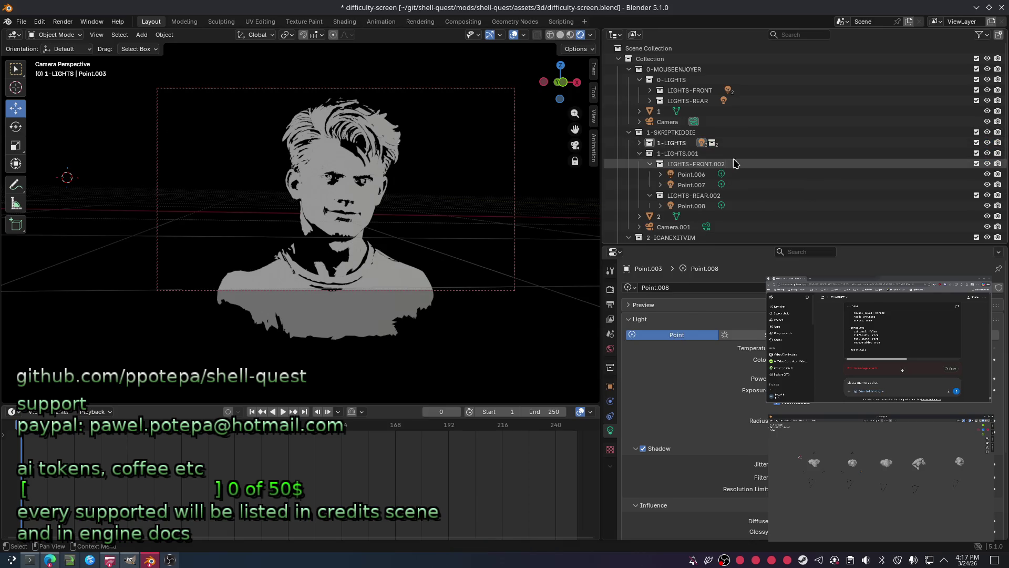
left_click(650, 153)
left_click_drag(677, 154, 694, 195)
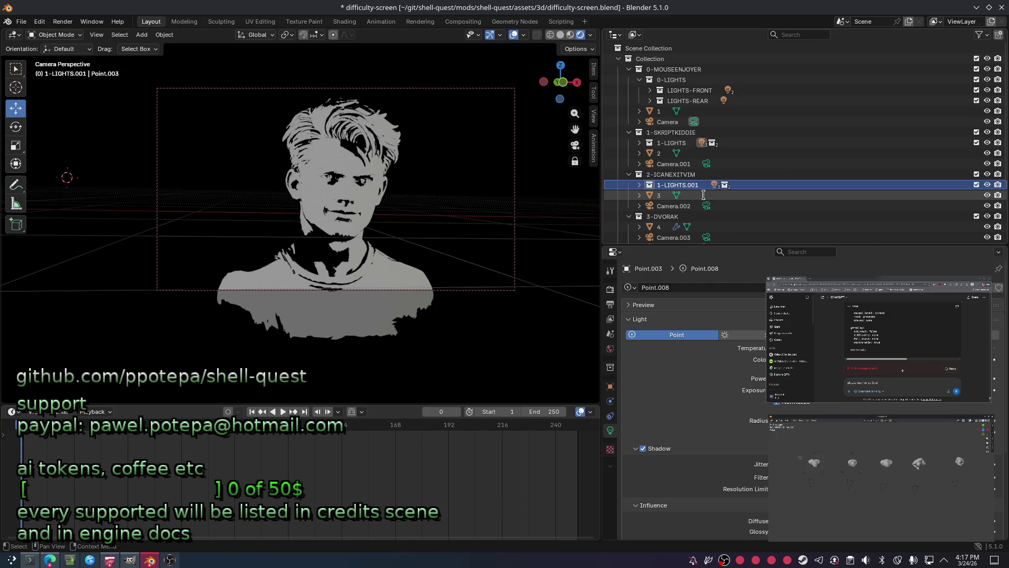
key("F2")
key("BackSpace")
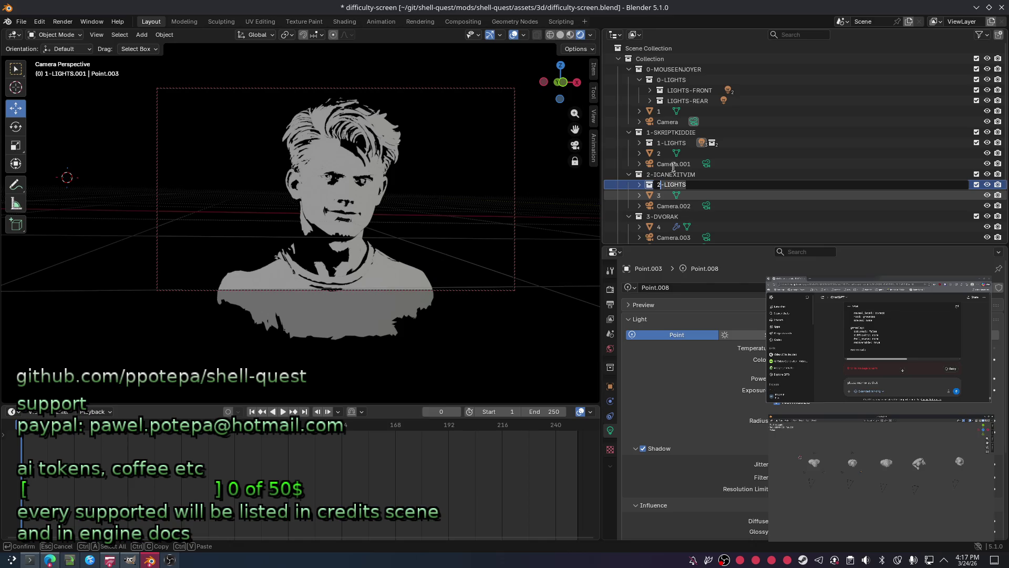
key("Return")
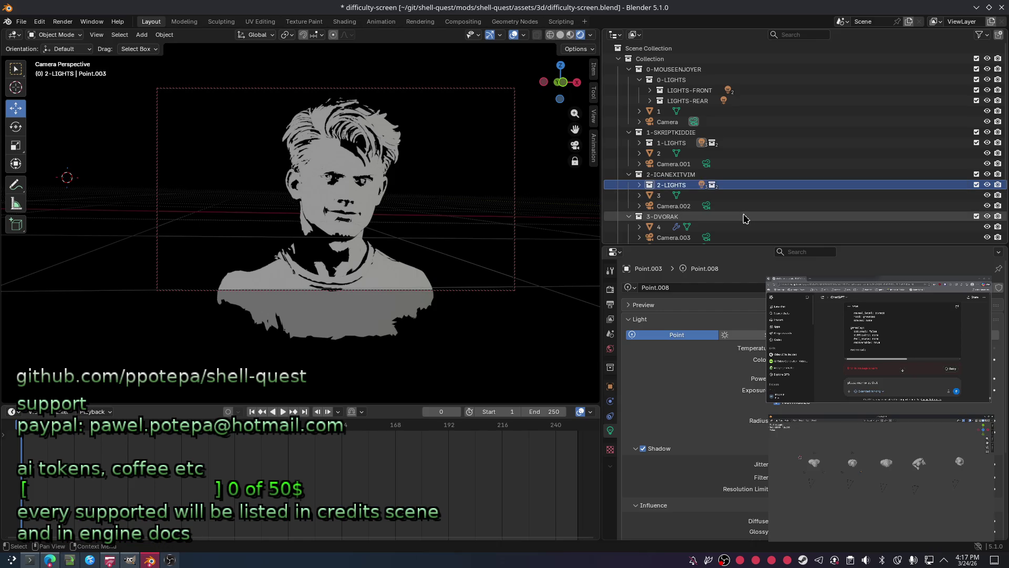
Duplicate 2-LIGHTS into 3-DVORAK and rename the copy 3-LIGHTS.
right_click(674, 186)
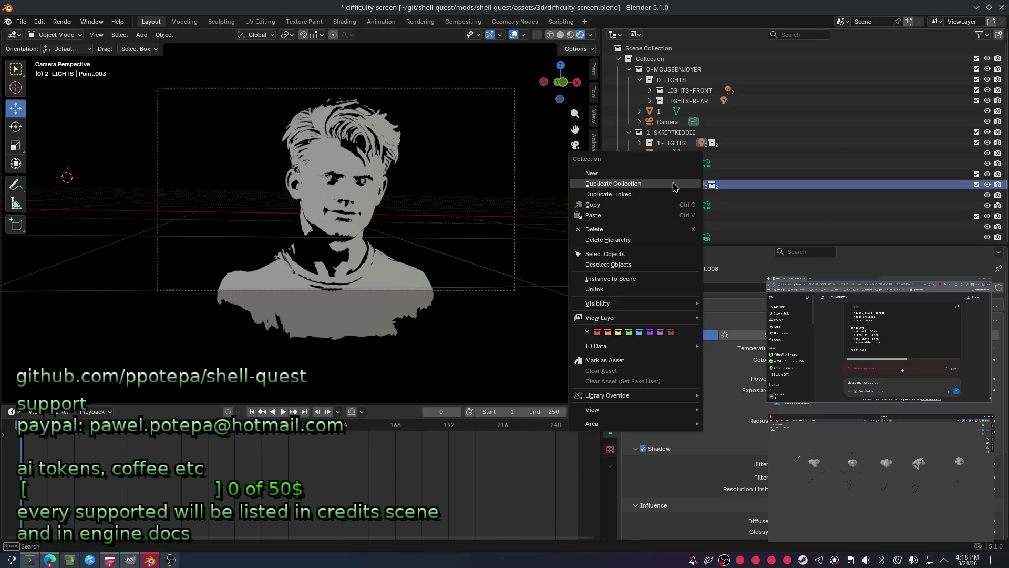
left_click(631, 183)
scroll(695, 196, "down", 1)
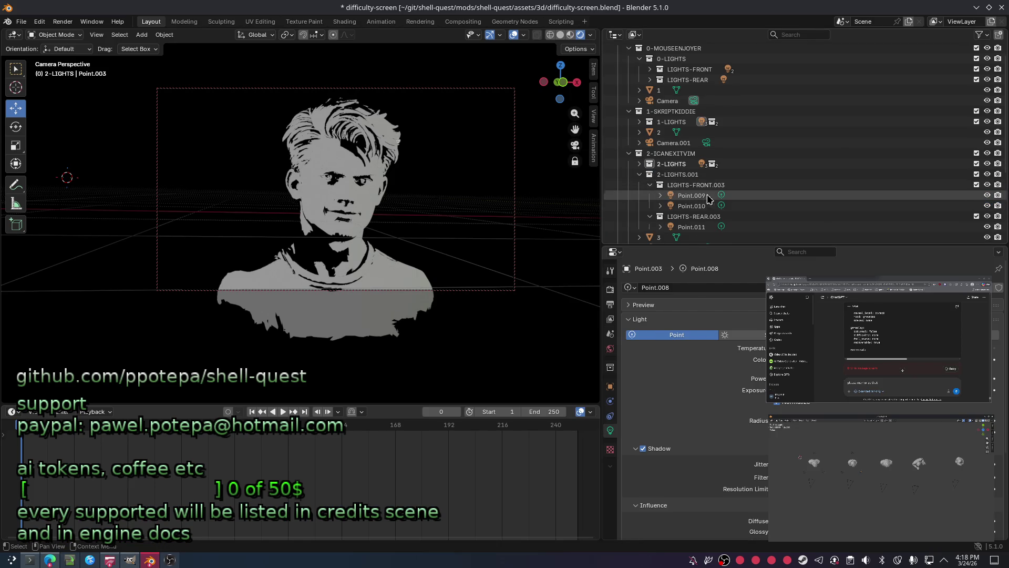
left_click(649, 174)
left_click_drag(670, 174, 683, 206)
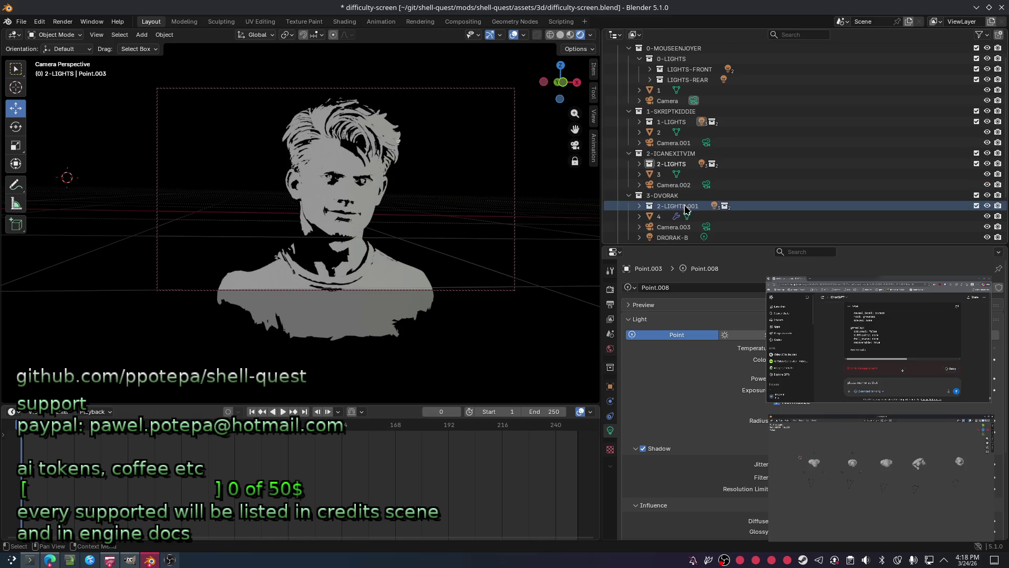
double_click(733, 206)
key("Home")
key("Delete")
key("End")
key("BackSpace")
key("BackSpace")
key("BackSpace")
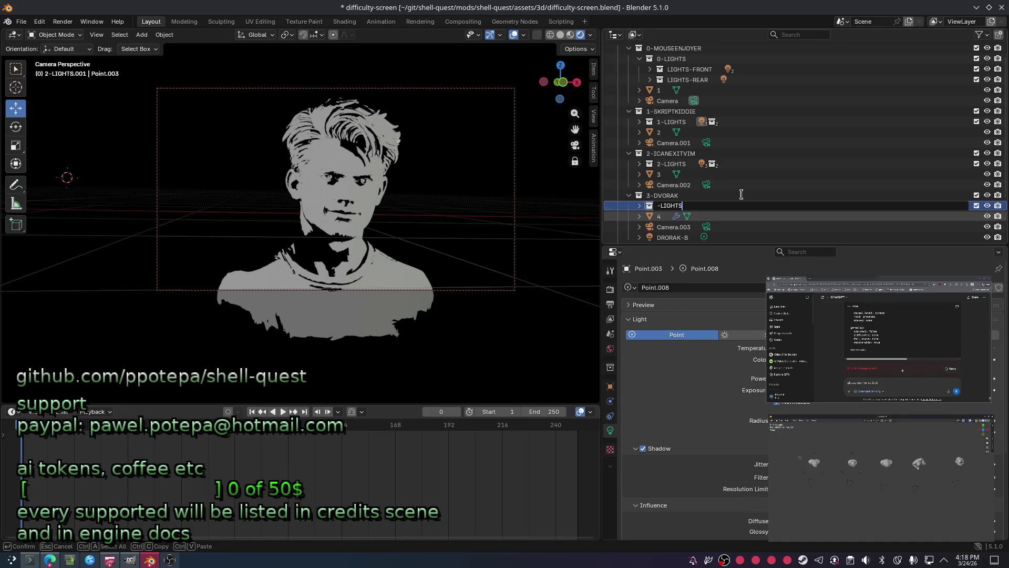
type("3")
key("Return")
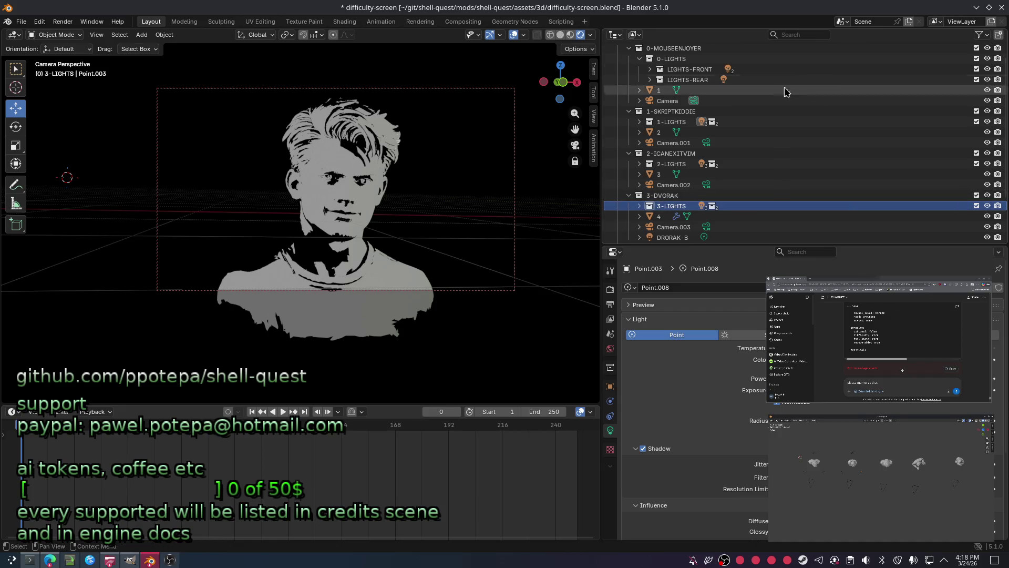
scroll(757, 154, "down", 2)
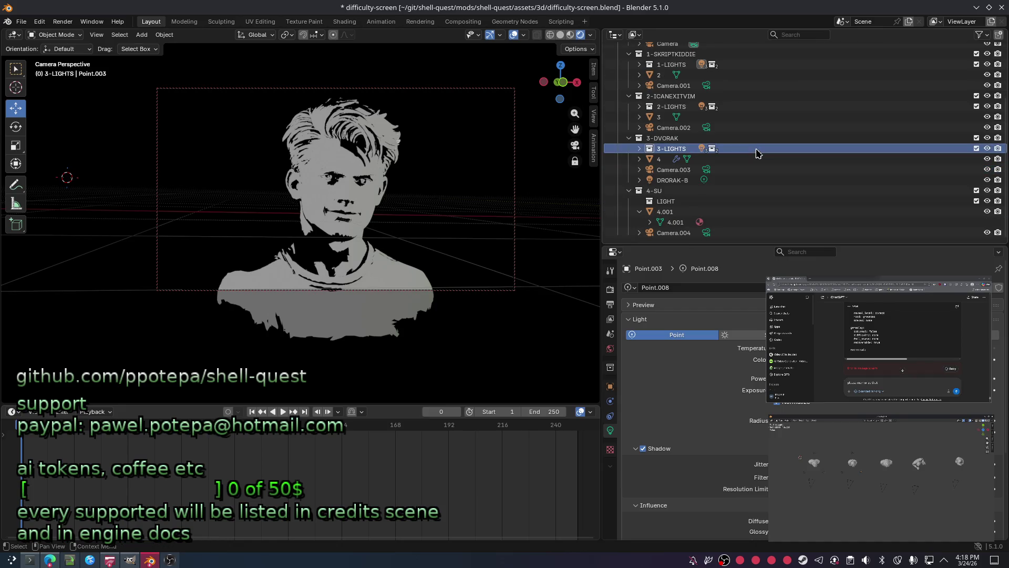
Duplicate the 3-LIGHTS collection with its lights, creating a 3-LIGHTS.001 copy.
right_click(678, 150)
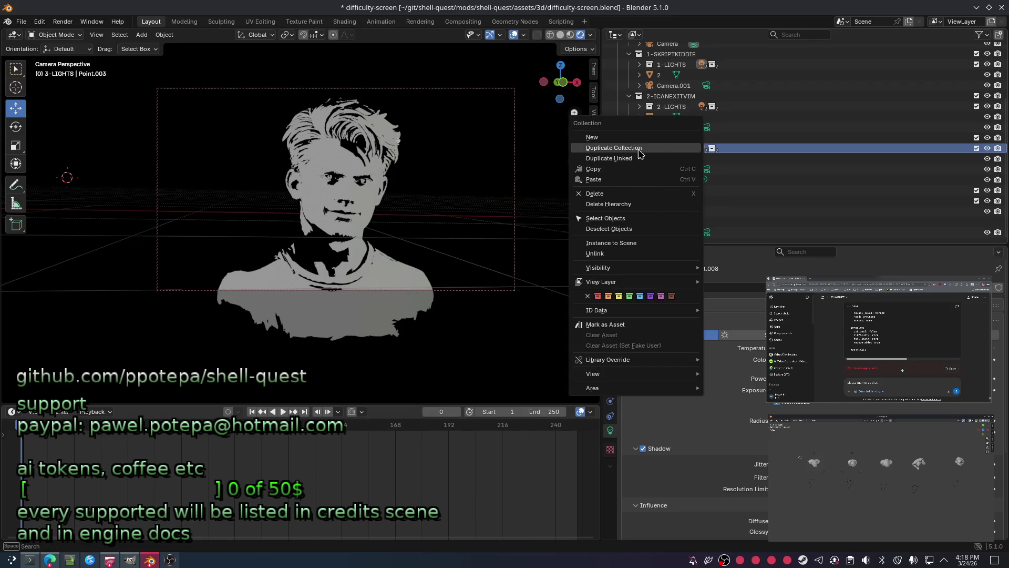
left_click(614, 148)
left_click(686, 161)
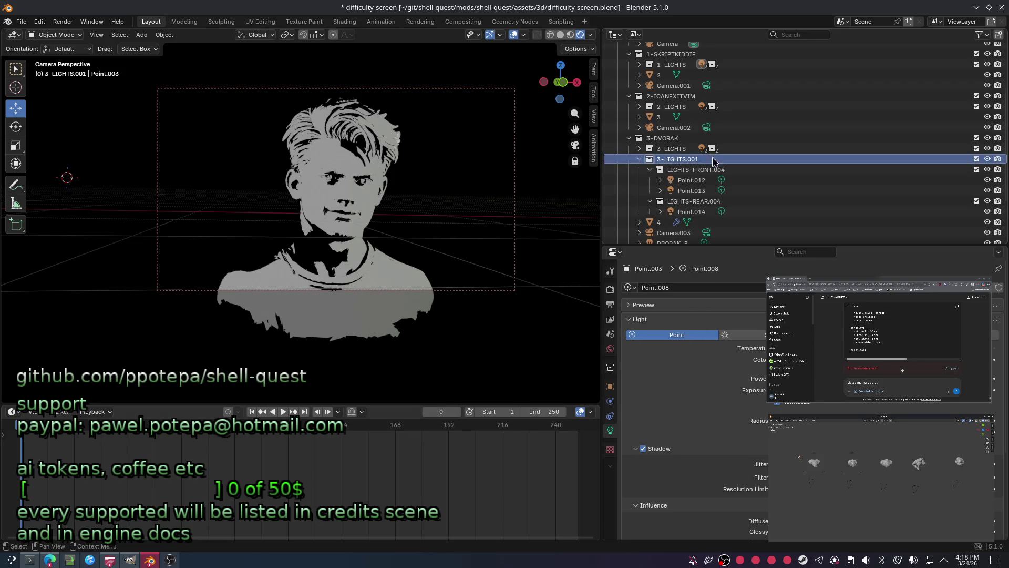
left_click(632, 139)
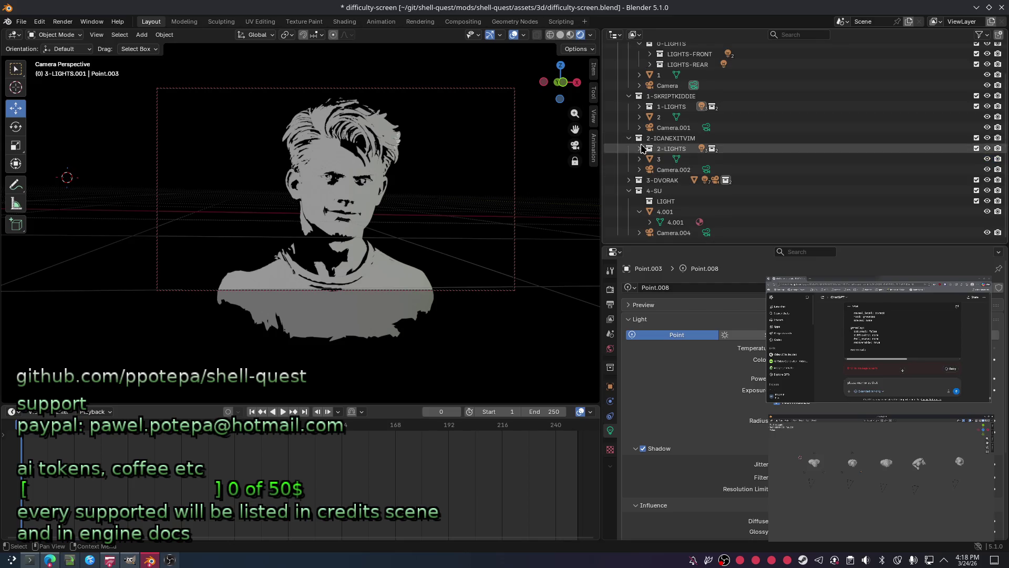
left_click(632, 183)
scroll(678, 197, "down", 1)
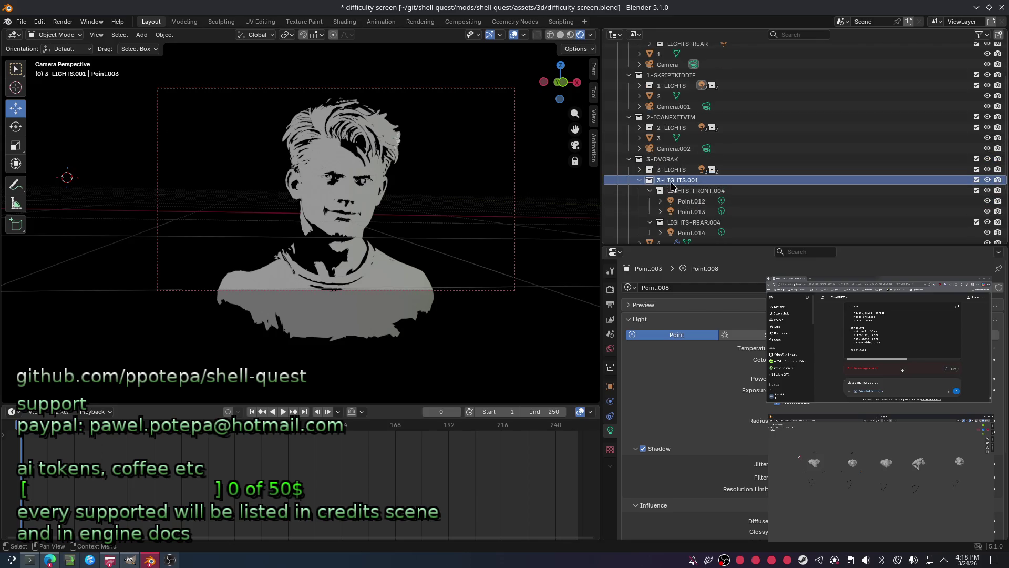
Rename the copied collection to 4-LIGHTS.
key("F2")
key("Home")
key("Delete")
type("4")
key("End")
key("BackSpace")
key("BackSpace")
key("BackSpace")
key("BackSpace")
key("Return")
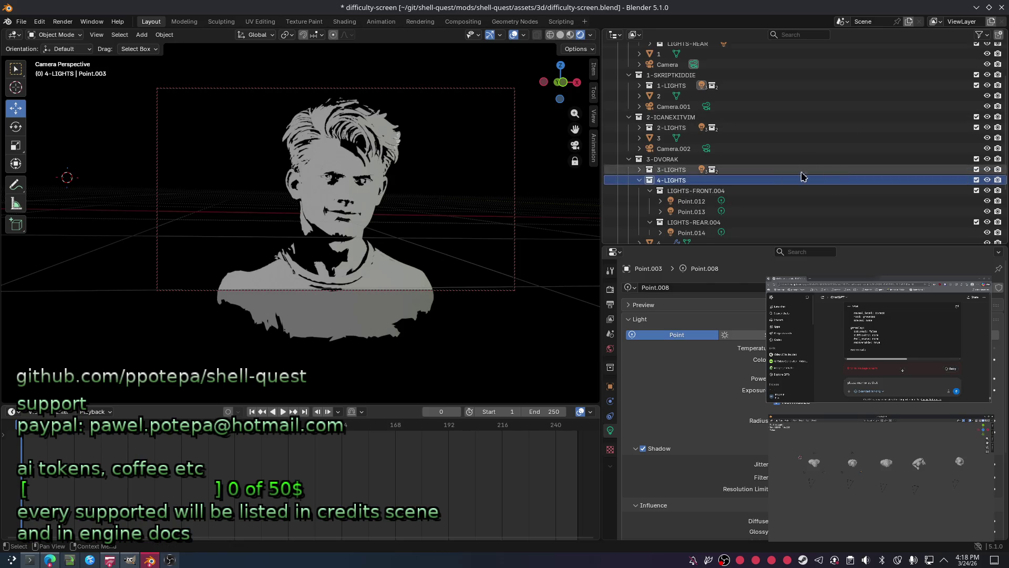
scroll(666, 152, "down", 2)
scroll(665, 153, "down", 2)
scroll(666, 134, "down", 2)
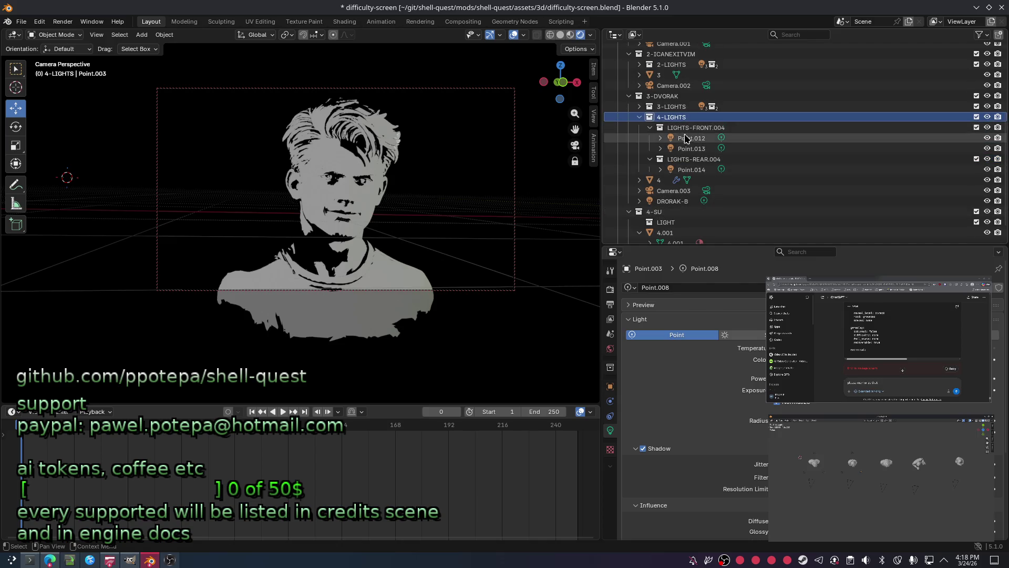
Move 4-LIGHTS under 4-SU, delete its old LIGHT collection and save the file.
left_click_drag(666, 117, 669, 221)
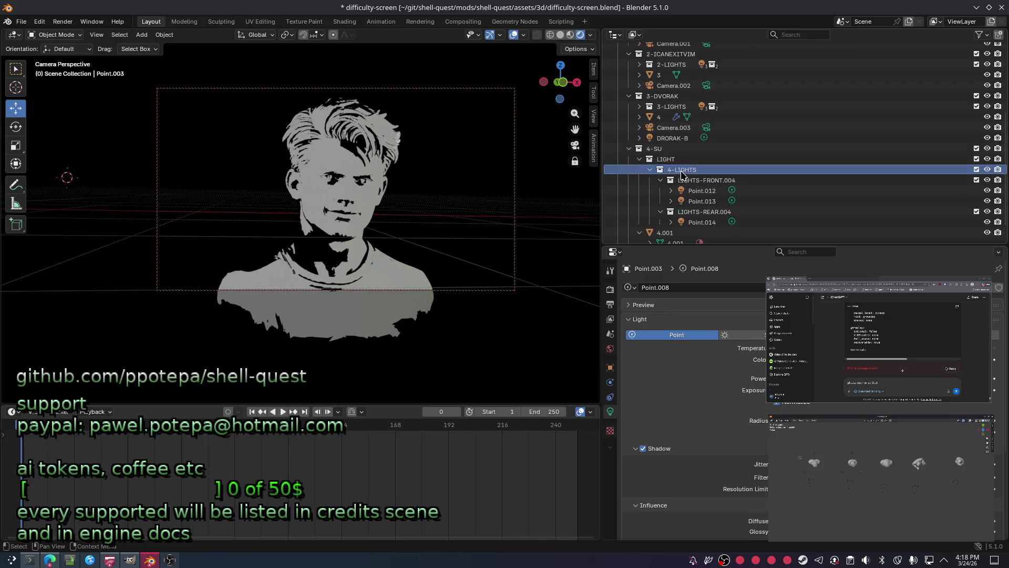
left_click(667, 159)
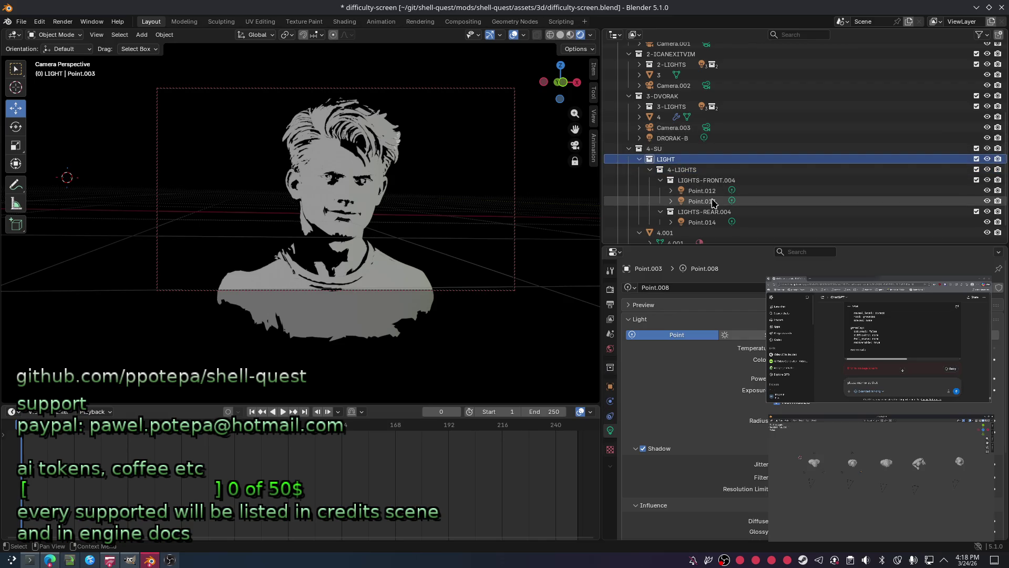
key("Delete")
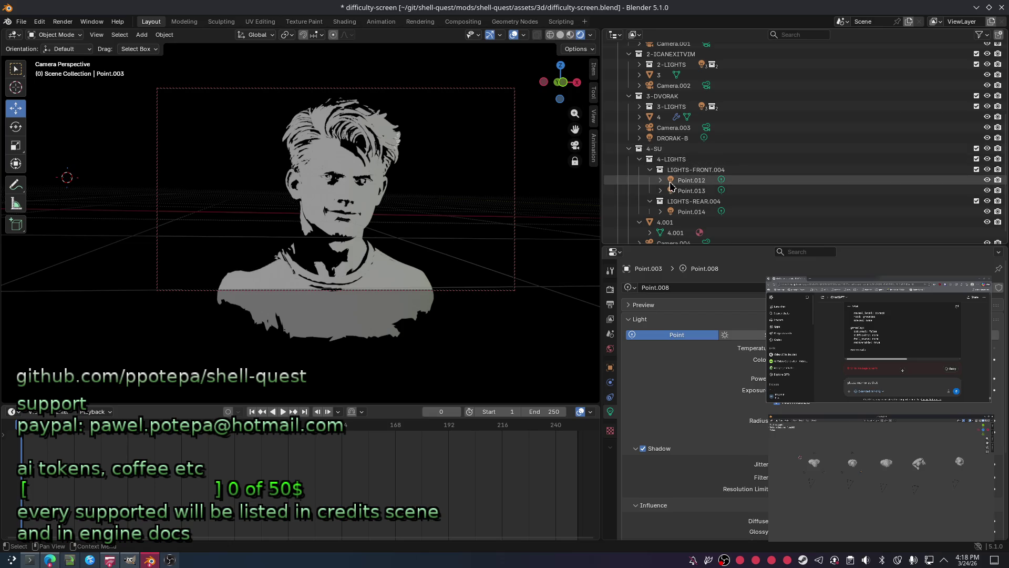
key("ctrl+s")
Copy the 4-LIGHTS collection from its Outliner options.
left_click(690, 160)
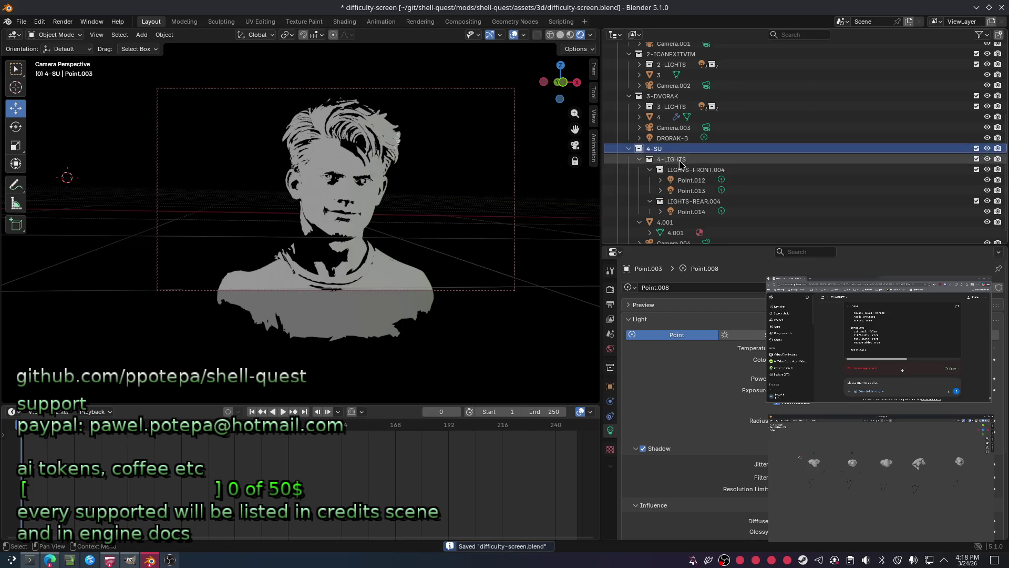
right_click(684, 160)
left_click(652, 187)
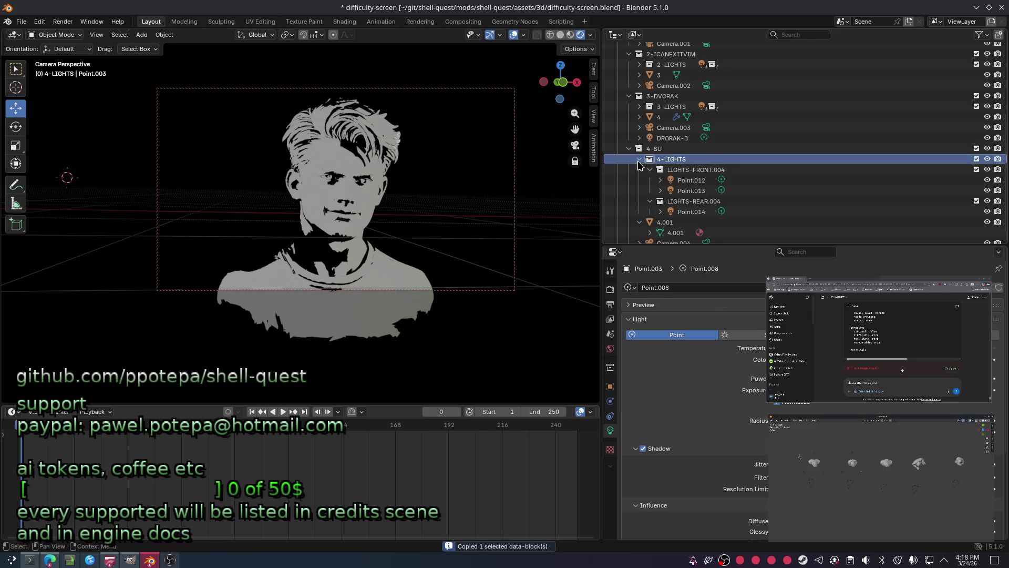
scroll(655, 158, "up", 3)
right_click(655, 142)
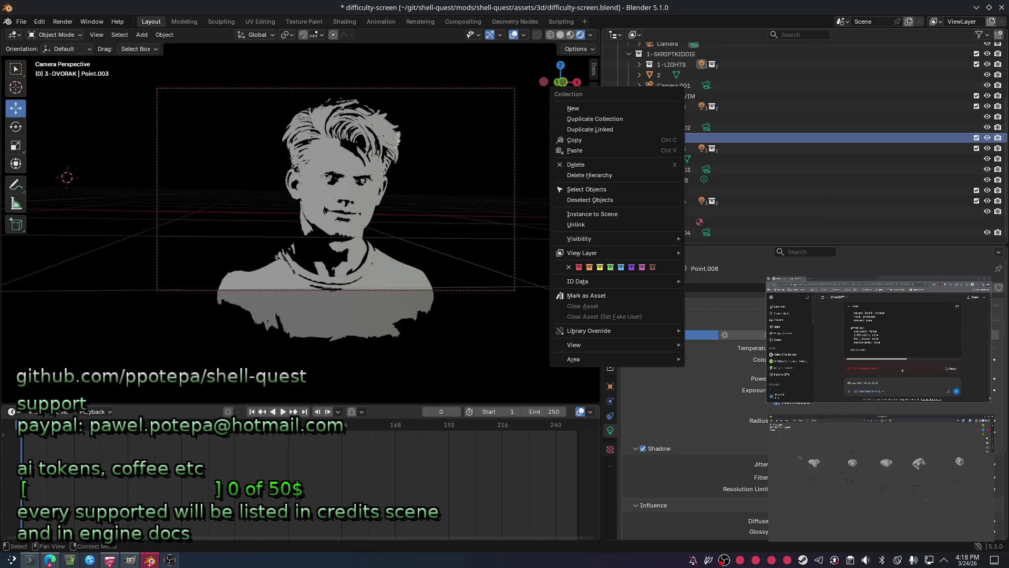
Save difficulty-screen.blend with all numbered LIGHTS collections and switch to the Konsole terminal.
key("ctrl+s")
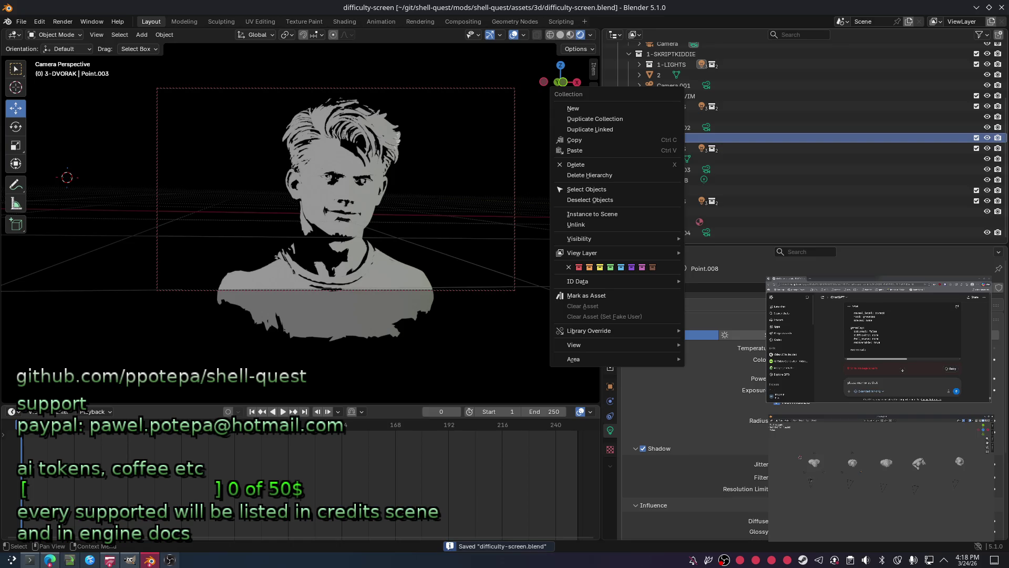
key("ctrl+z")
key("ctrl+z")
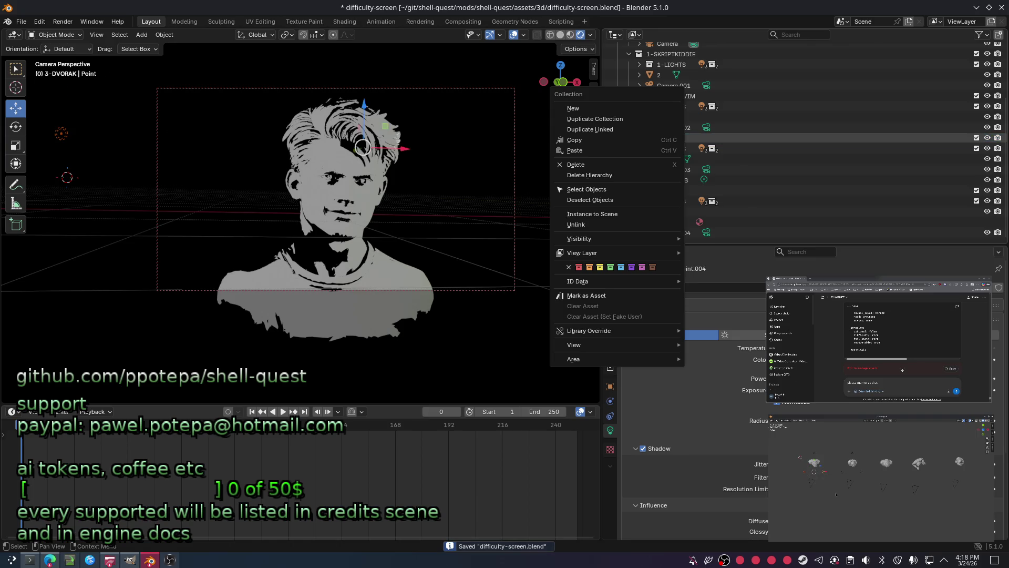
key("Escape")
key("ctrl+s")
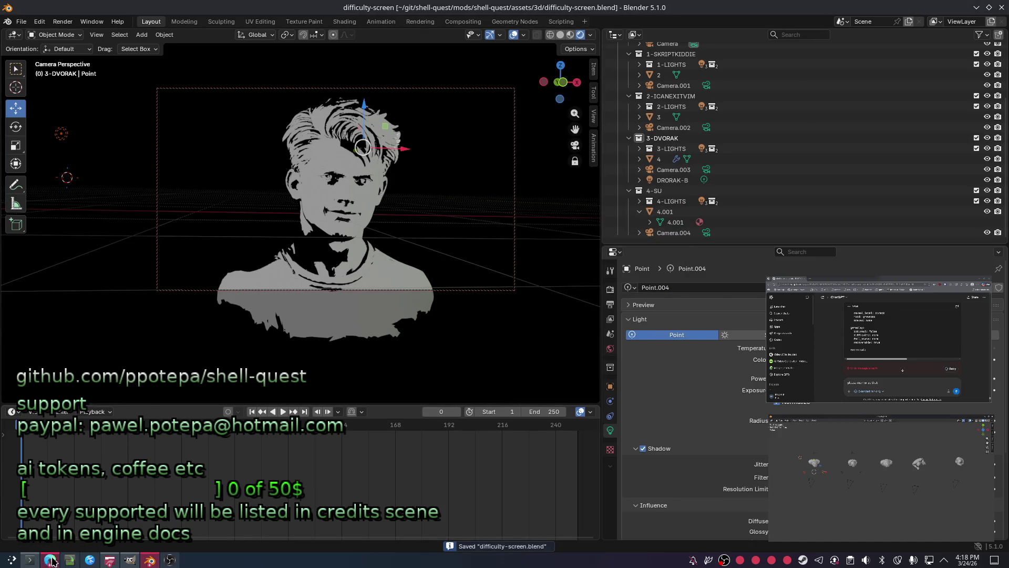
left_click(30, 561)
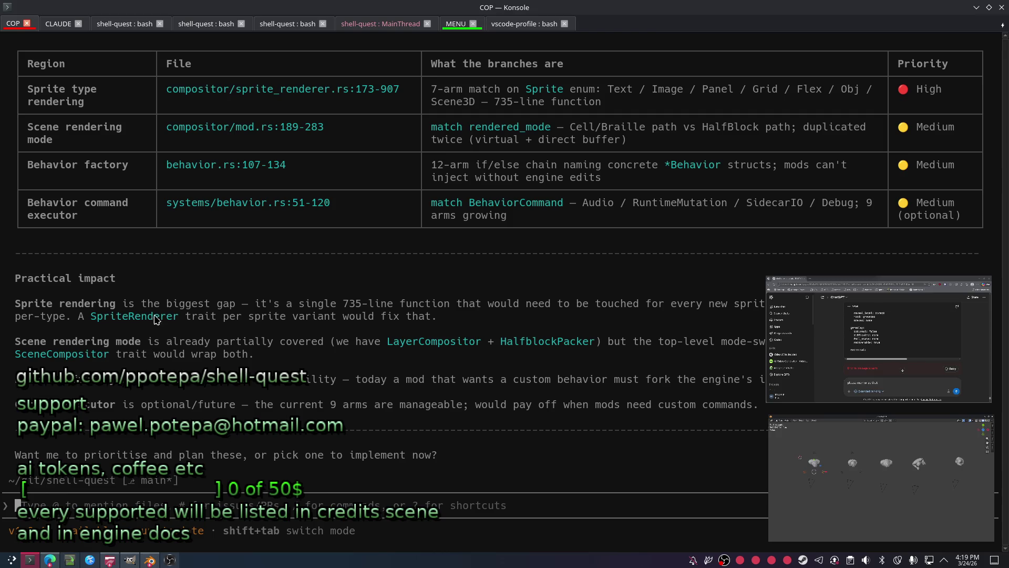
Reply 'please carry on' to the assistant after its audit of four uncovered strategy gaps.
left_click_drag(155, 318, 139, 307)
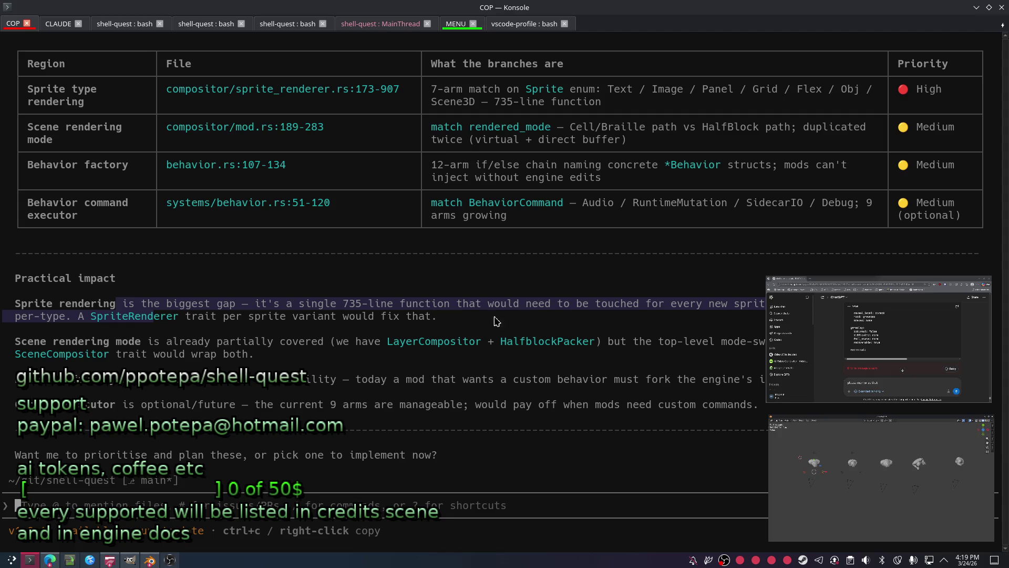
scroll(427, 292, "up", 3)
scroll(433, 289, "up", 1)
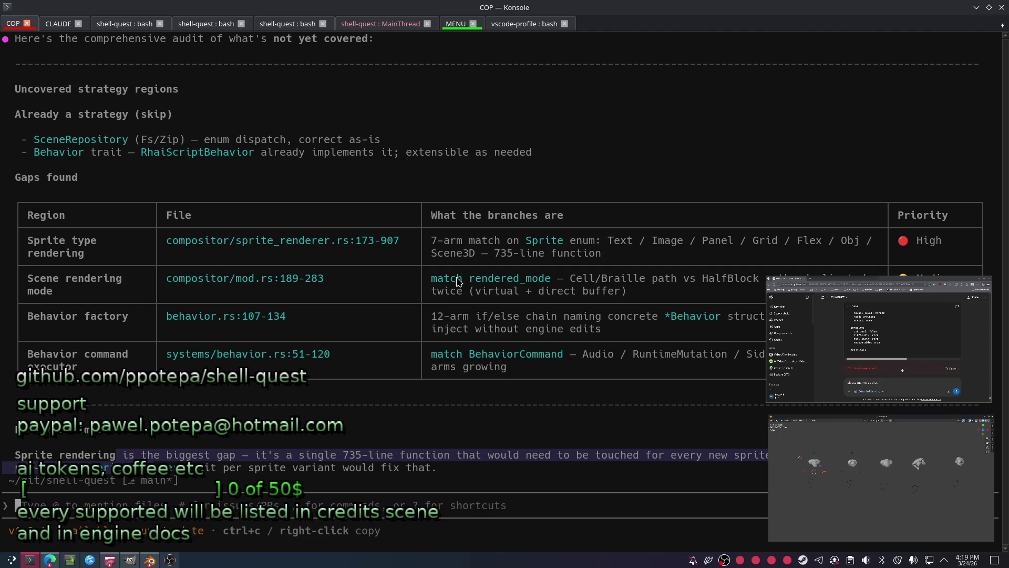
scroll(413, 306, "down", 3)
type("please carry on")
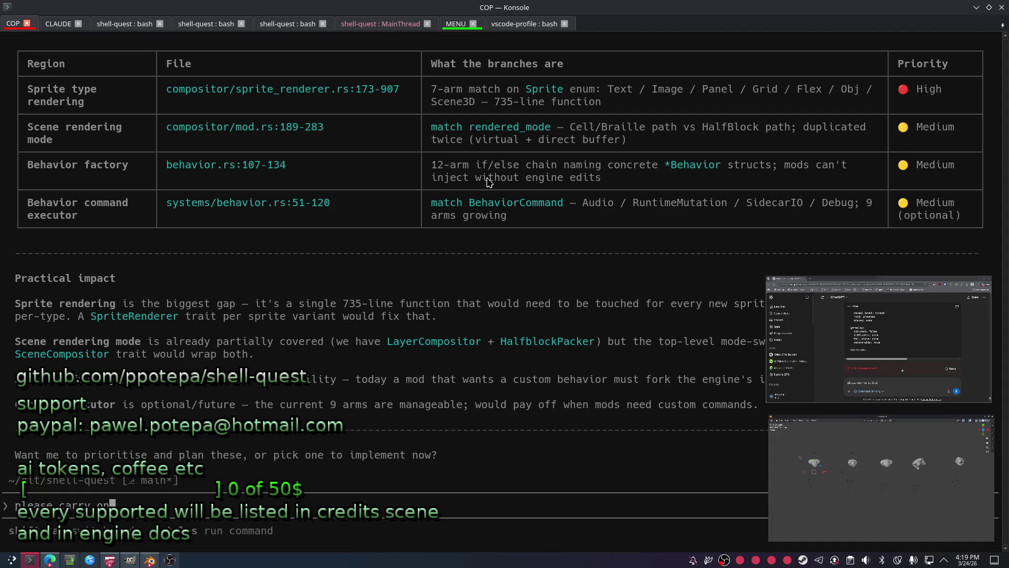
scroll(622, 214, "up", 3)
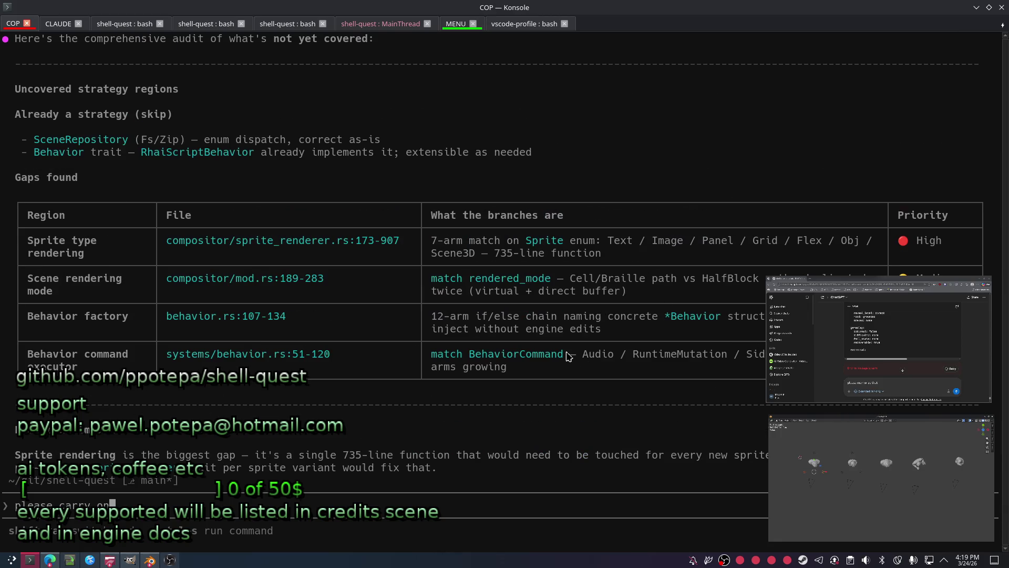
scroll(461, 367, "down", 3)
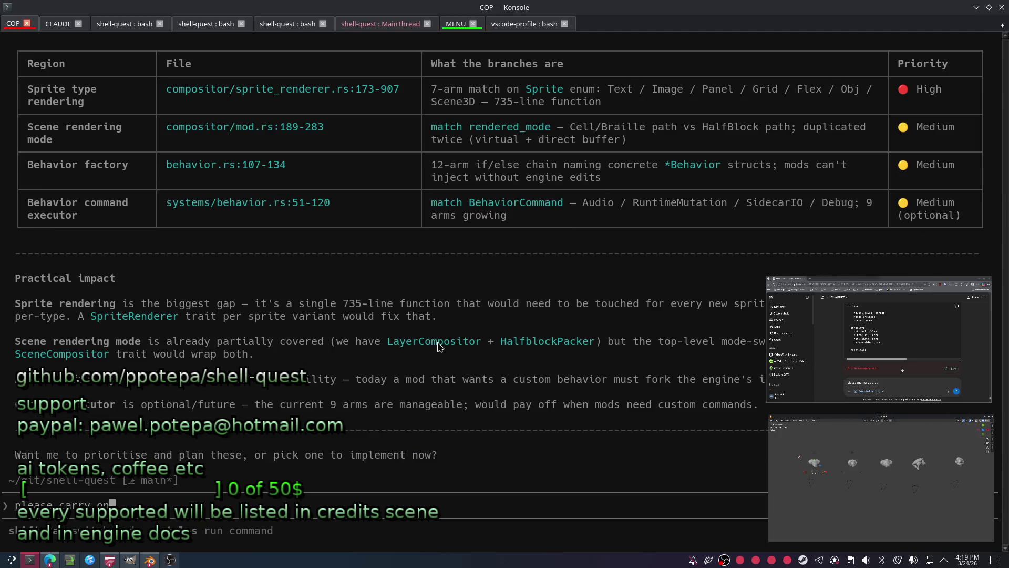
key("Return")
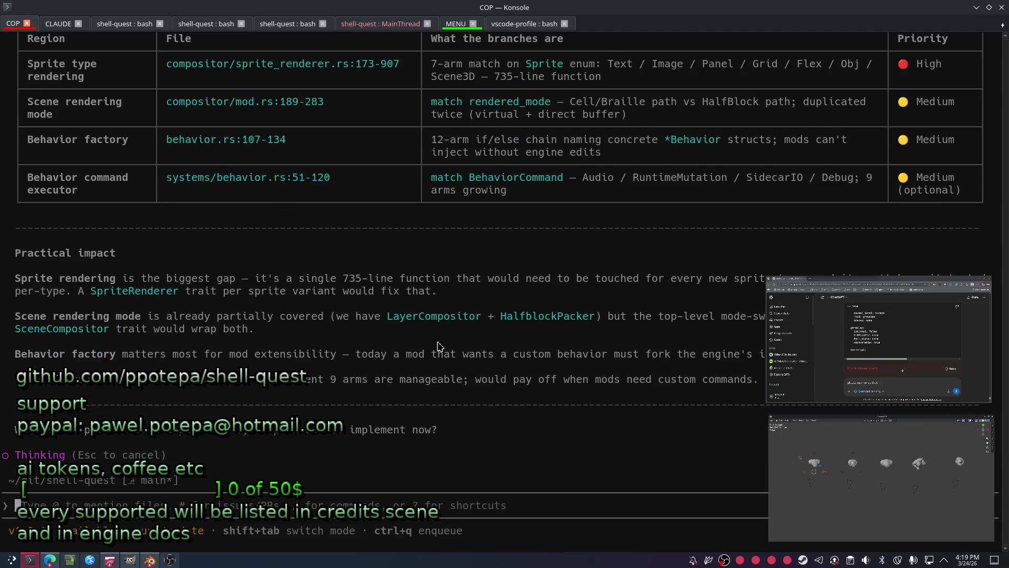
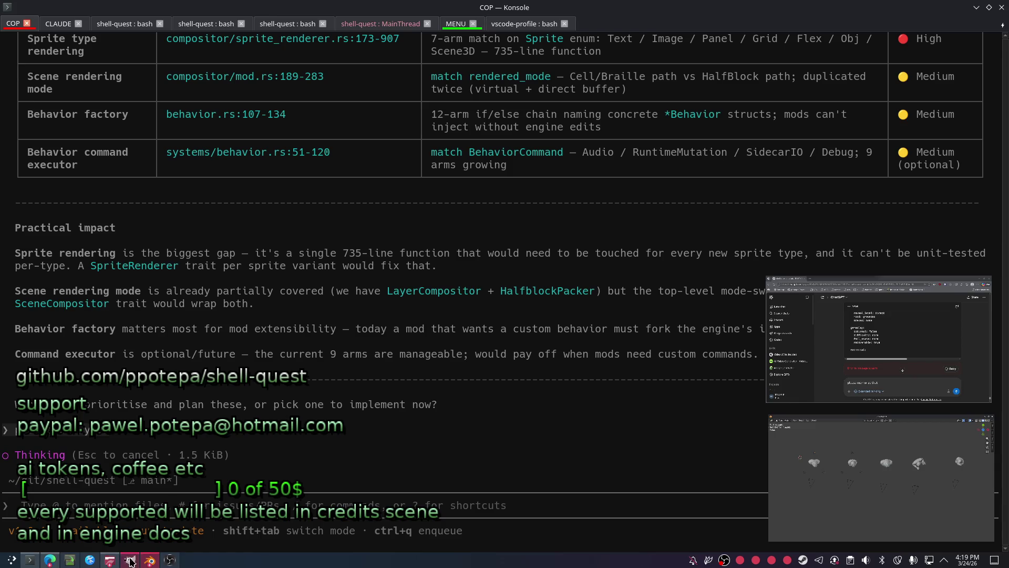
Bring the Blender difficulty-screen scene window to the front from the taskbar.
left_click(151, 560)
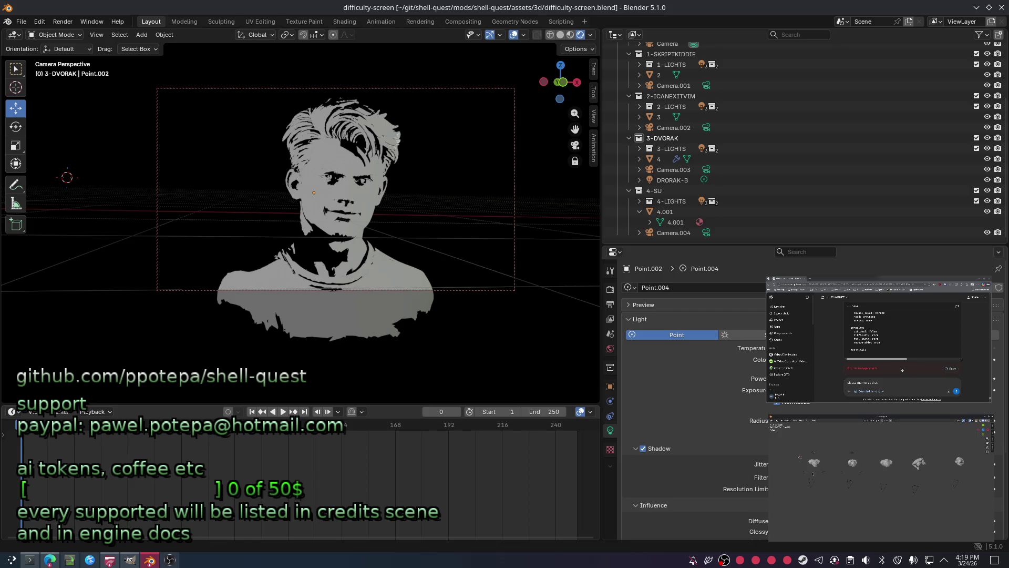
Move the Point.001 light so the DVORAK bust is moderately lit, checking through Camera.001.
left_click(61, 134)
mouse_move(868, 377)
left_mouse_down()
mouse_move(891, 378)
mouse_move(872, 378)
left_mouse_up()
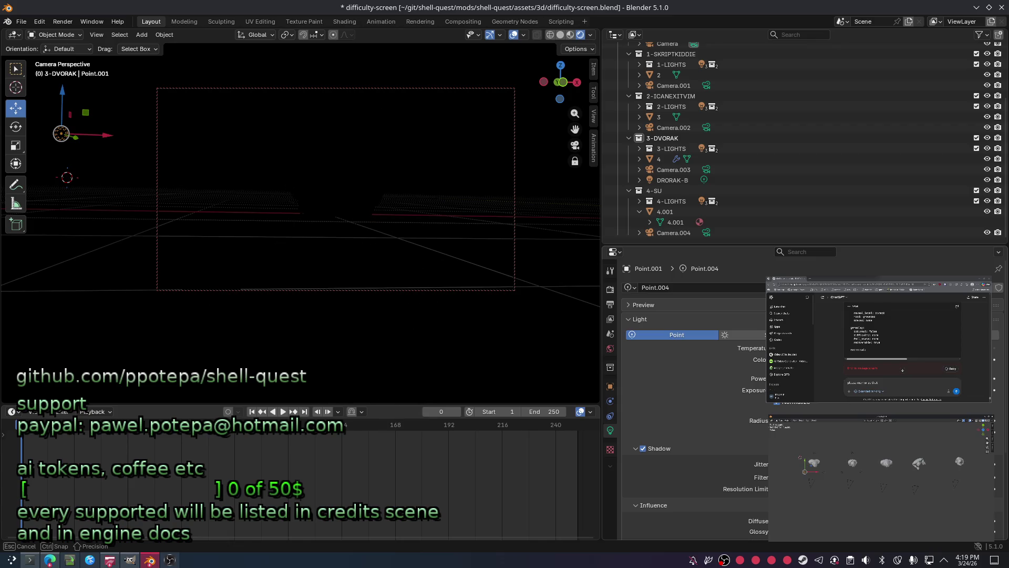
left_click_drag(872, 378, 875, 378)
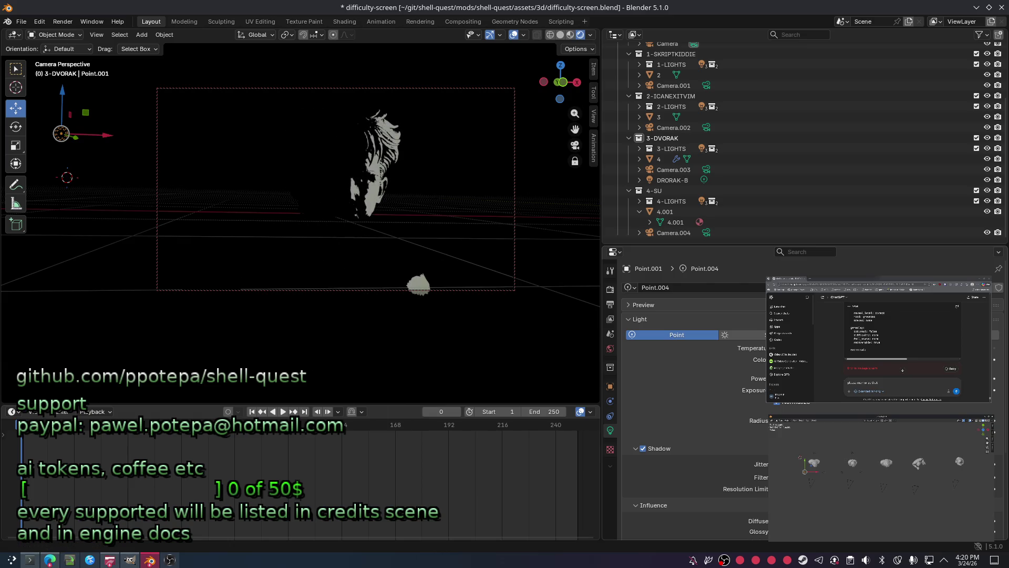
key("ctrl+KP_0")
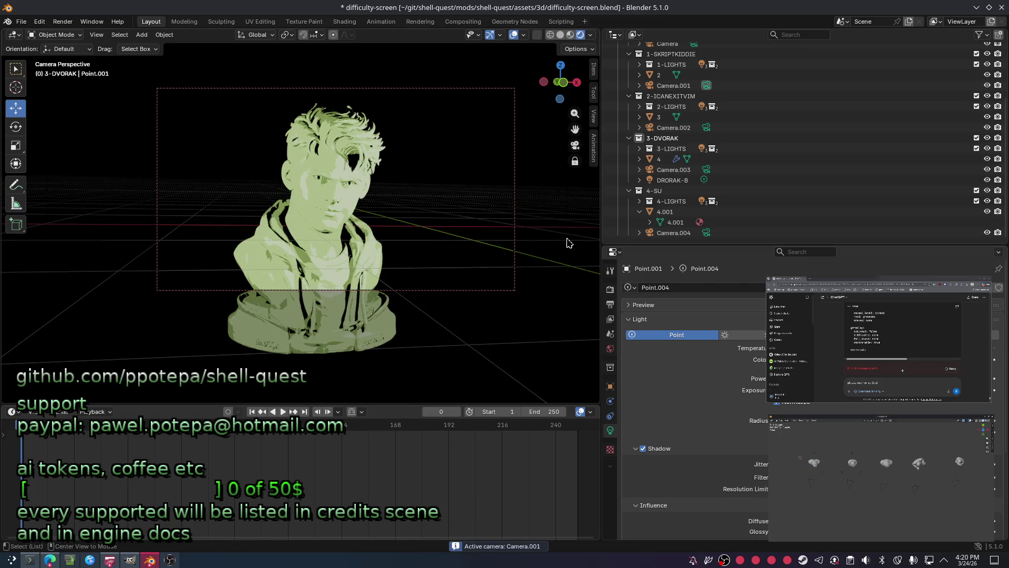
left_click_drag(876, 377, 876, 378)
Compare the lighting through Camera.002 and Camera.001, fine-tune the light and save difficulty-screen.blend.
left_click(706, 128)
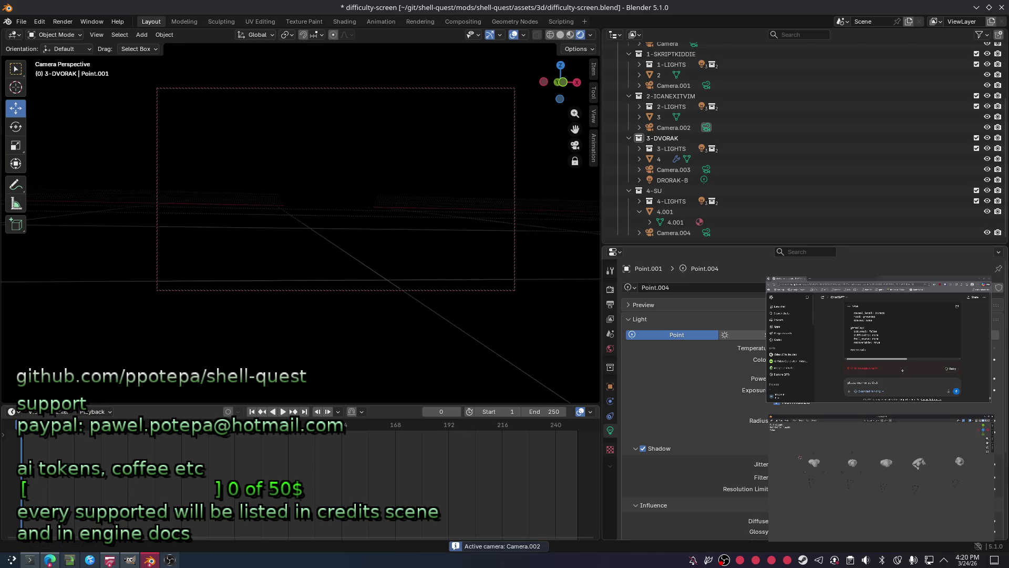
left_click(706, 85)
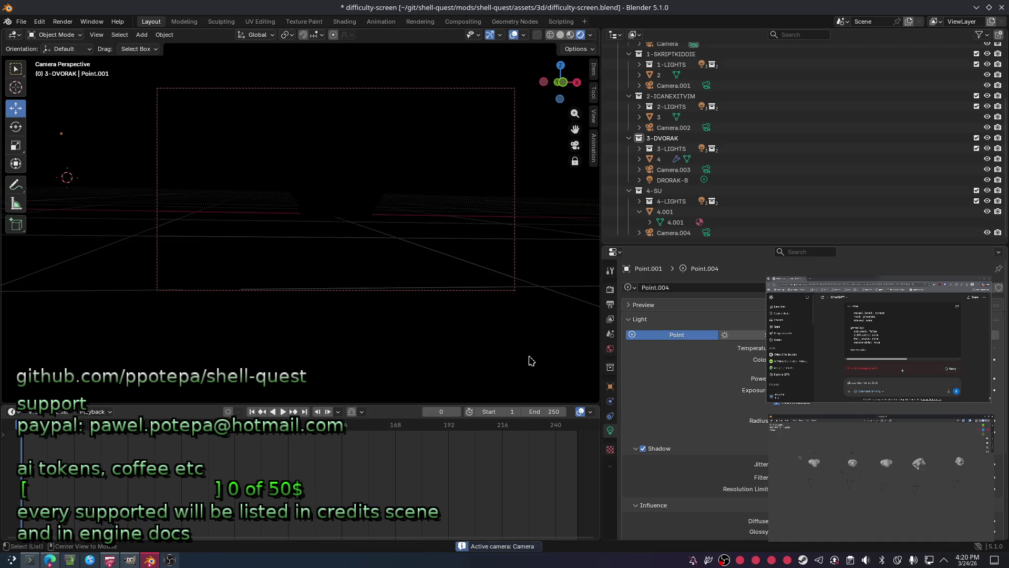
left_click_drag(875, 378, 875, 378)
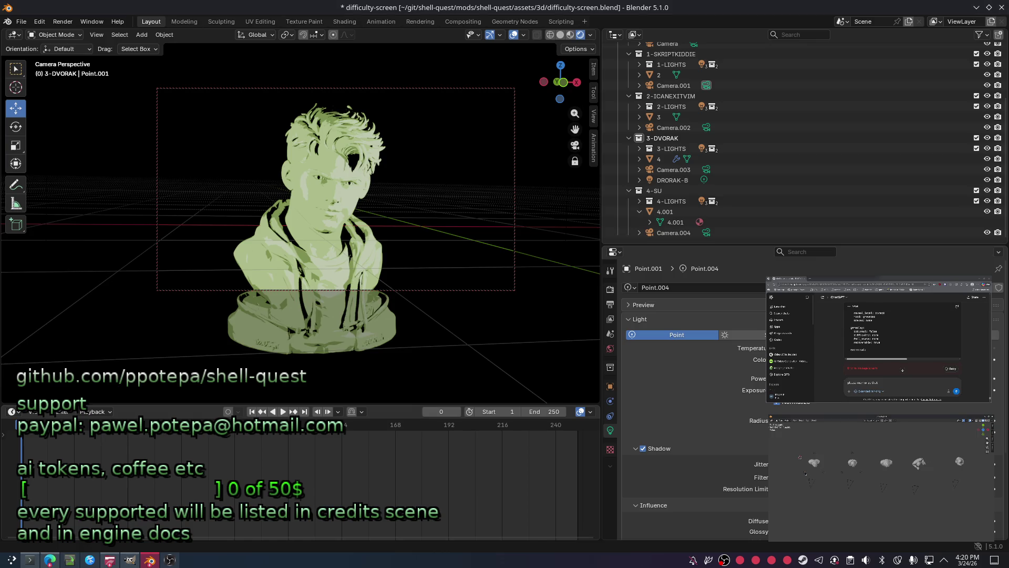
key("ctrl+s")
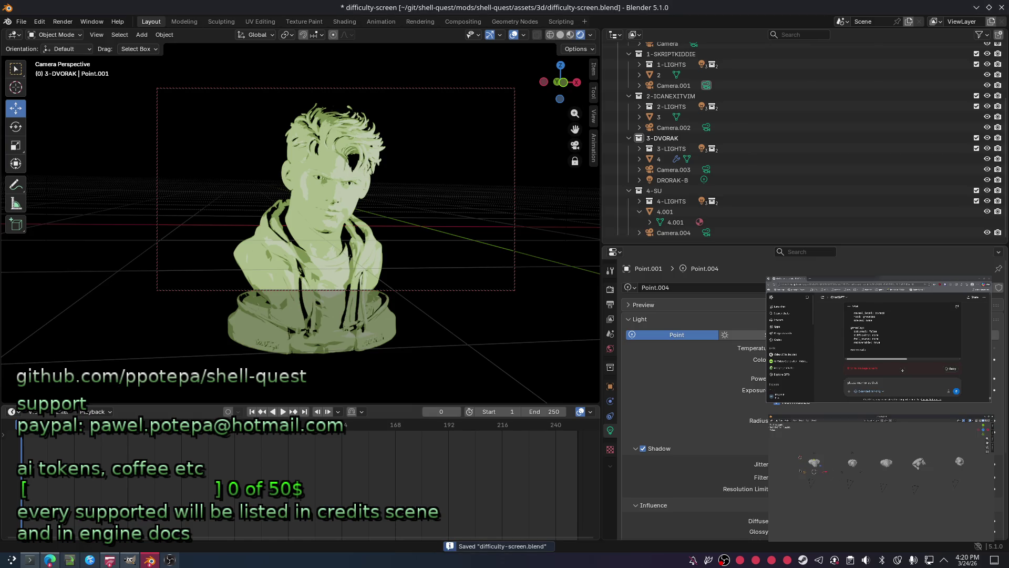
key("ctrl+KP_0")
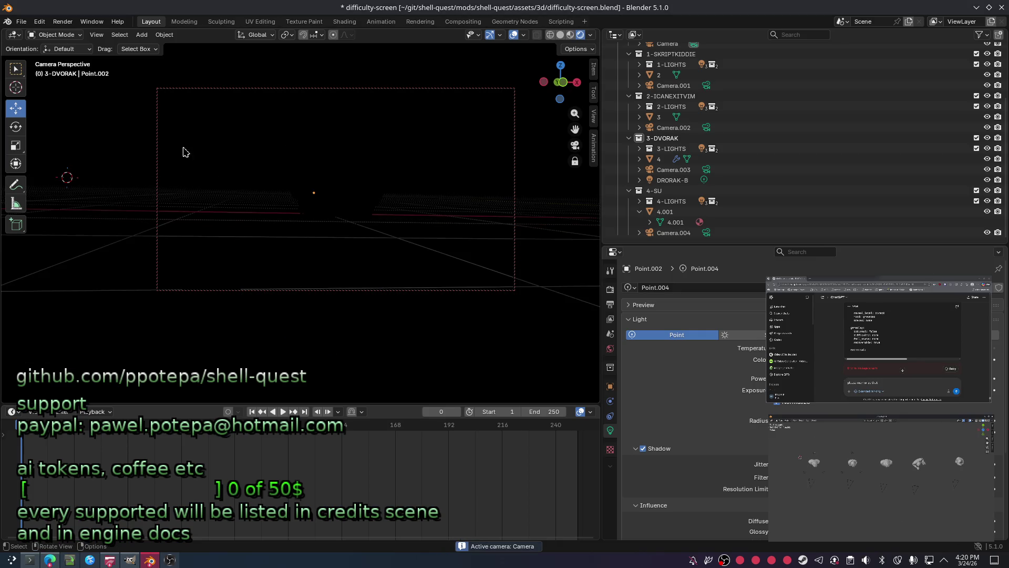
Select the light beside the bust and grab it to a new position to relight the face.
left_click(365, 196)
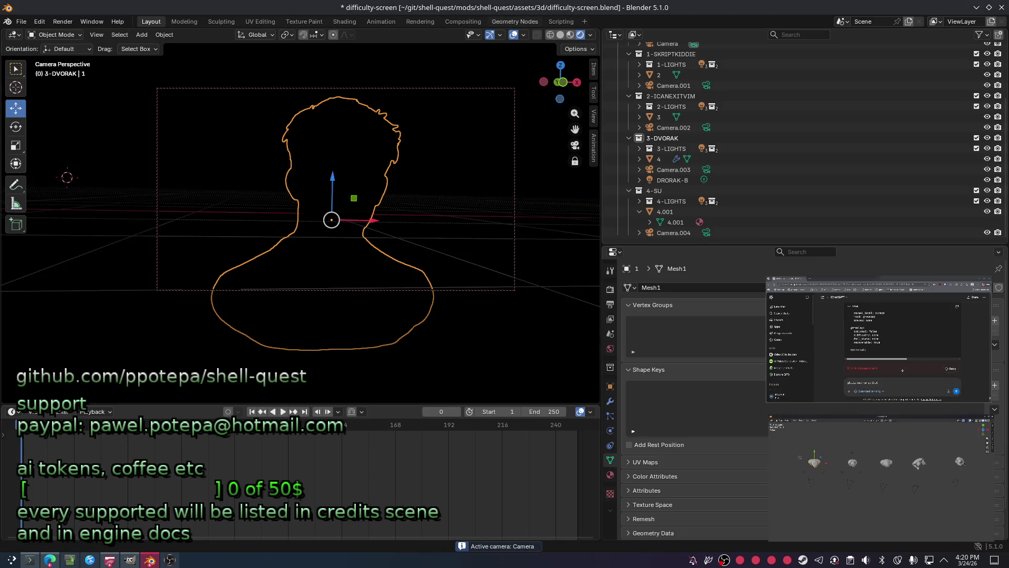
left_click(147, 185)
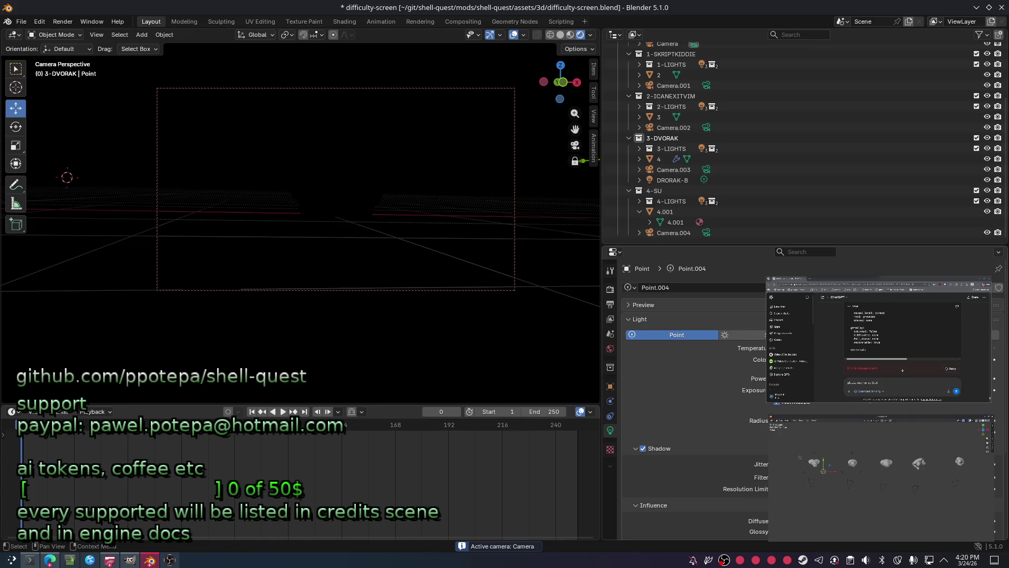
key("g")
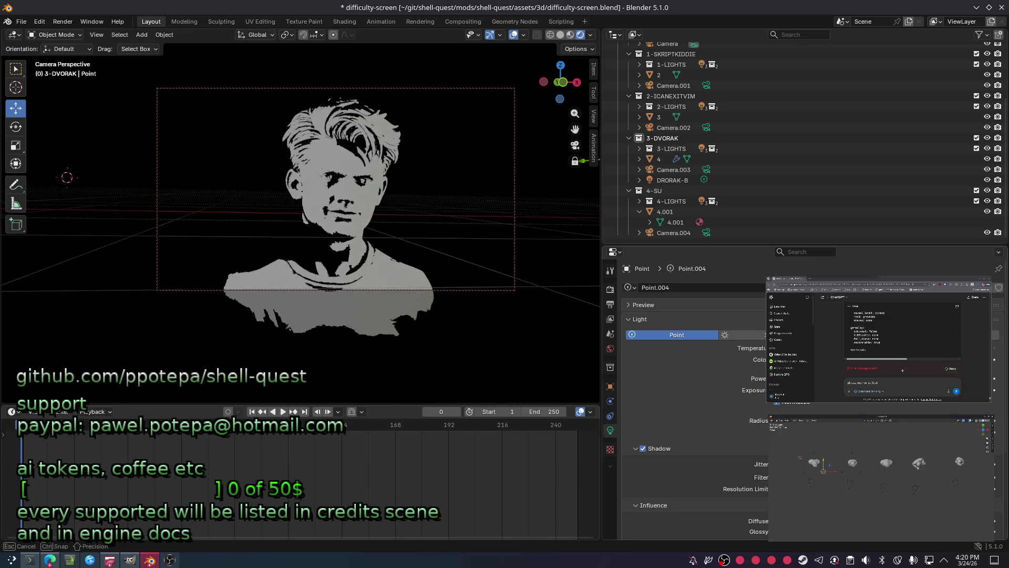
key("Return")
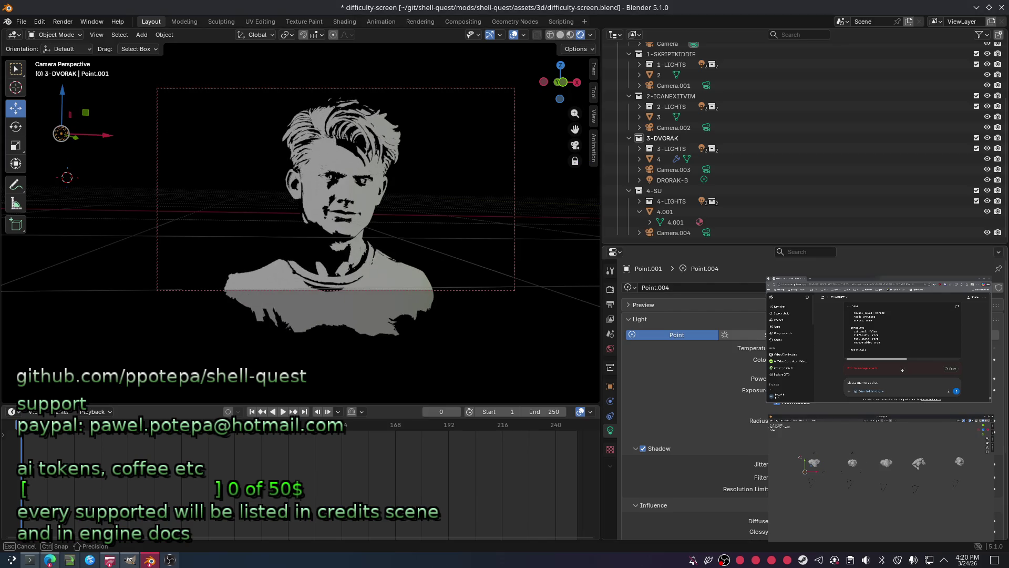
Shift the light colour on the wheel to a nearly white pale tone.
left_click(867, 360)
left_click_drag(932, 262, 941, 216)
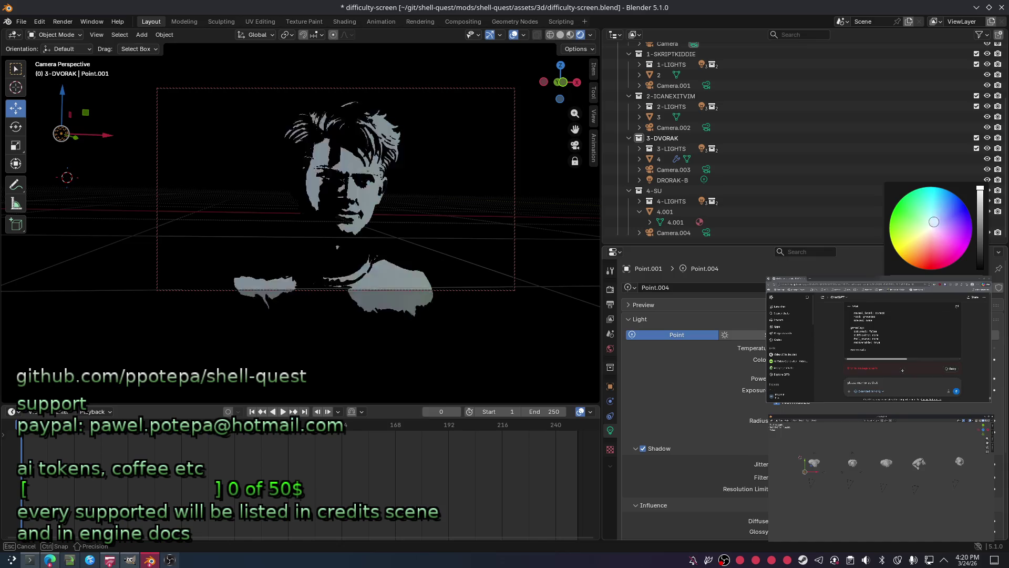
left_click_drag(942, 216, 928, 224)
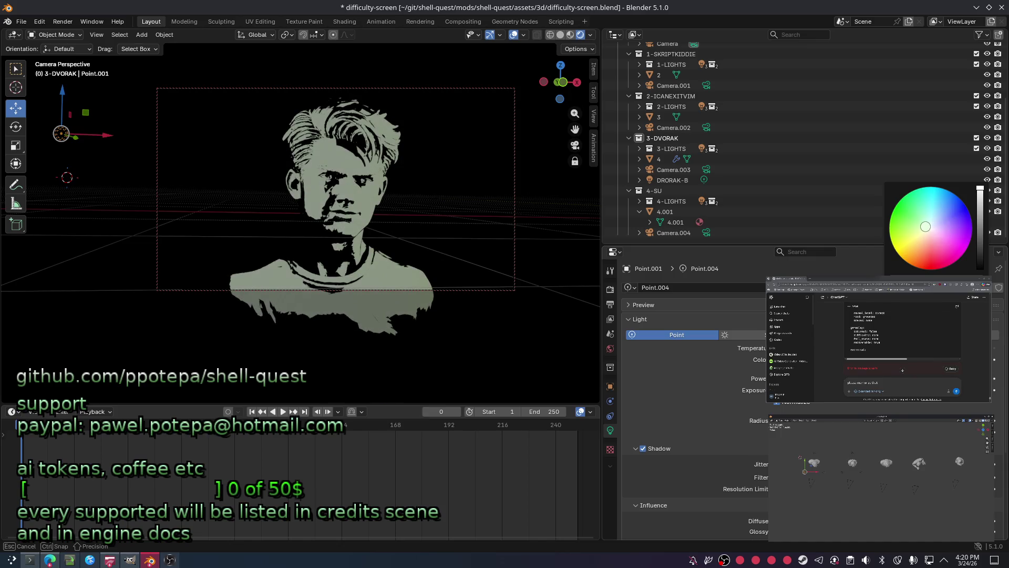
left_click(610, 387)
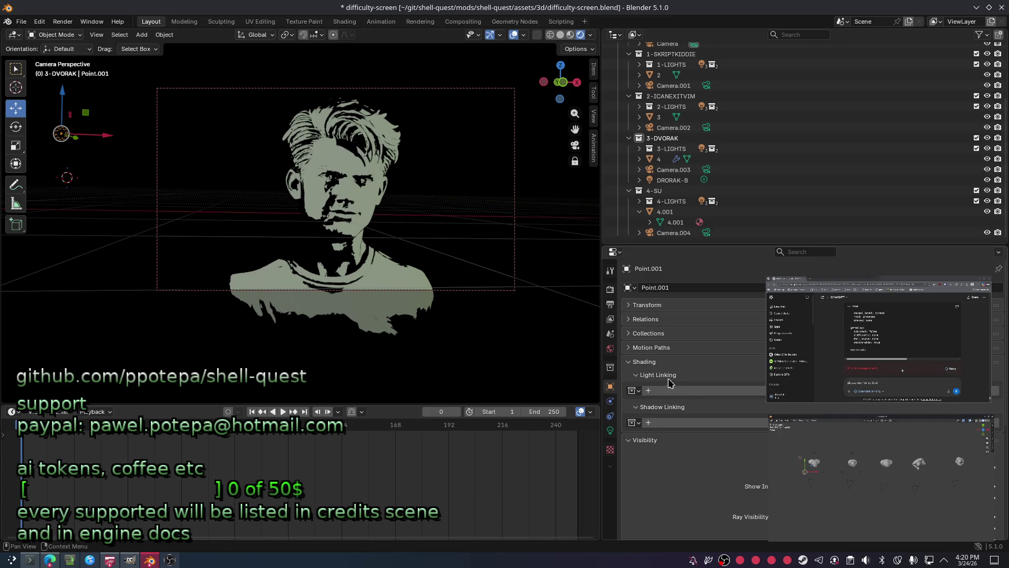
scroll(398, 272, "down", 2)
scroll(397, 268, "down", 2)
scroll(393, 251, "up", 3)
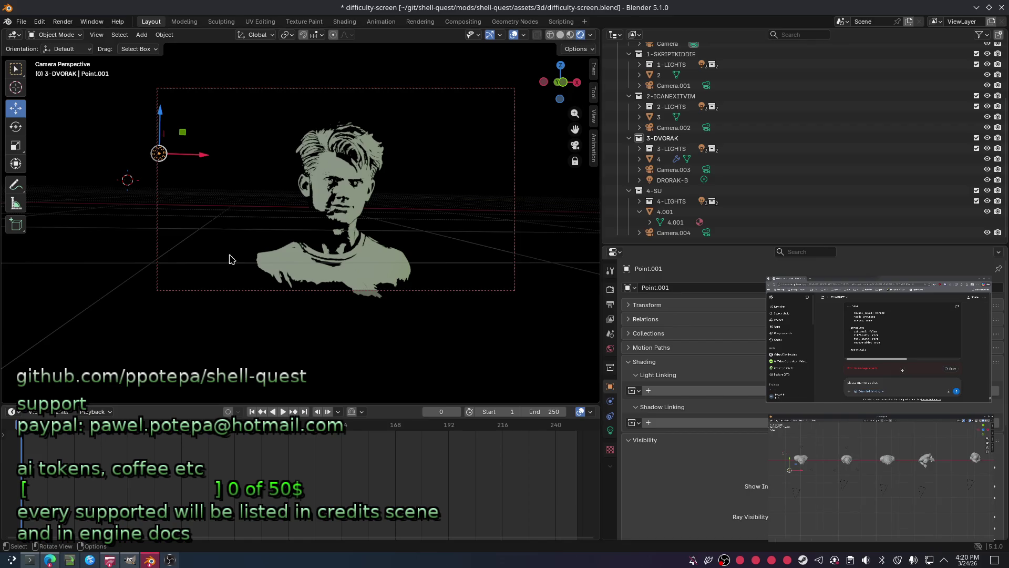
scroll(231, 258, "down", 2)
View the scene from below and front, select Point.001 and snap to a straight-down view.
left_click(557, 100)
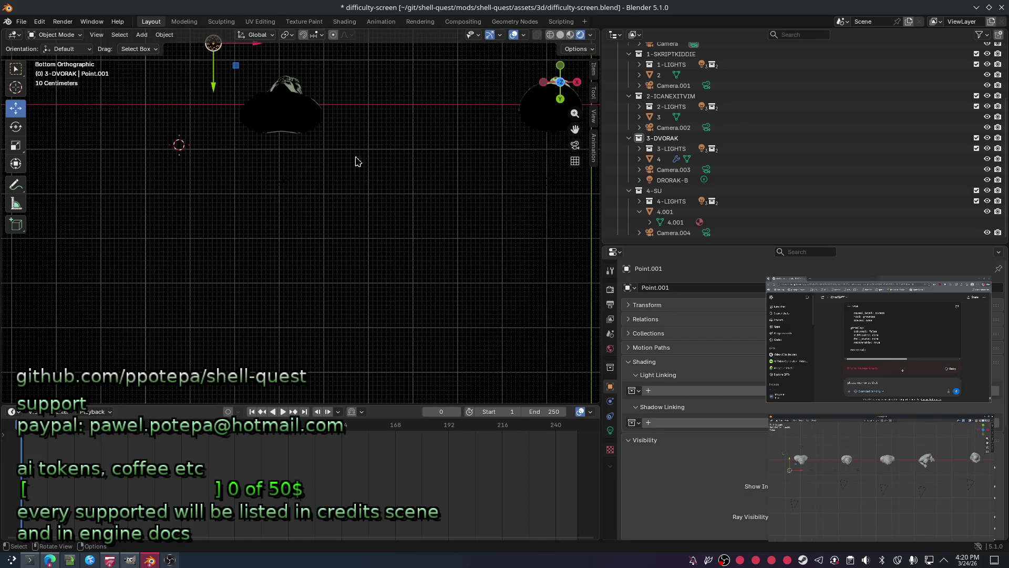
middle_click_drag(348, 150, 363, 214, "shift")
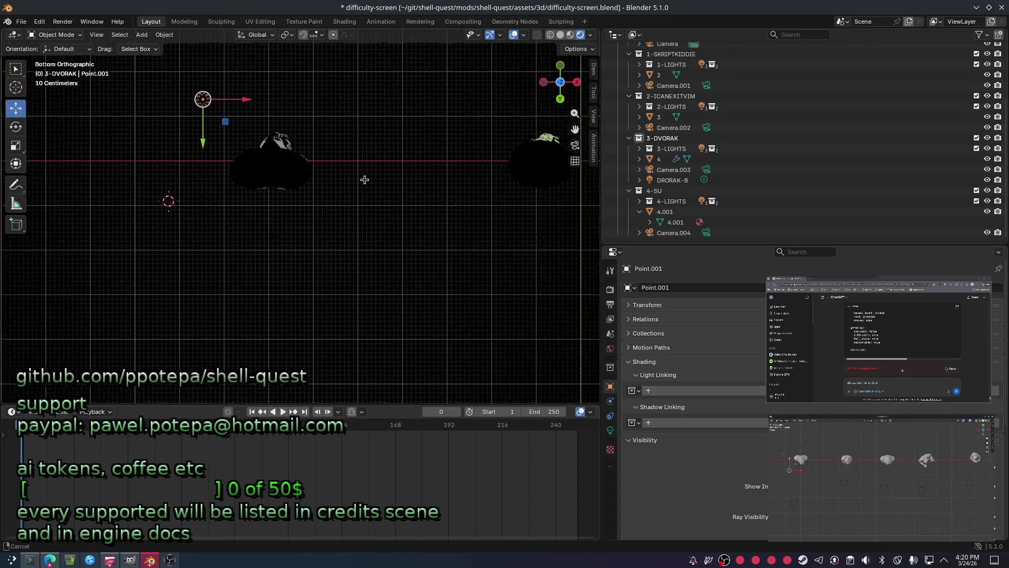
left_click(198, 108)
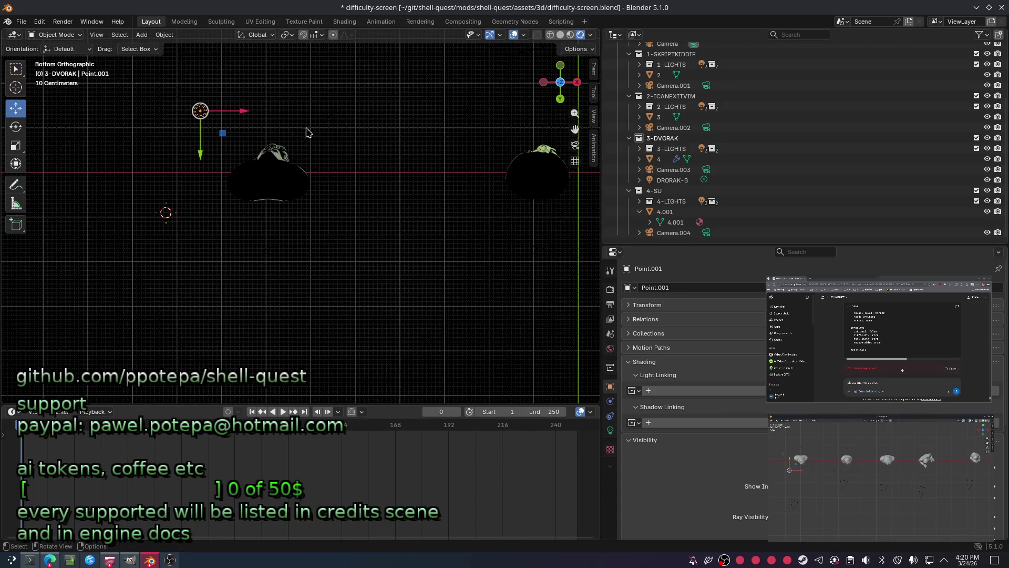
left_click(560, 66)
mouse_move(559, 68)
left_mouse_down()
mouse_move(545, 96)
mouse_move(552, 73)
mouse_move(561, 93)
left_mouse_up()
left_click(561, 73)
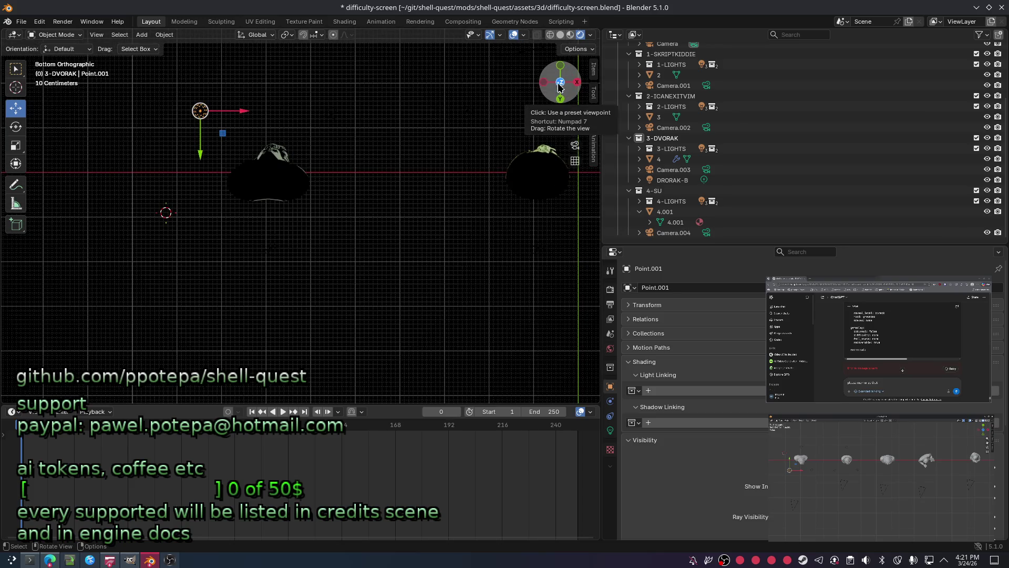
left_click(561, 87)
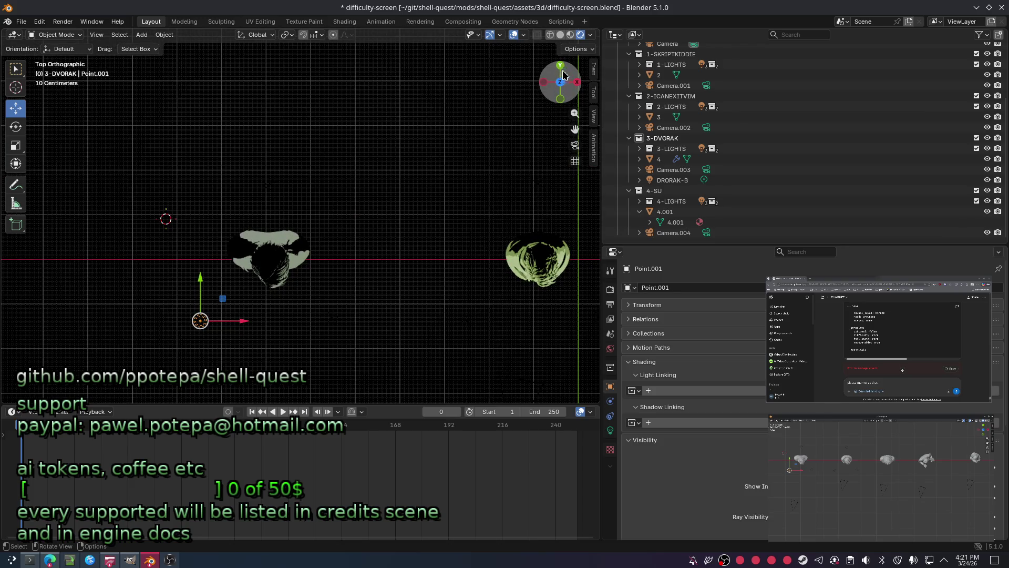
Cycle back, angled and overhead views with the gizmo, ending in Top Orthographic over the busts.
key("ctrl+KP_1")
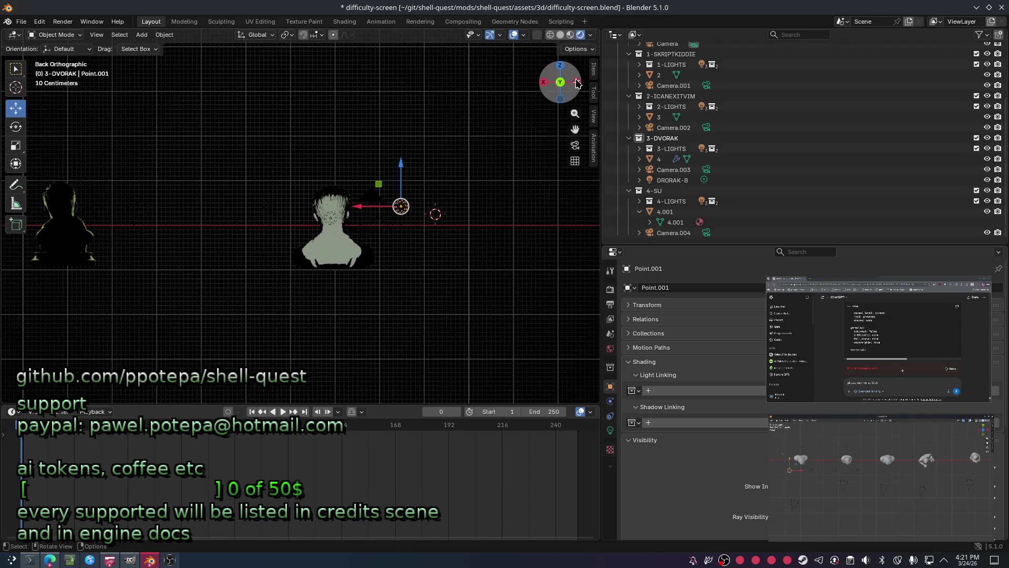
left_click(561, 83)
left_click(560, 79)
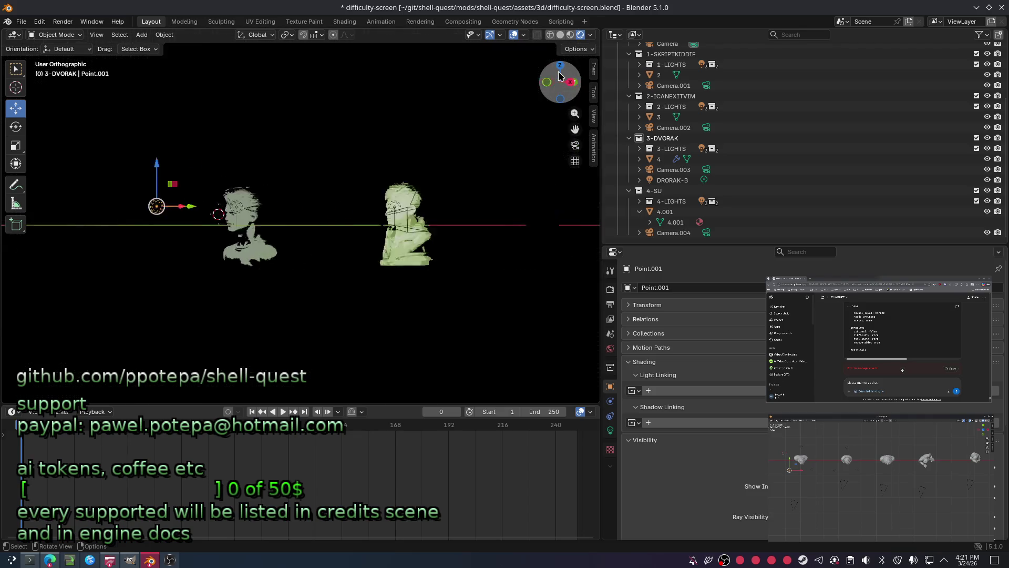
left_click(560, 66)
left_click_drag(558, 71, 559, 72)
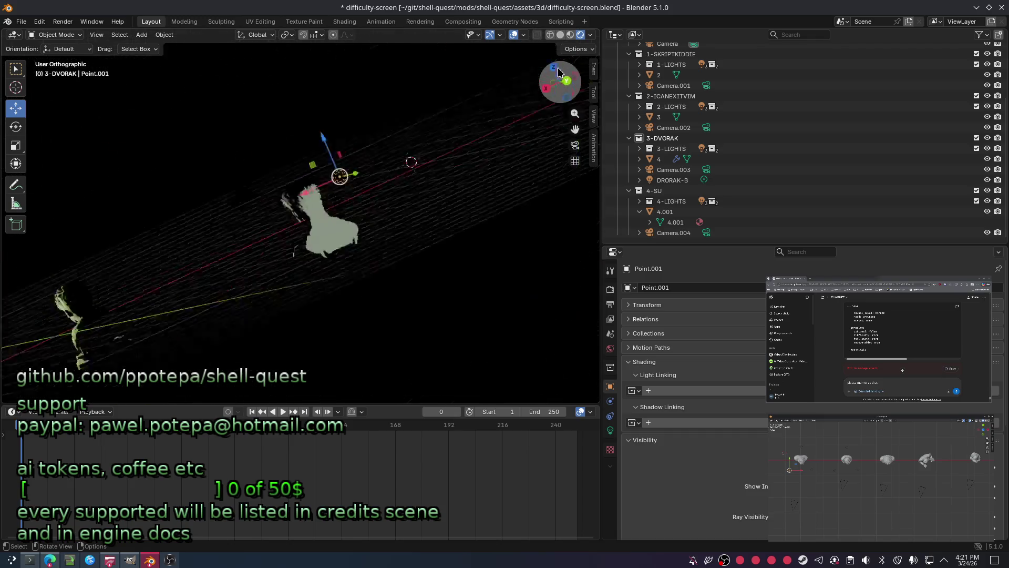
left_click(558, 70)
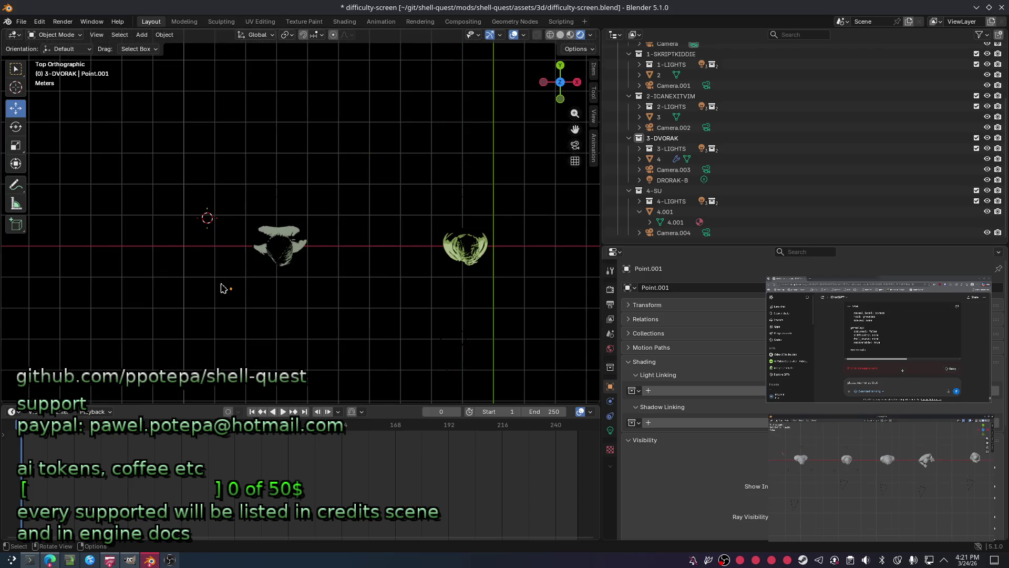
scroll(688, 100, "up", 5)
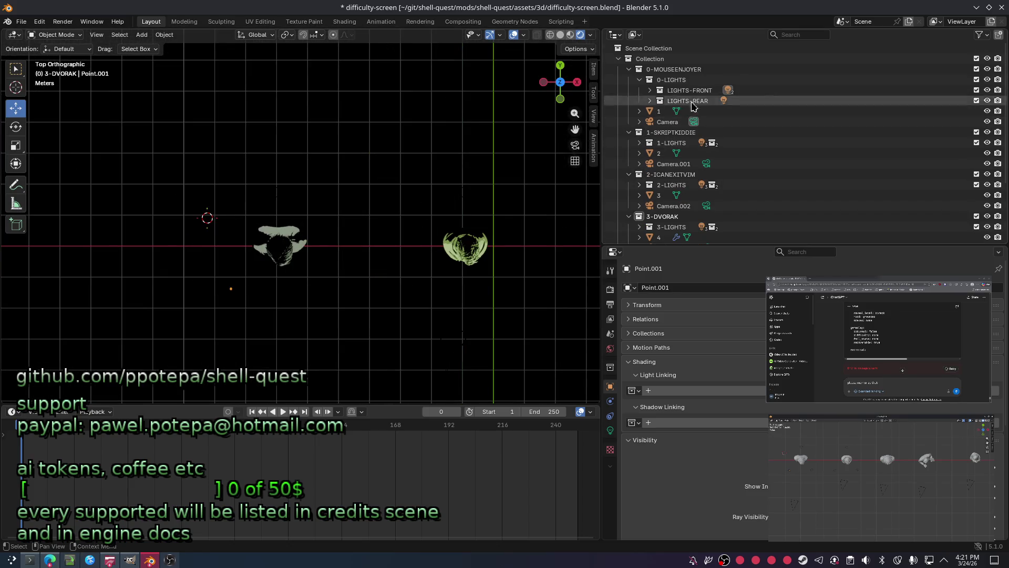
Select Point.001 in the 0-LIGHTS collection and try sliding it along X, undoing unwanted moves.
left_click(651, 79)
left_click(266, 304)
left_click(262, 295)
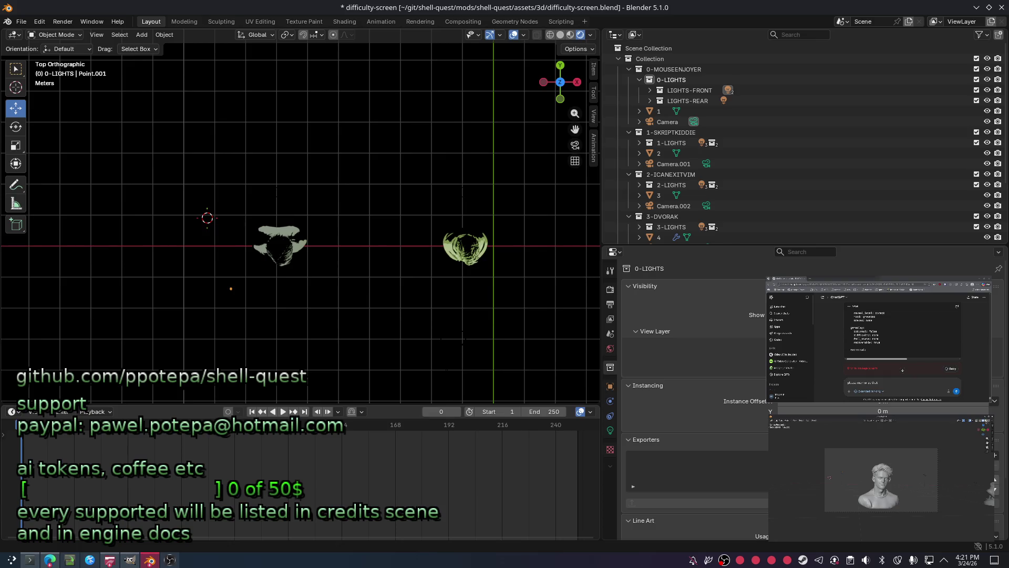
left_click(229, 287)
left_click_drag(248, 295, 240, 298)
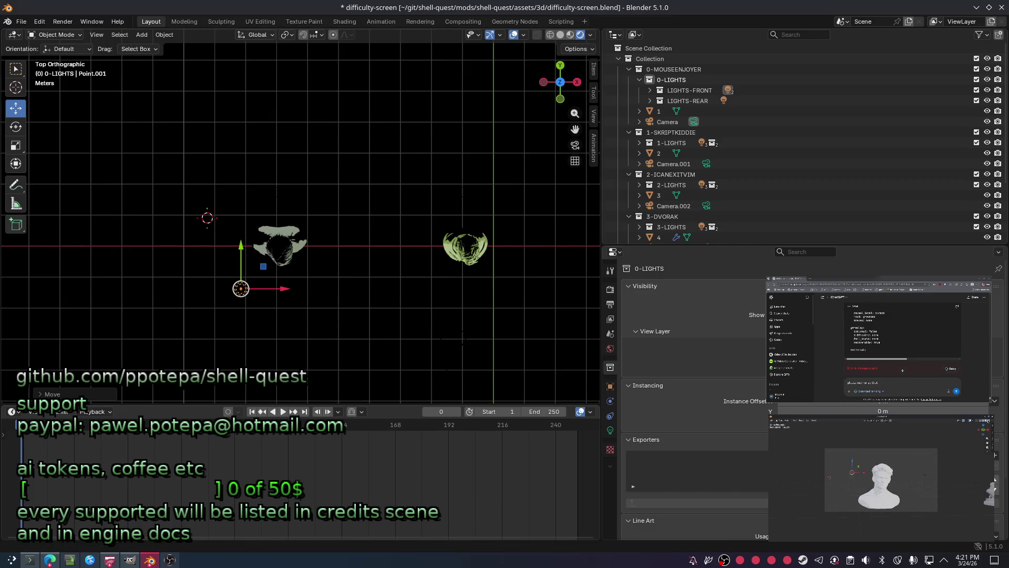
left_click_drag(257, 292, 234, 282)
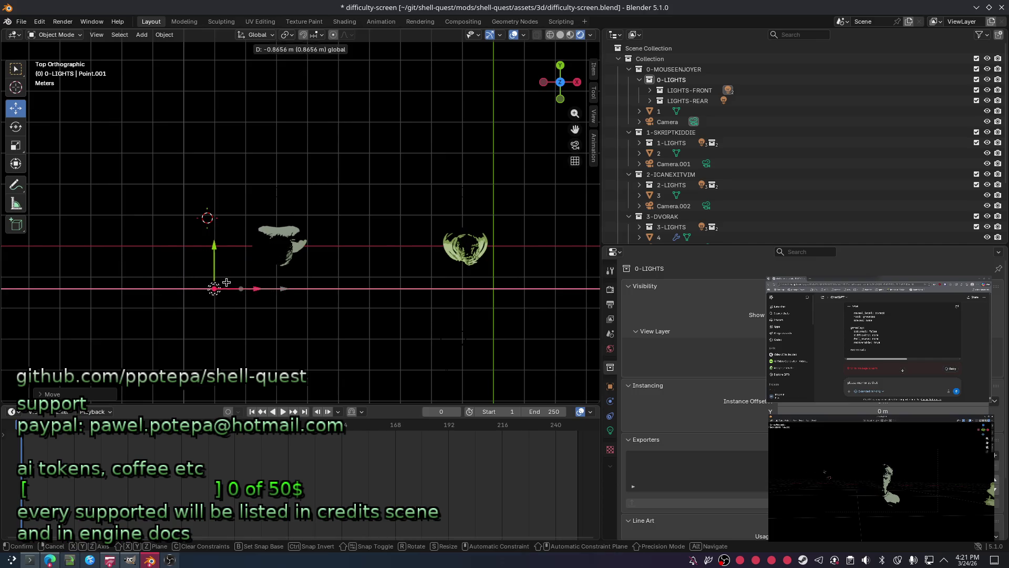
left_click_drag(235, 283, 246, 282)
key("ctrl+z")
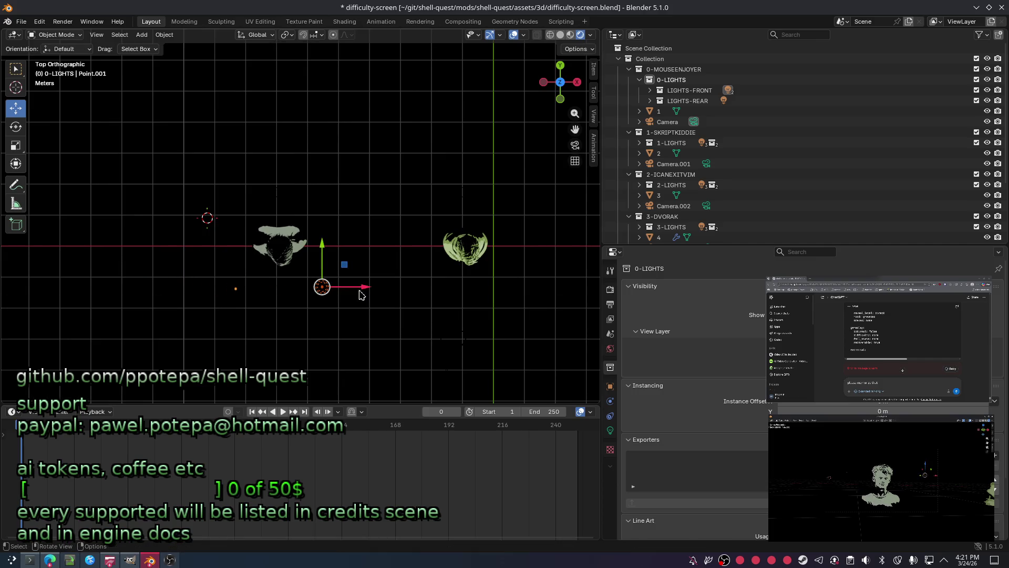
left_click_drag(339, 291, 368, 285)
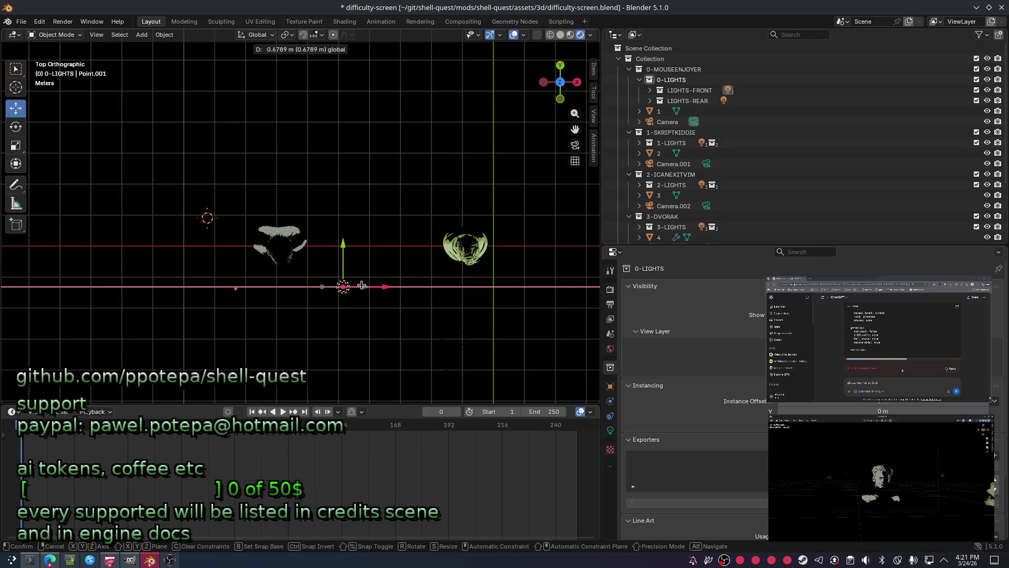
Move Point.001 sideways with a move constrained to the X axis.
key("ctrl+z")
key("g")
key("x")
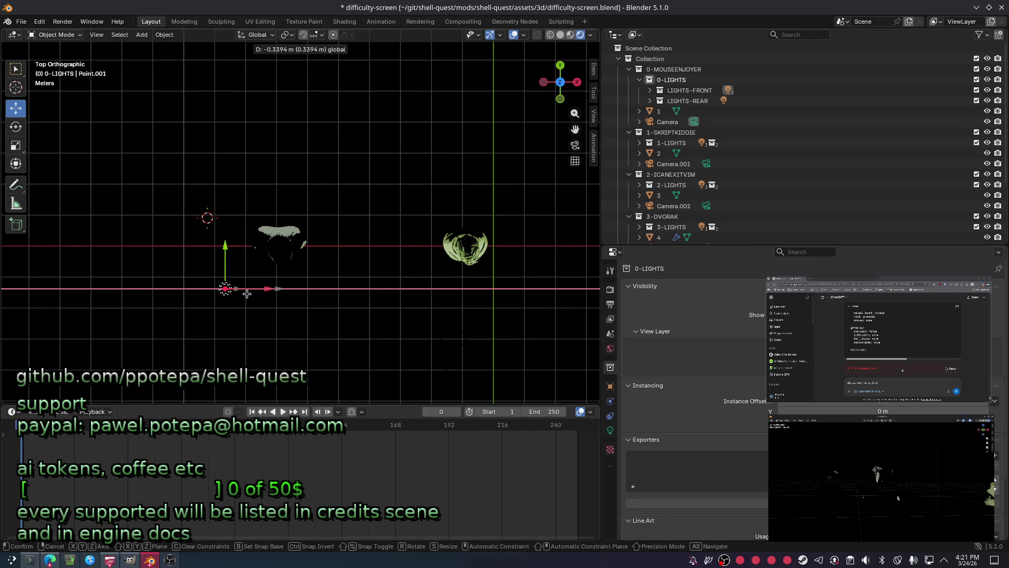
left_click(246, 293)
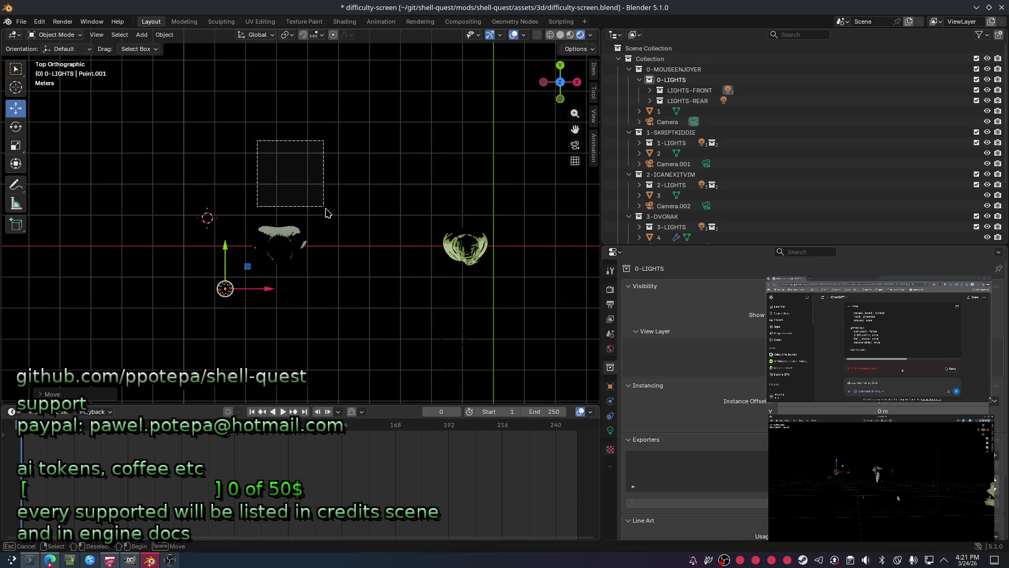
Box-select another light, raise it along Y, and show Point.004's light data settings.
left_click_drag(258, 140, 334, 219)
key("g")
key("y")
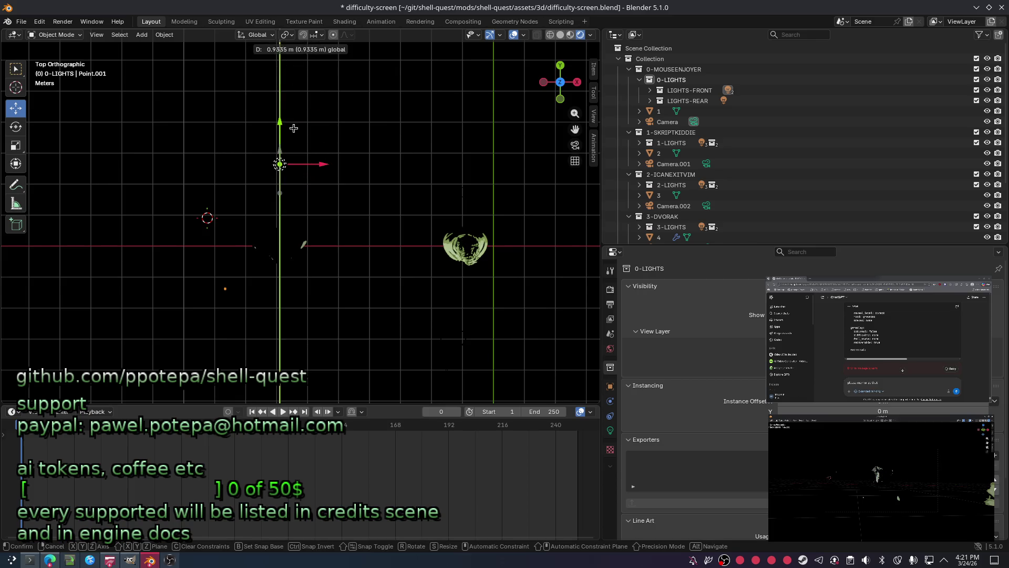
left_click(275, 135)
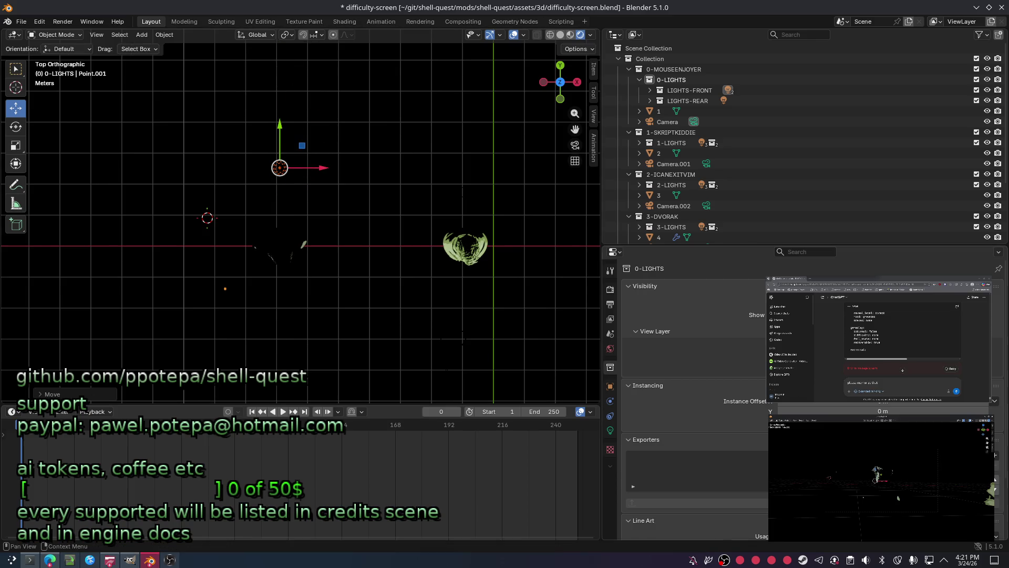
left_click(611, 402)
left_click(610, 431)
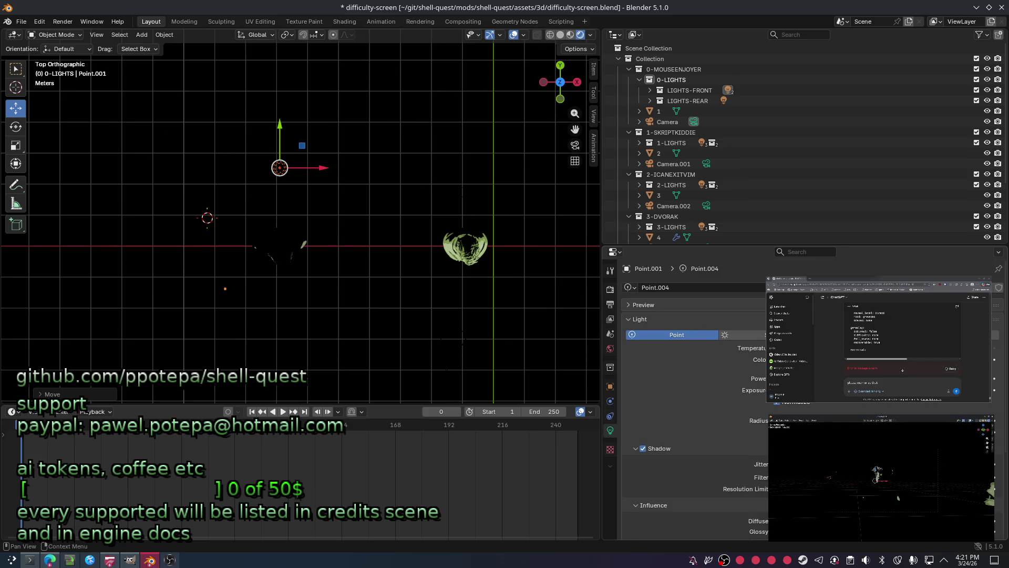
key("g")
Save the scene, brighten the point light and tint its colour blue.
key("Escape")
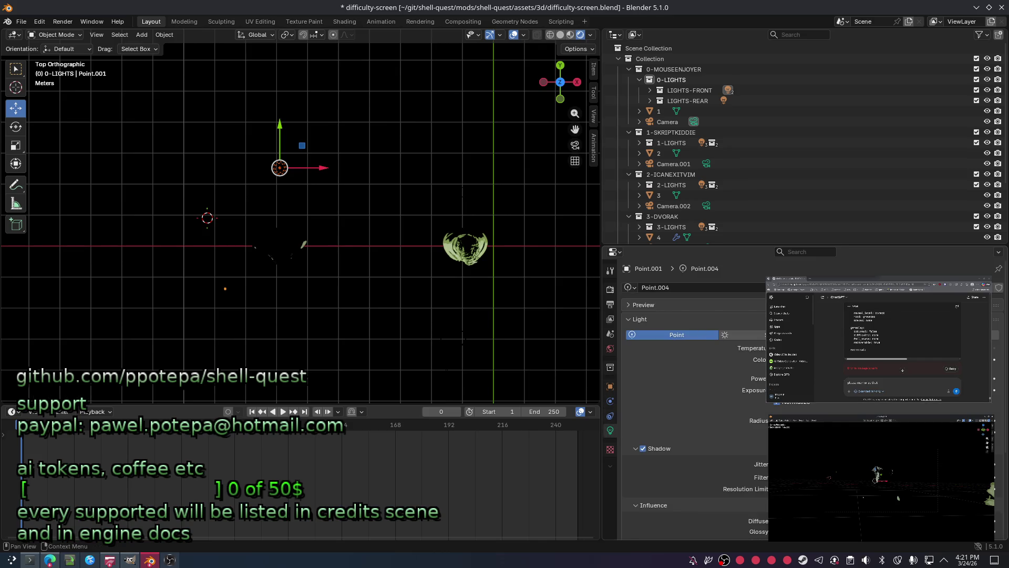
left_click(875, 360)
key("ctrl+s")
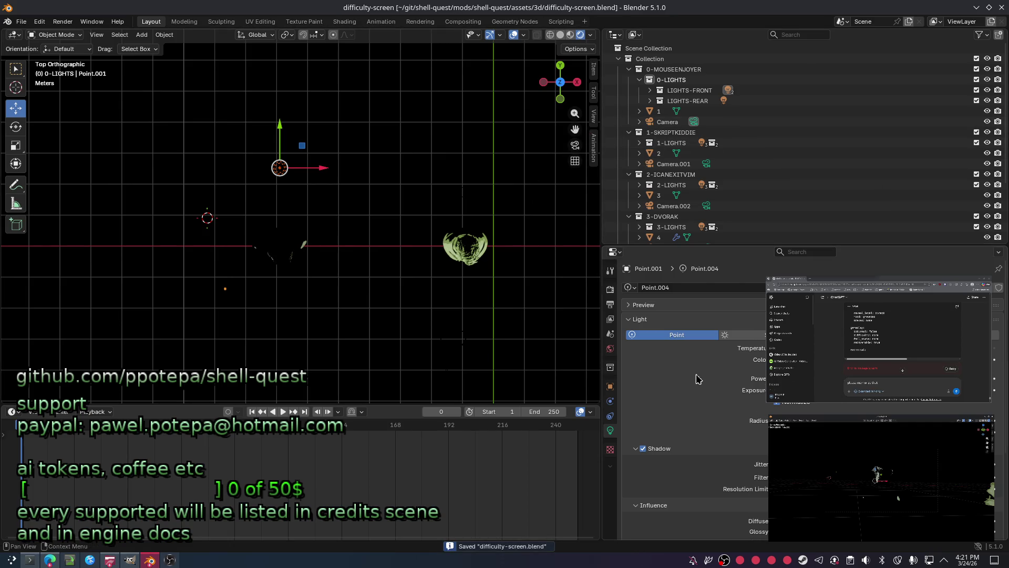
mouse_move(875, 379)
left_mouse_down()
mouse_move(899, 378)
mouse_move(868, 379)
left_mouse_up()
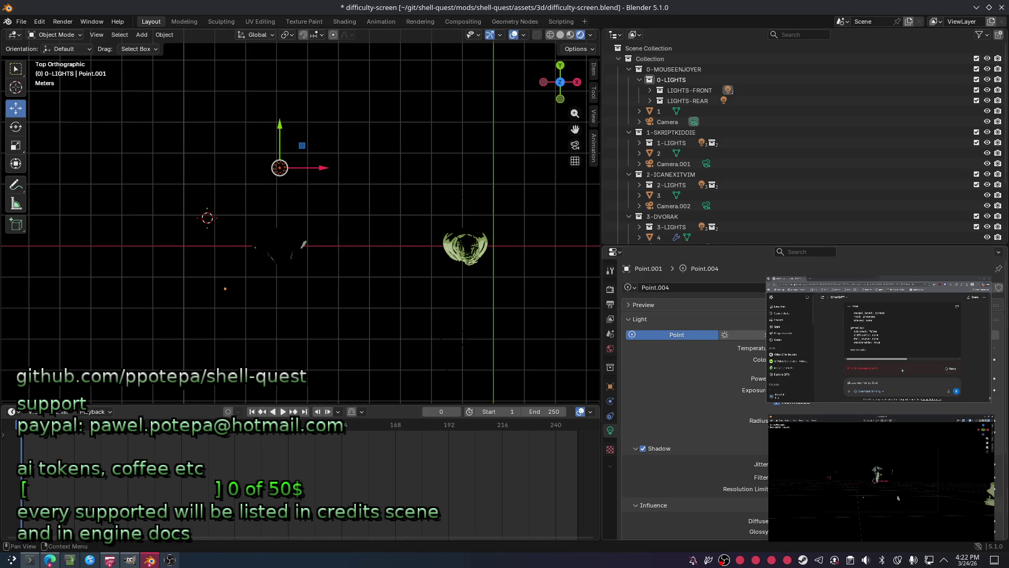
left_click(876, 359)
left_click_drag(797, 379, 836, 379)
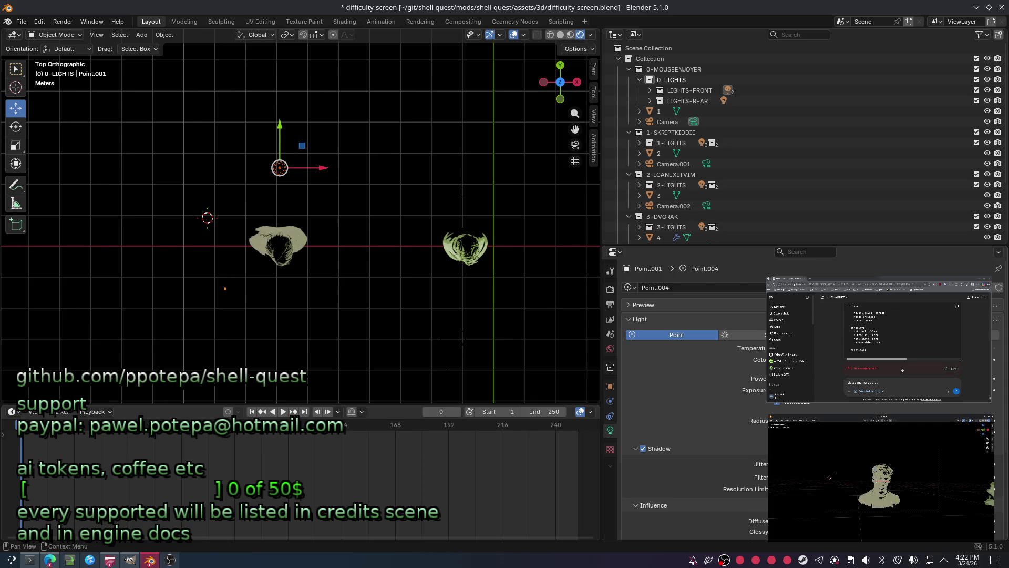
left_click(875, 360)
left_click(939, 212)
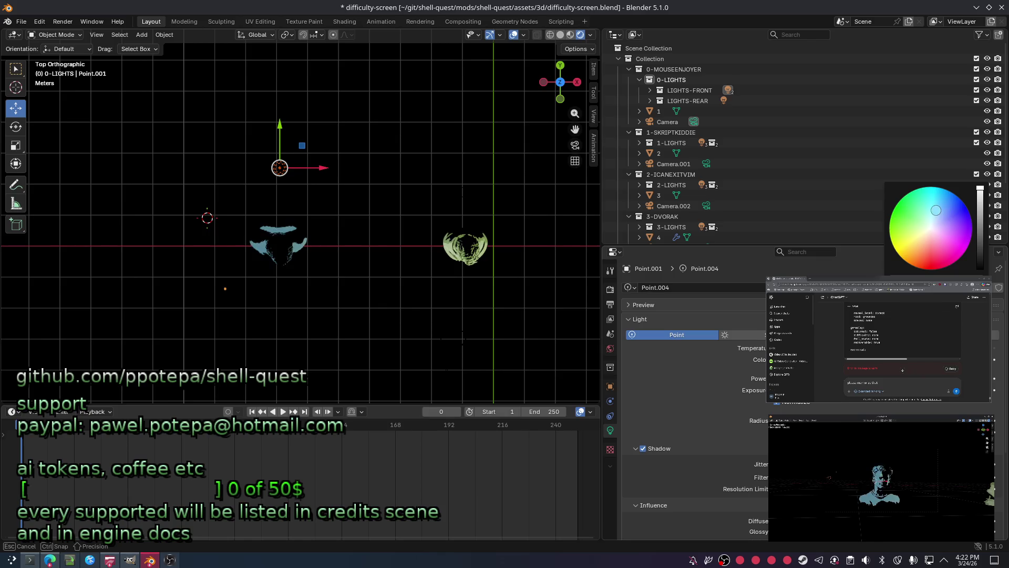
left_click(610, 388)
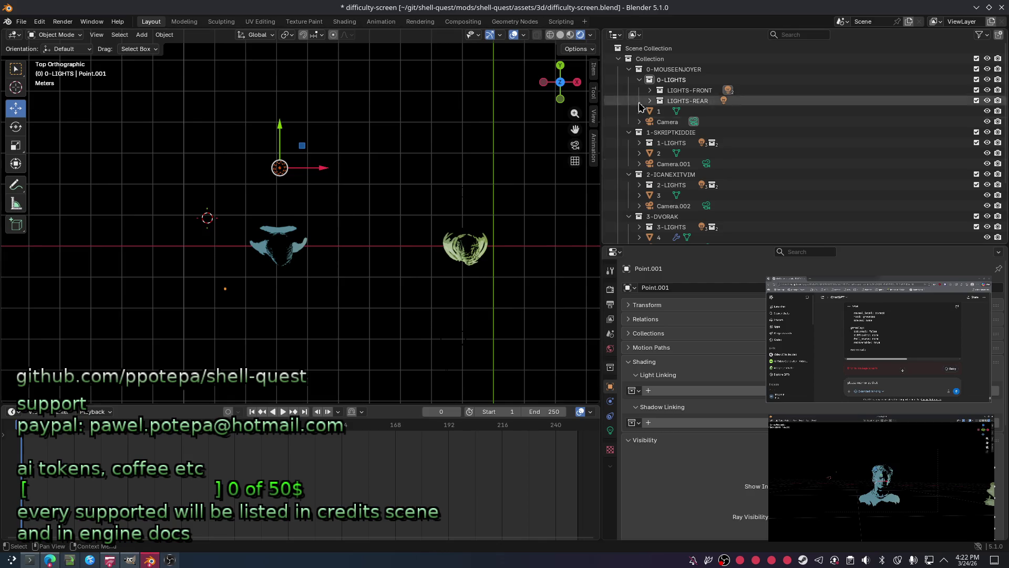
From the left orthographic view move the light along Y and slightly down in Z, then save.
left_click(578, 82)
left_click(560, 82)
left_click(550, 35)
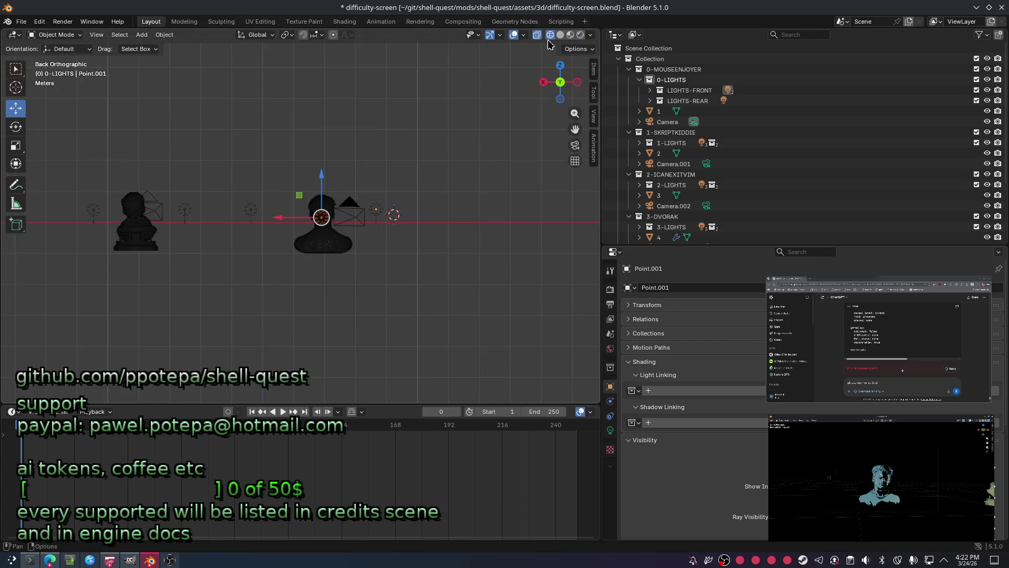
left_click(578, 83)
mouse_move(215, 218)
left_mouse_down()
mouse_move(338, 206)
mouse_move(277, 217)
mouse_move(317, 193)
mouse_move(244, 205)
mouse_move(260, 209)
left_mouse_up()
left_click_drag(291, 175, 290, 193)
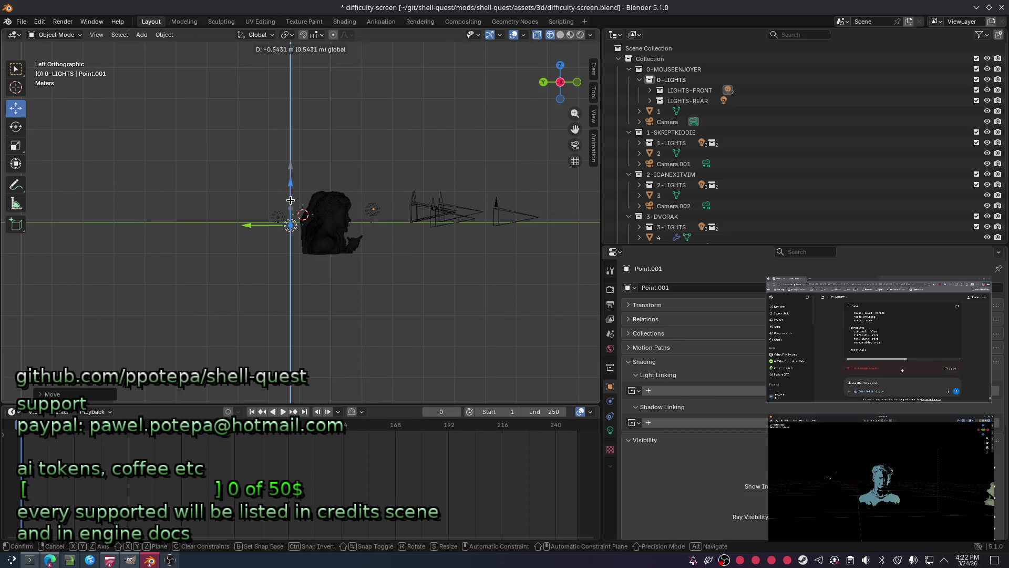
key("ctrl+s")
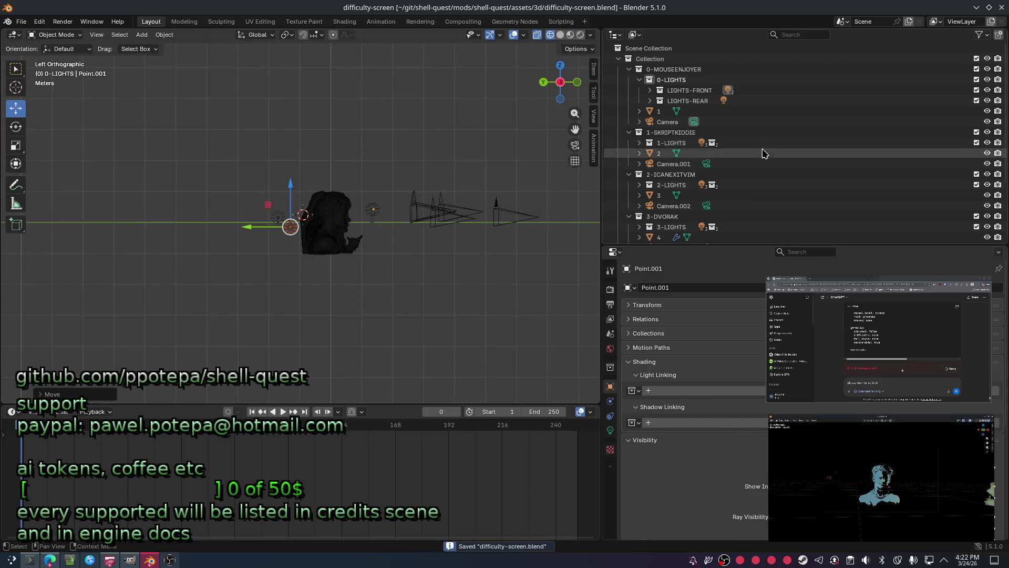
scroll(714, 198, "down", 5)
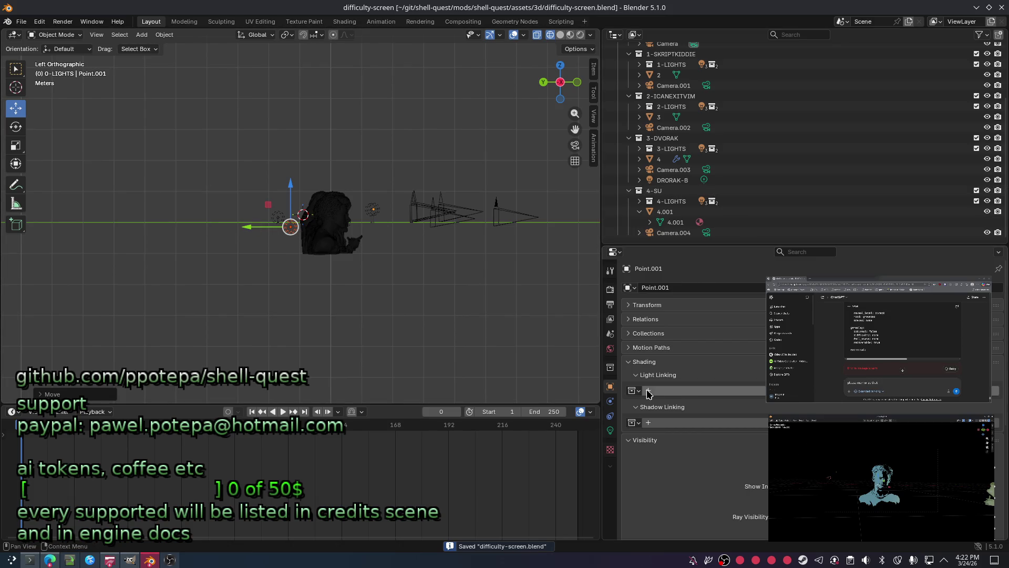
Brighten the light, switch to top view, select lights near the heads and save the scene.
left_click(610, 429)
left_click_drag(925, 408, 924, 408)
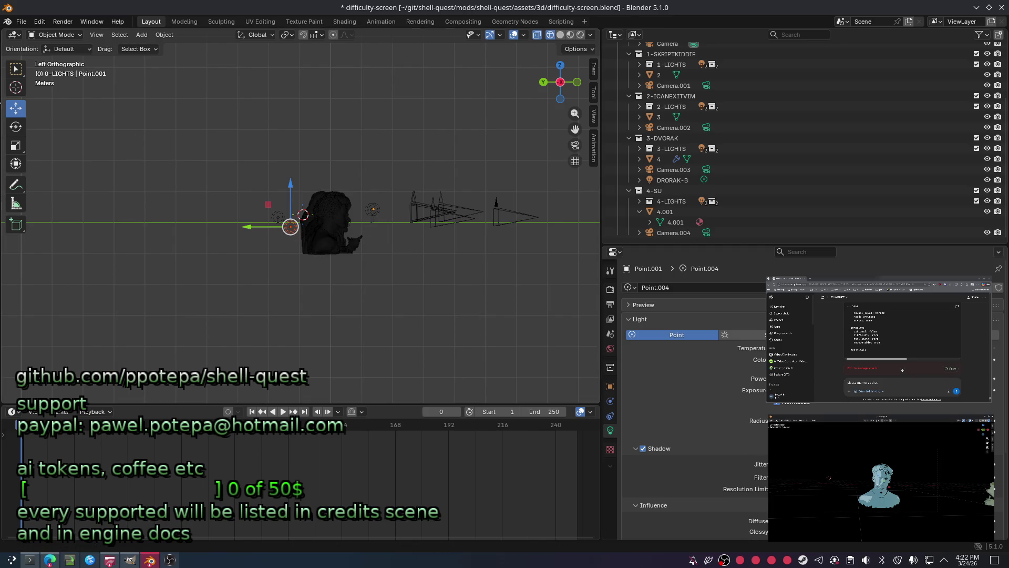
left_click_drag(561, 79, 560, 70)
left_click(561, 71)
left_click_drag(203, 282, 410, 324)
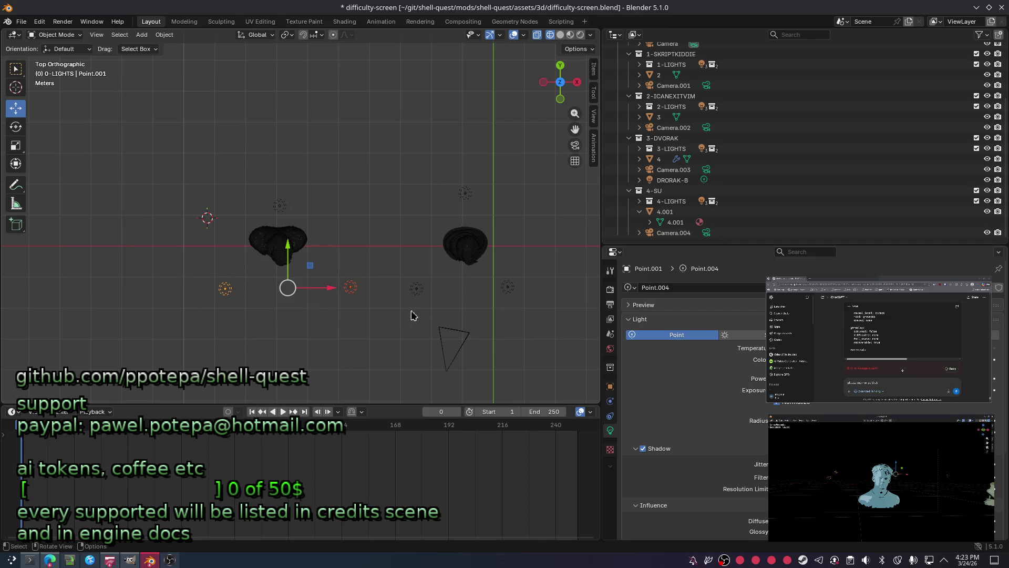
left_click_drag(868, 377, 868, 378)
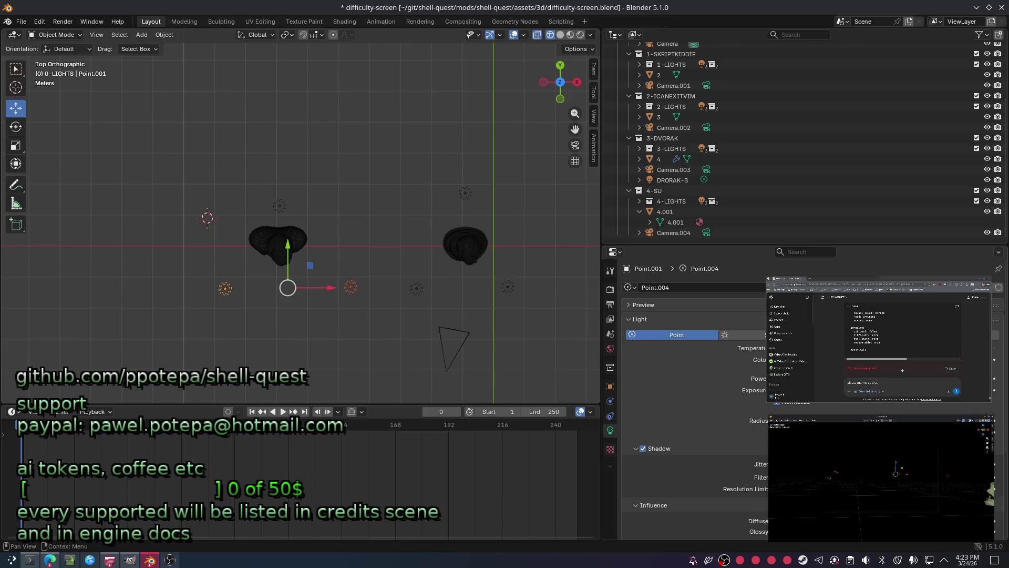
key("ctrl+s")
Drag the light right of the head far up along Y, above both head models.
left_click(280, 205)
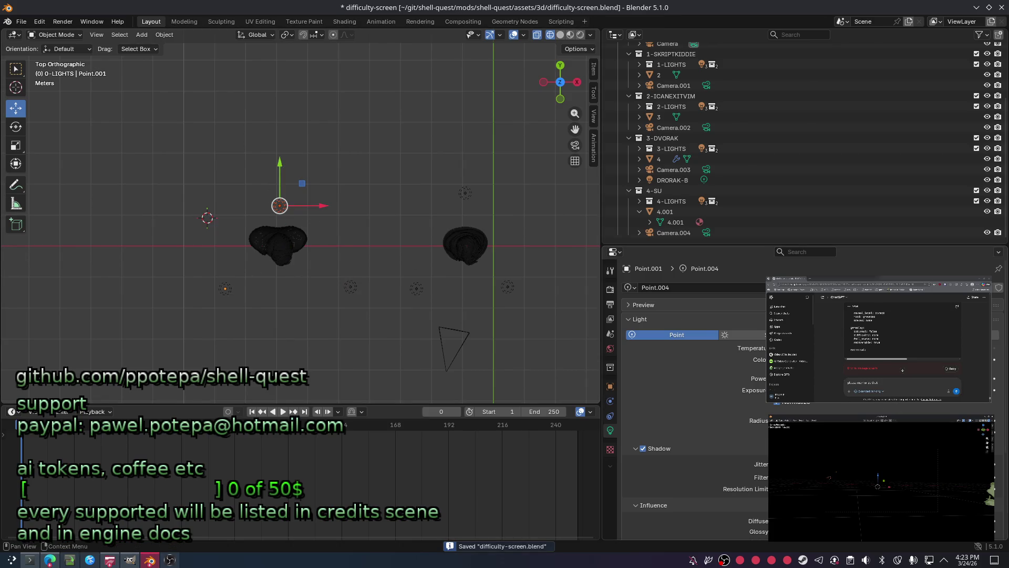
left_click(279, 206)
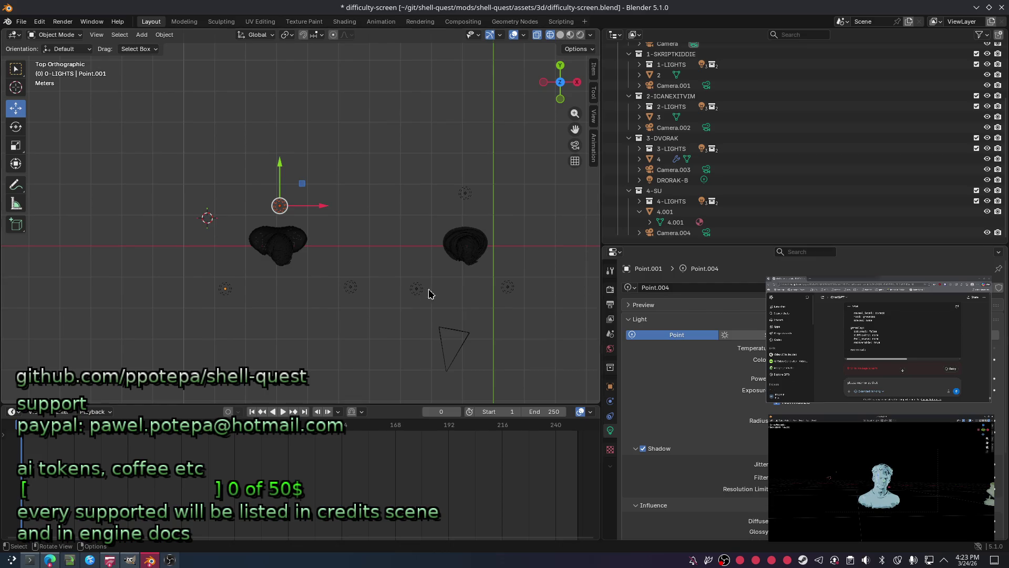
left_click_drag(276, 192, 392, 69)
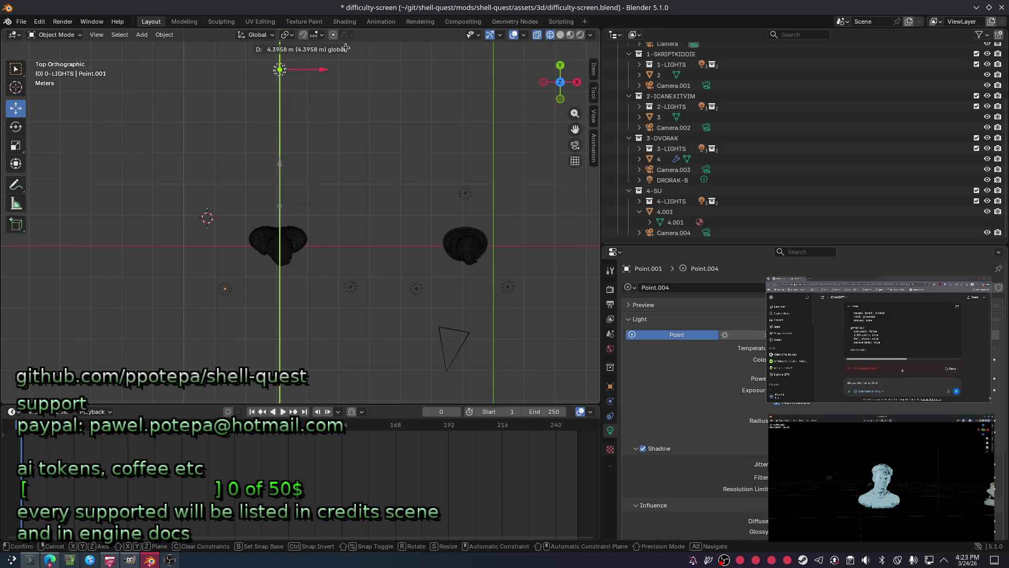
key("shift")
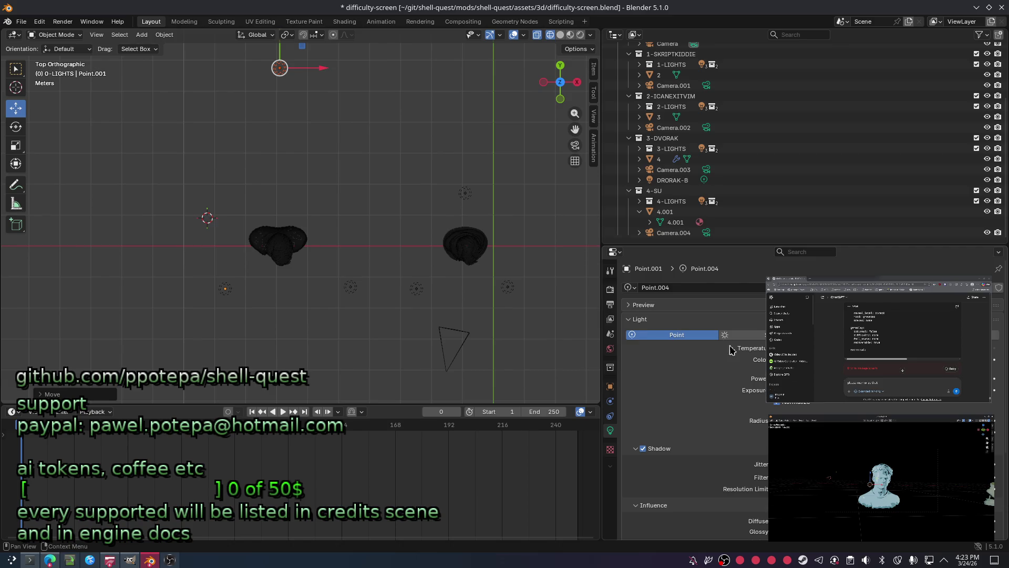
Set the light's Light Linking collection to 0-MOUSEENJOYER in Shading.
left_click(610, 387)
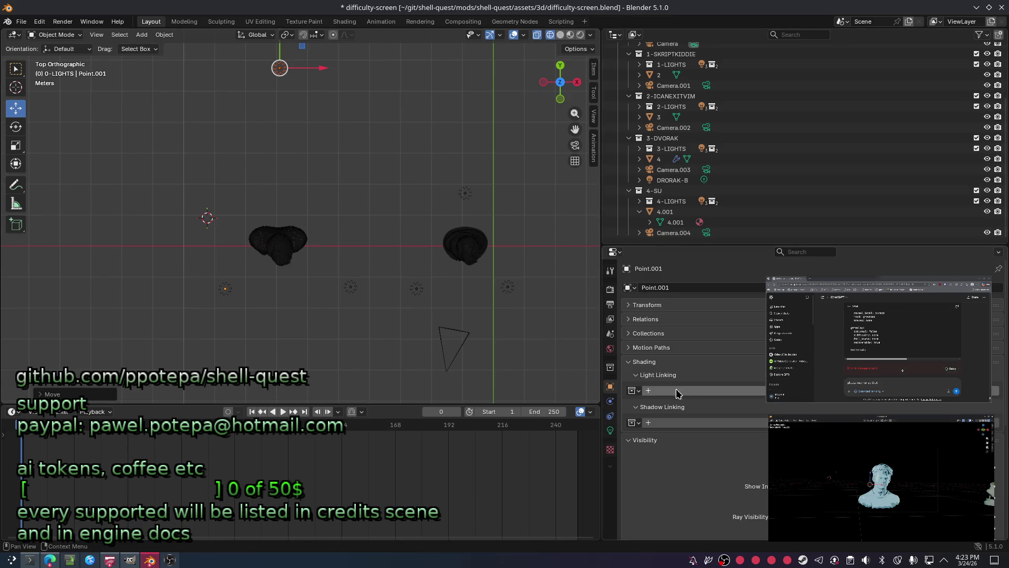
left_click(633, 391)
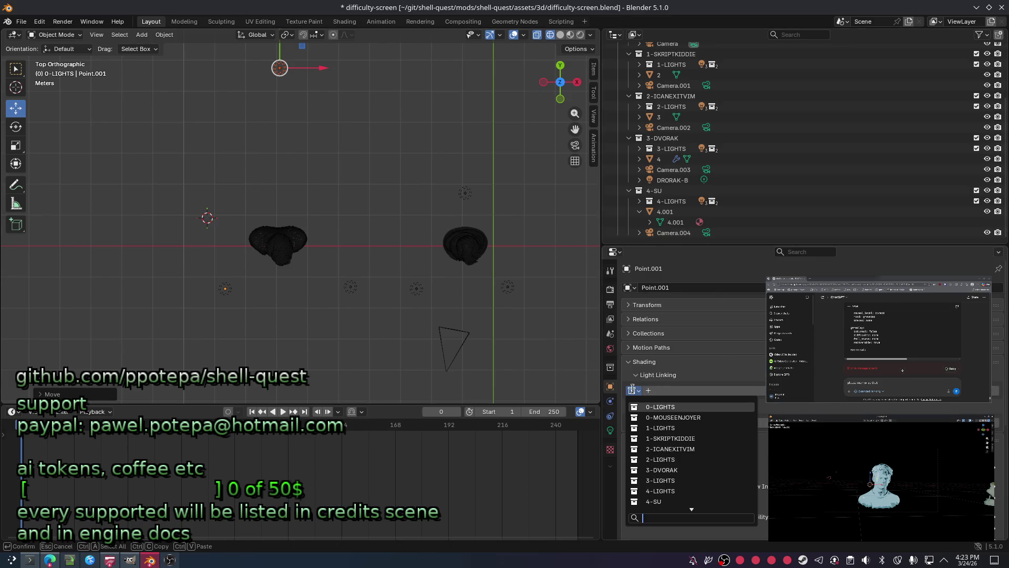
left_click(742, 416)
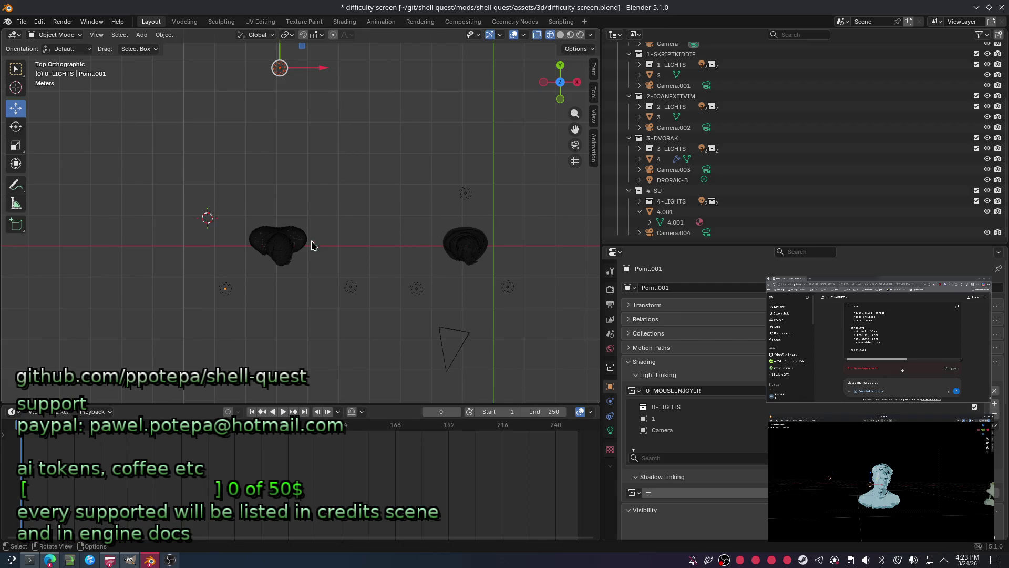
Select the light below the left head and the one far above, starting and cancelling moves on each.
left_click(226, 289)
left_click(610, 430)
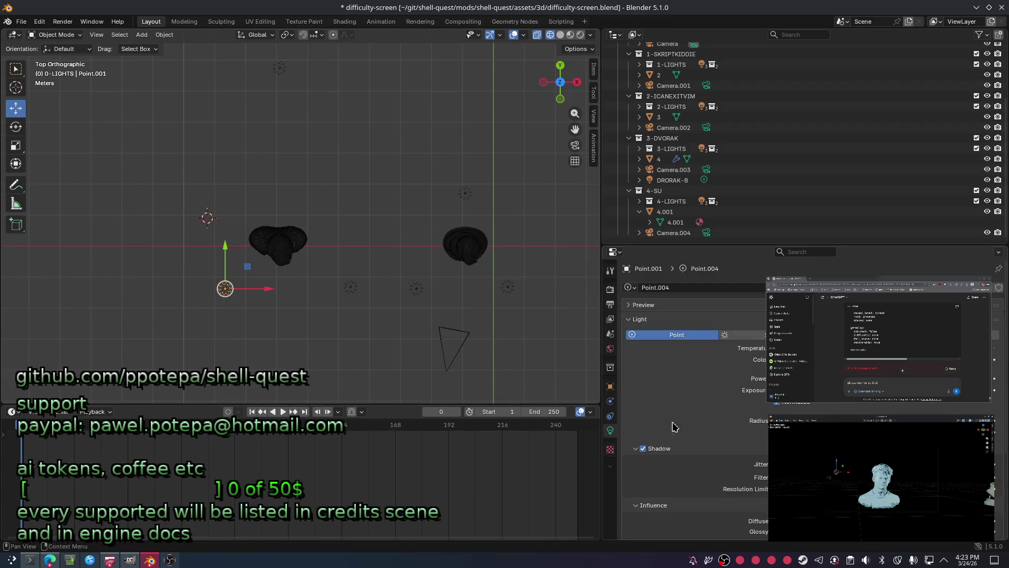
key("g")
key("Escape")
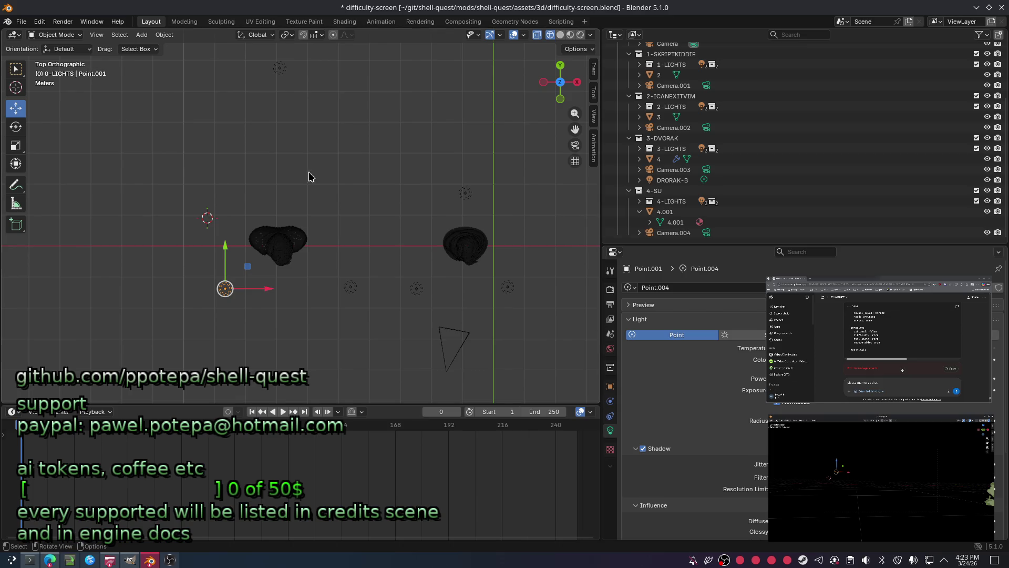
left_click(279, 67)
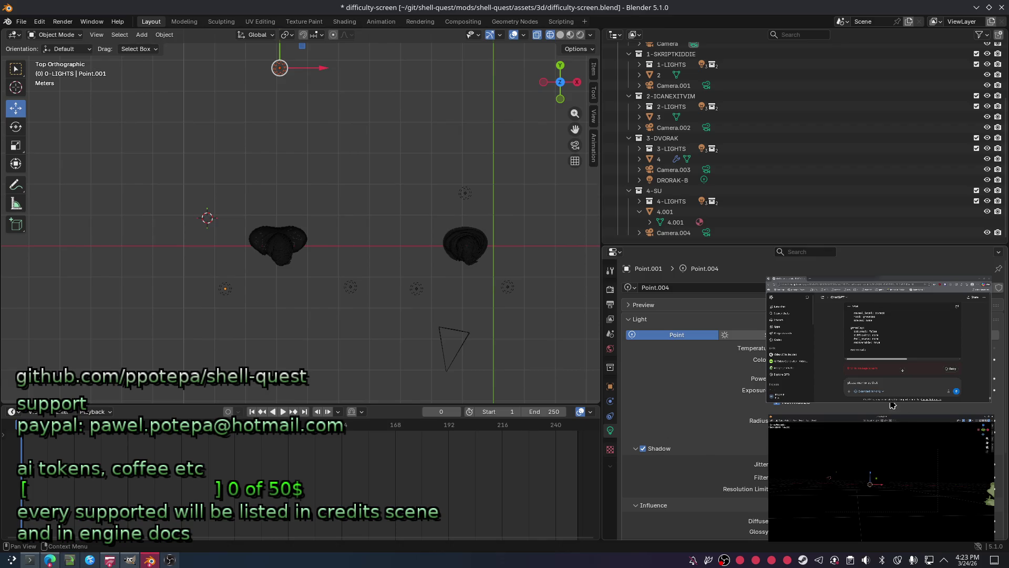
key("g")
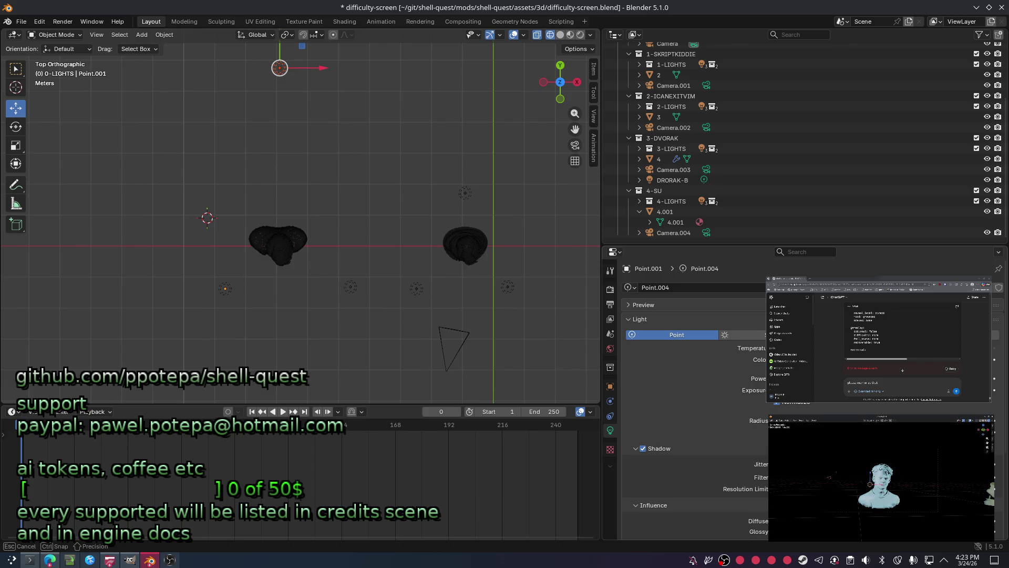
key("Escape")
From the right side view move the light left along Y and lower it in Z.
left_click(577, 82)
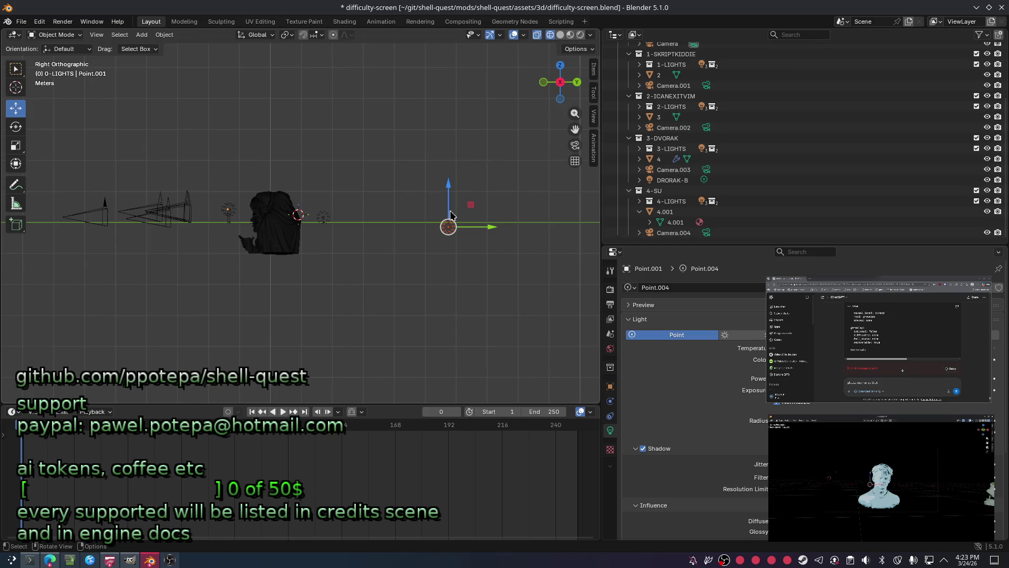
left_click_drag(476, 227, 360, 226)
mouse_move(334, 190)
left_mouse_down()
mouse_move(337, 221)
mouse_move(338, 197)
left_mouse_up()
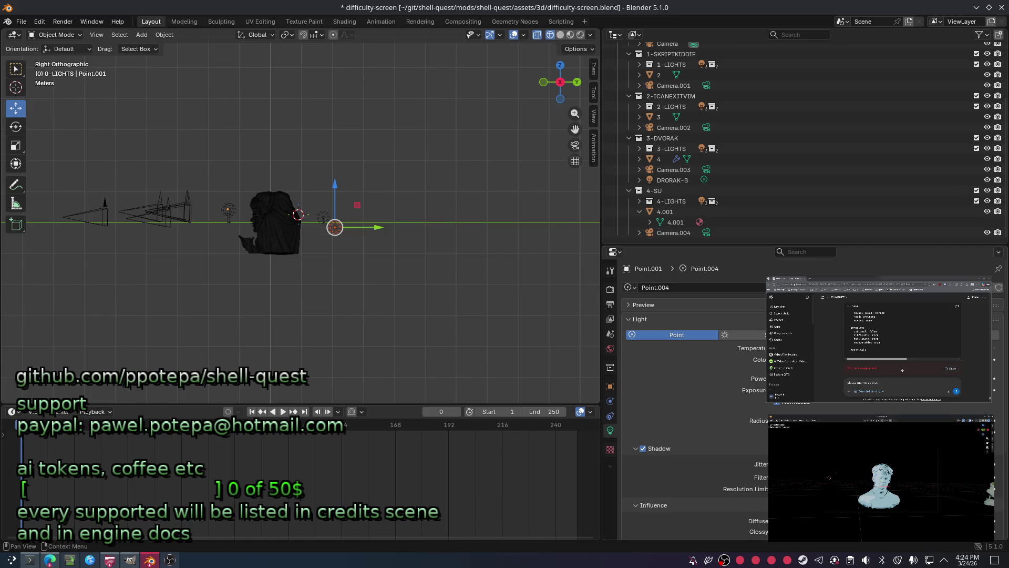
scroll(710, 142, "up", 5)
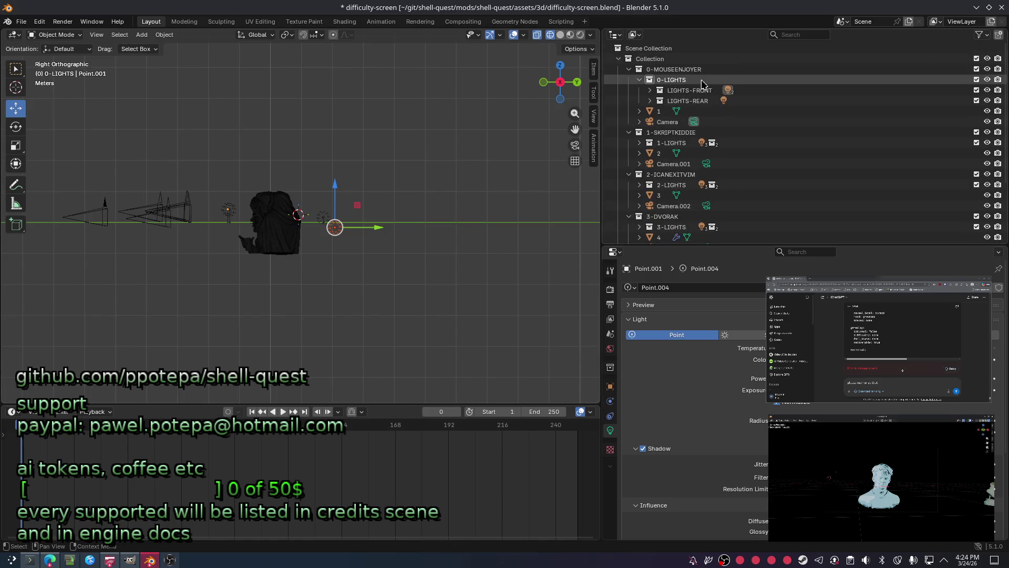
Inspect LIGHTS-FRONT and LIGHTS-REAR, selecting Point, Point.001, Point.002 and head object 1.
left_click(678, 90)
left_click(649, 100)
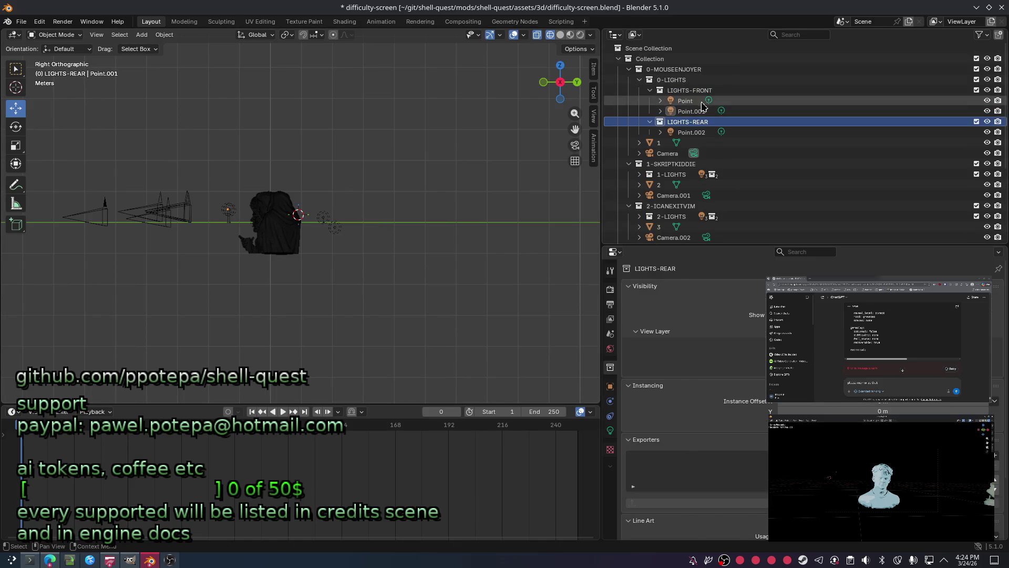
left_click(686, 100)
left_click(702, 115)
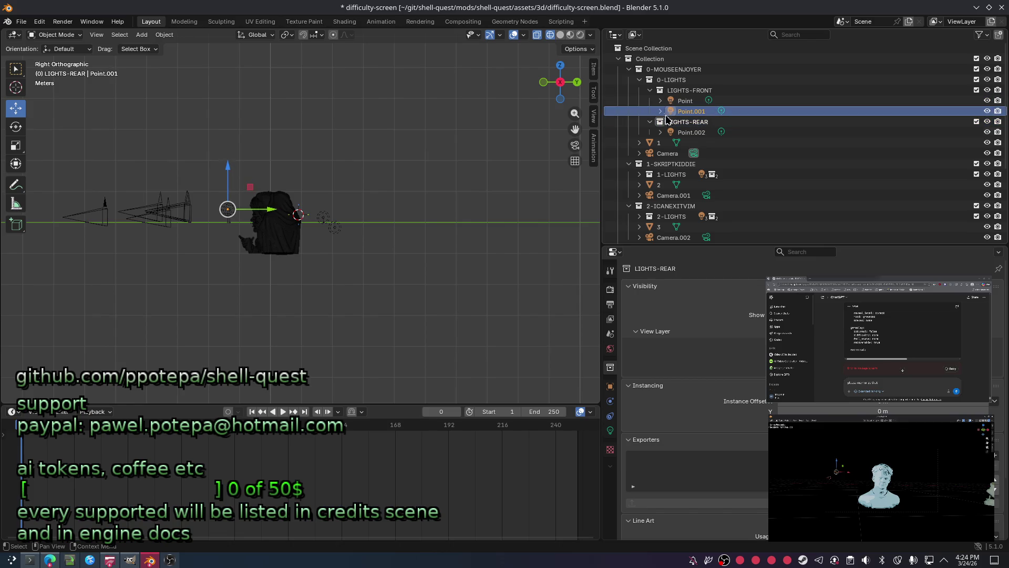
left_click(704, 133)
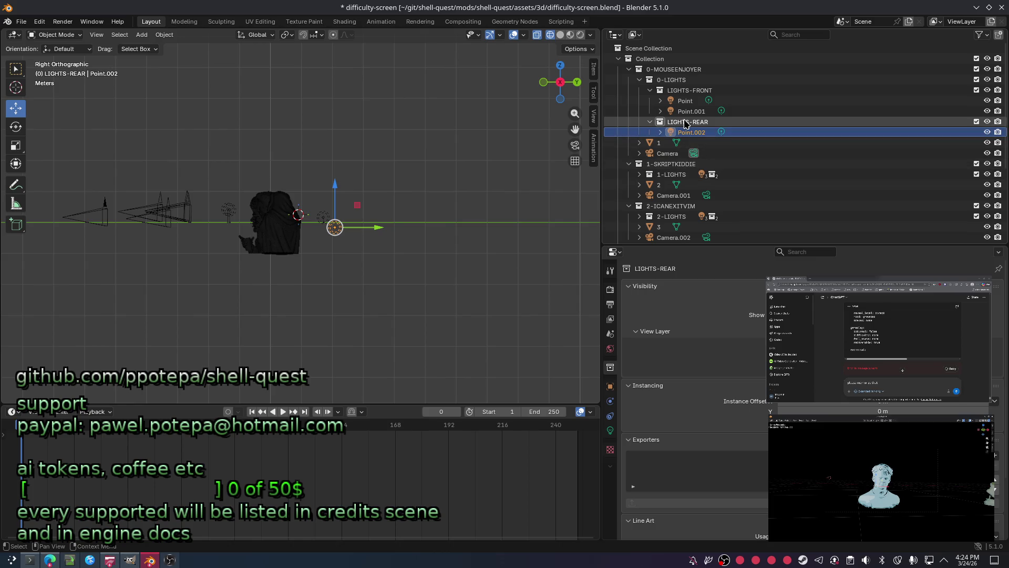
mouse_move(675, 142)
left_mouse_down()
mouse_move(704, 128)
mouse_move(670, 70)
left_mouse_up()
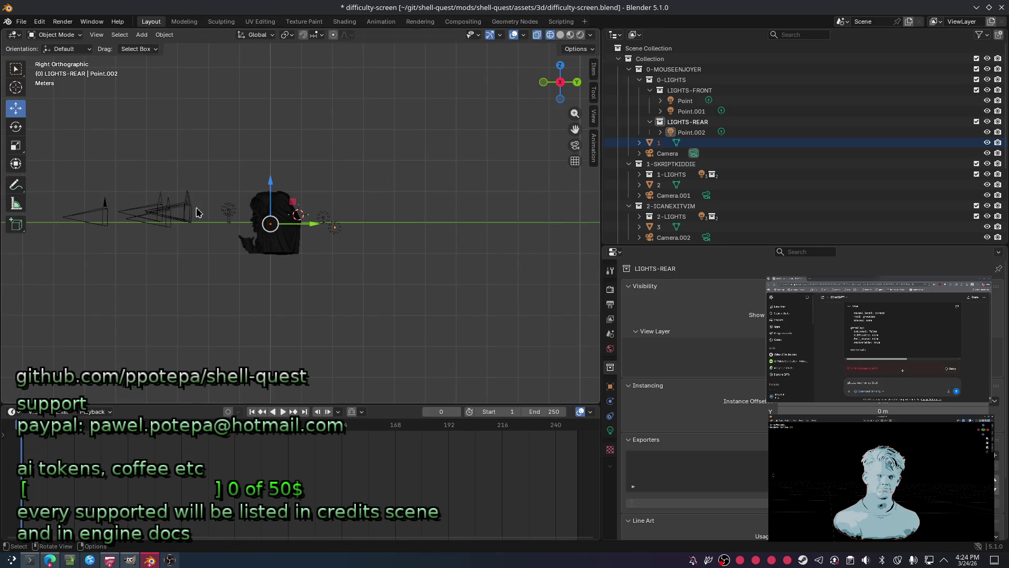
Switch to the browser and its ChatGPT storyline conversation tab.
left_click(49, 560)
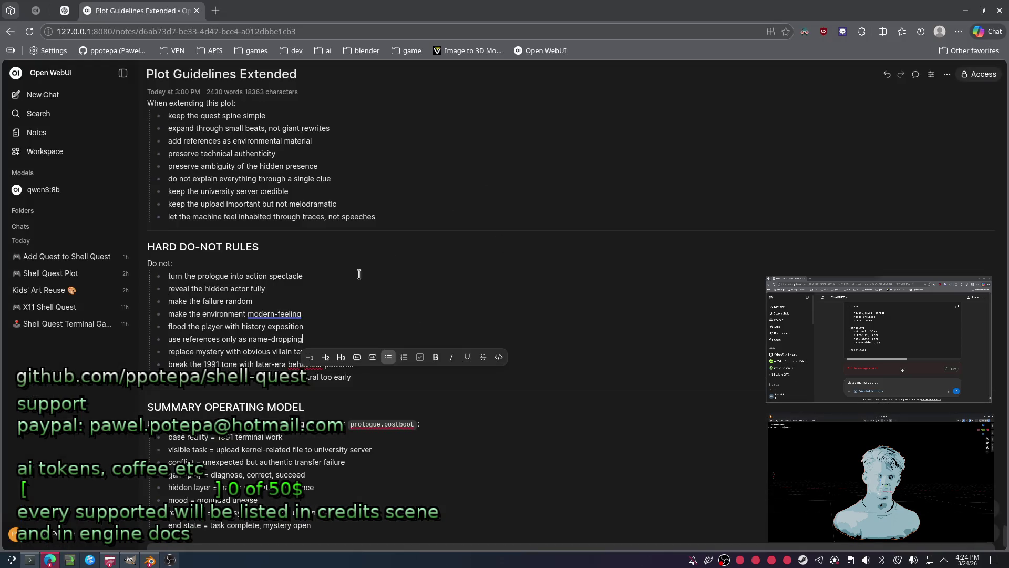
left_click(68, 10)
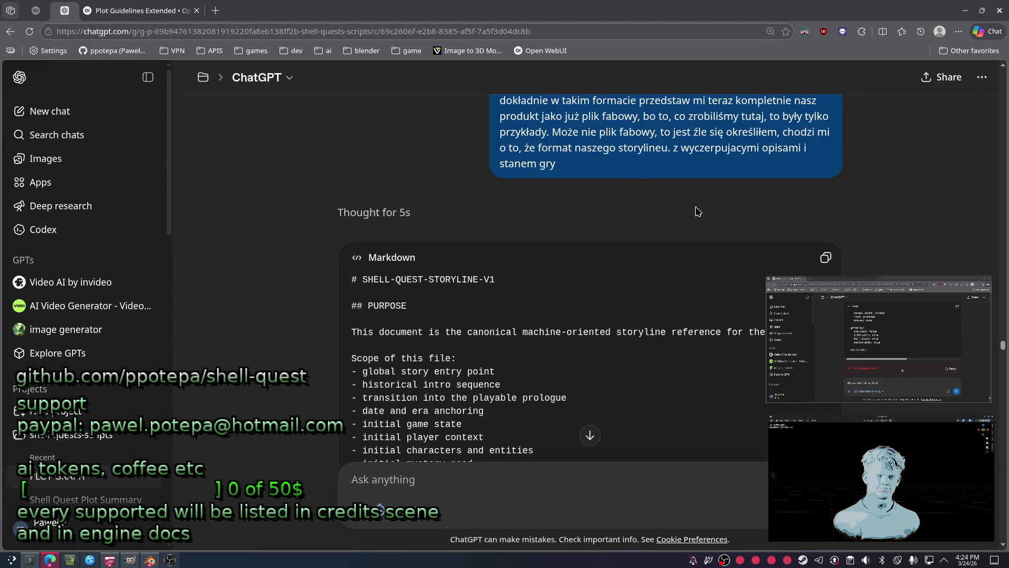
scroll(671, 304, "down", 5)
scroll(671, 304, "down", 5)
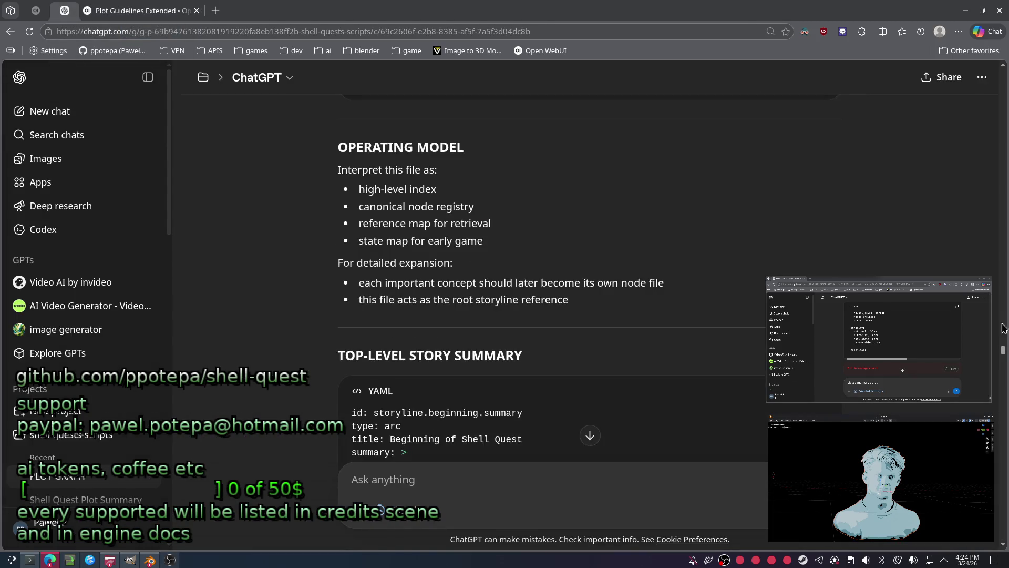
left_click_drag(1001, 356, 1004, 506)
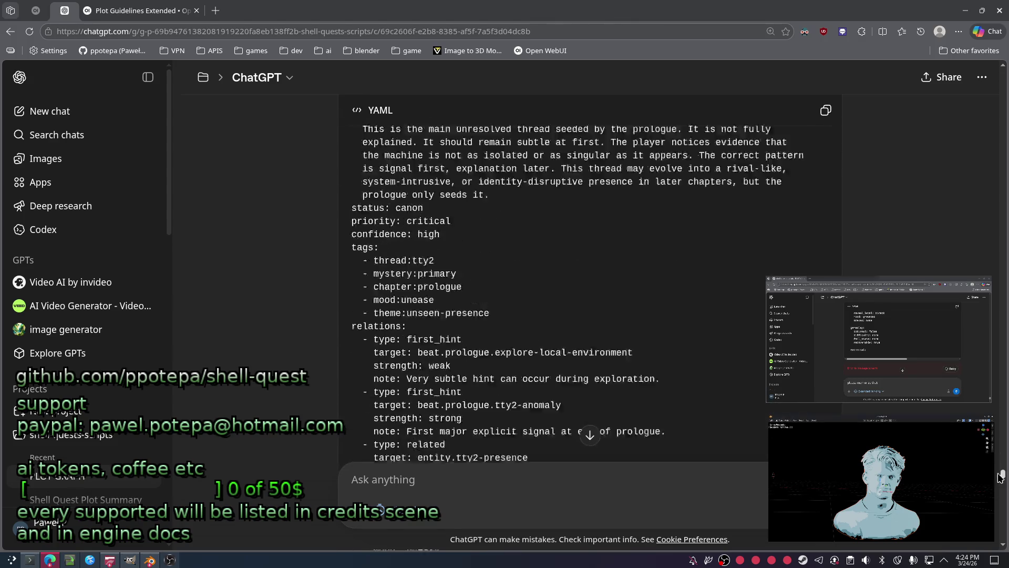
scroll(789, 379, "down", 10)
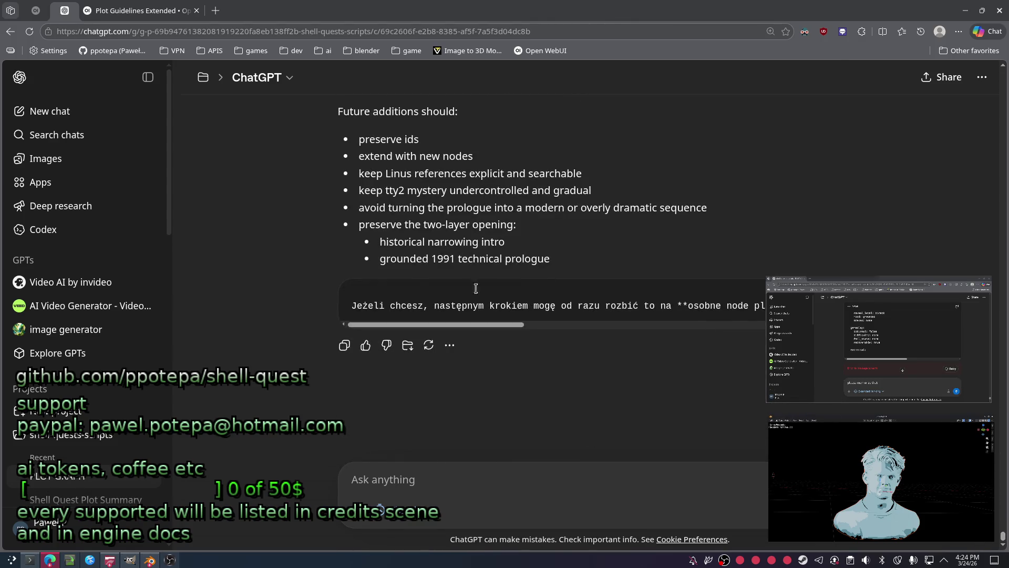
scroll(510, 254, "up", 4)
scroll(388, 255, "down", 1)
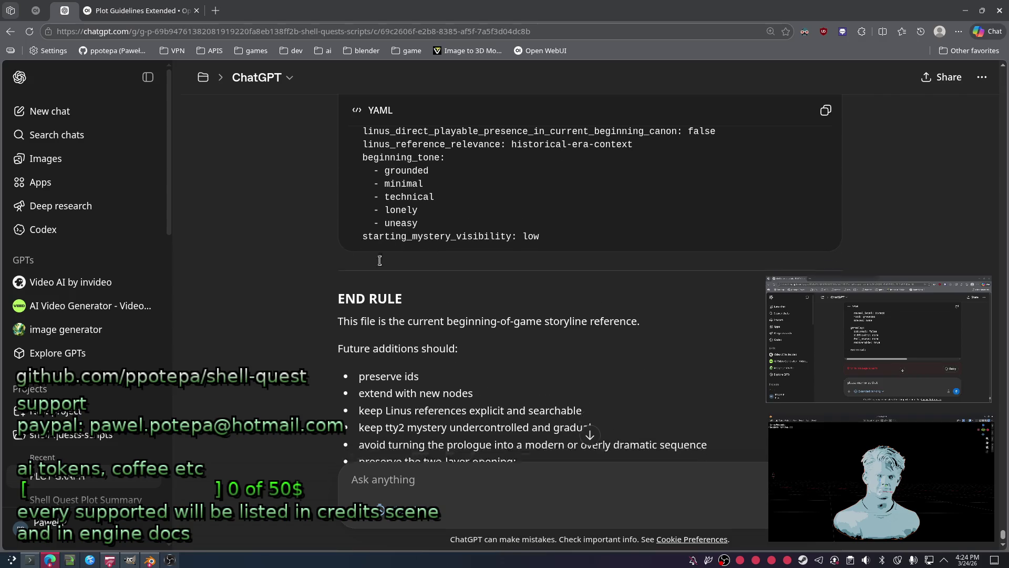
scroll(374, 374, "down", 3)
Copy the whole Shell Quest storyline reply, glance at Konsole, and return to the browser.
left_click(344, 345)
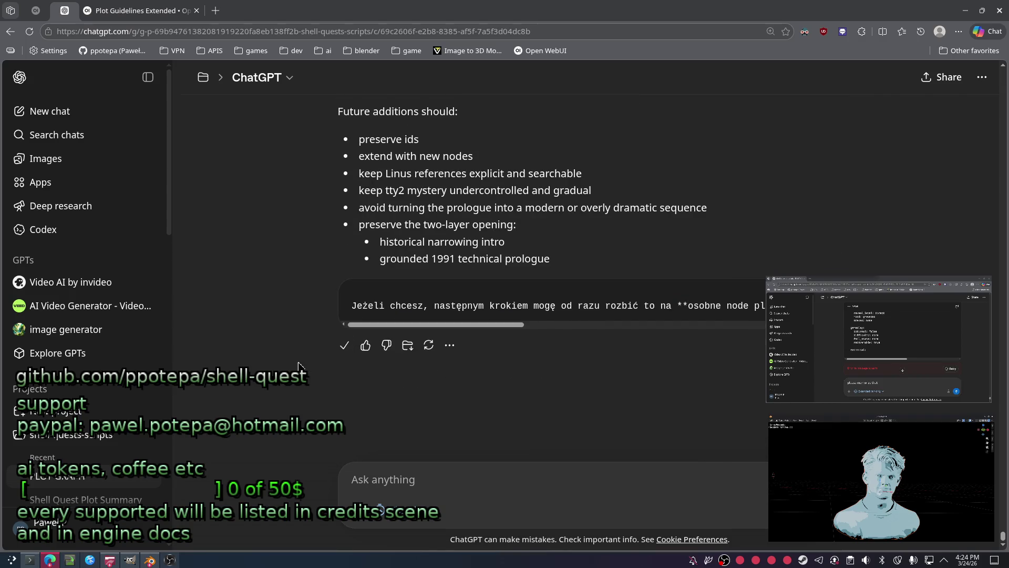
scroll(350, 208, "up", 5)
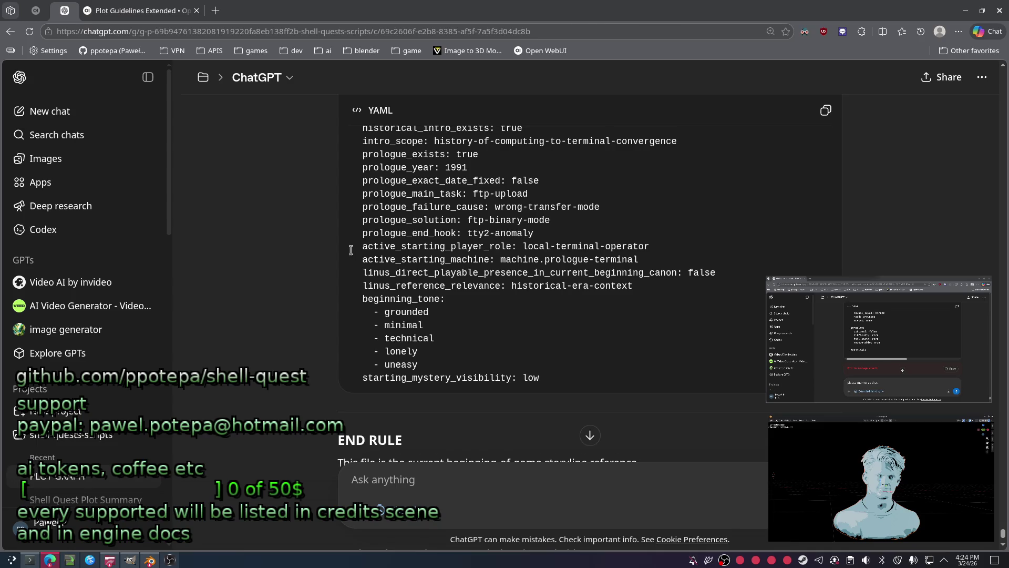
scroll(350, 251, "down", 2)
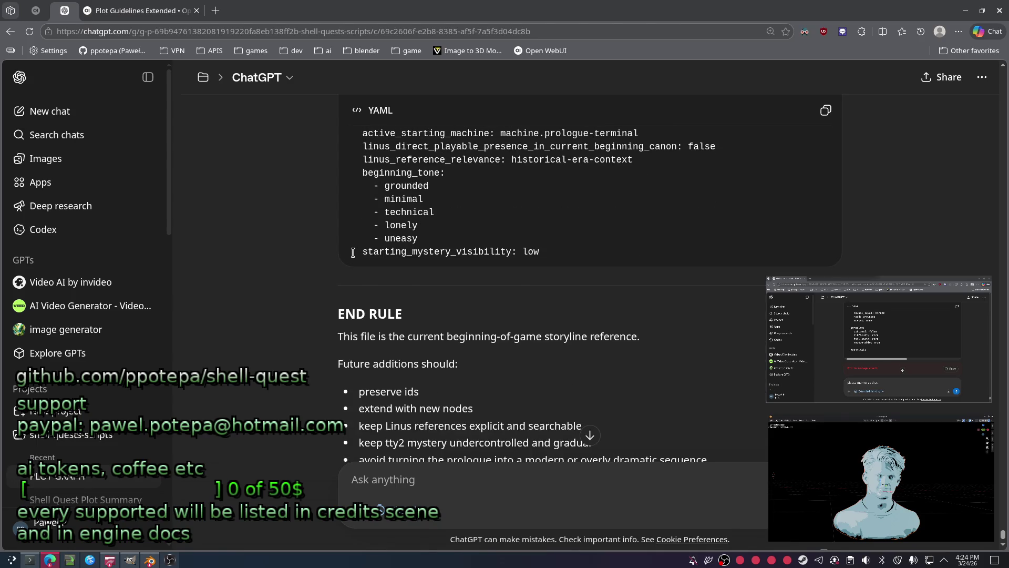
scroll(353, 253, "up", 2)
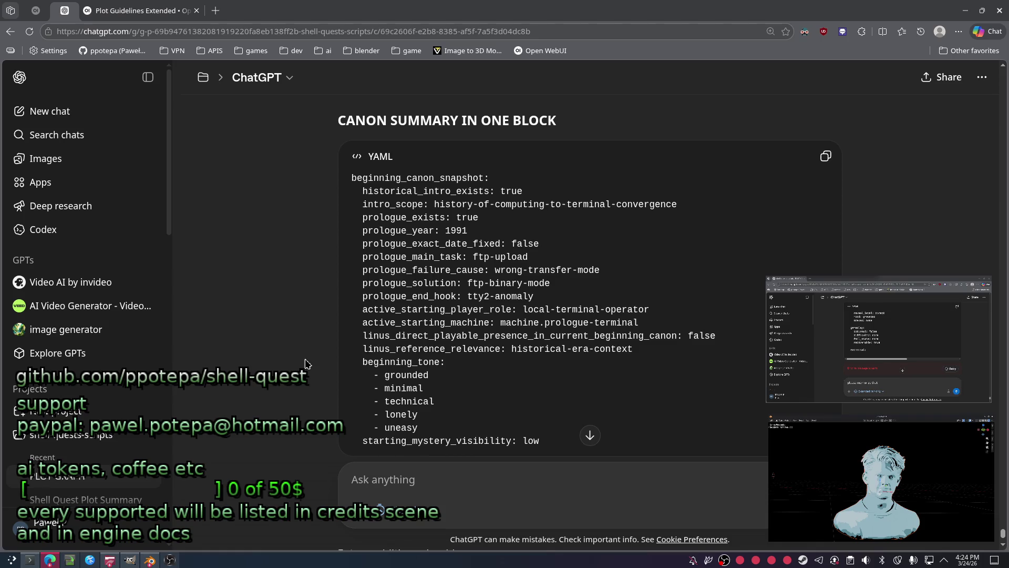
scroll(306, 364, "up", 5)
scroll(285, 365, "up", 5)
scroll(253, 367, "up", 5)
scroll(226, 369, "up", 3)
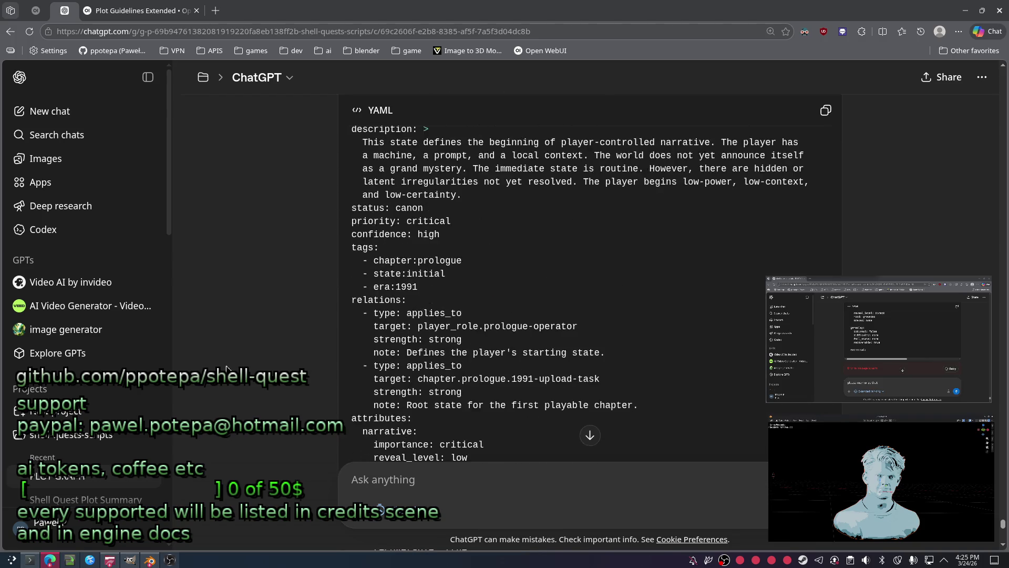
scroll(226, 368, "up", 3)
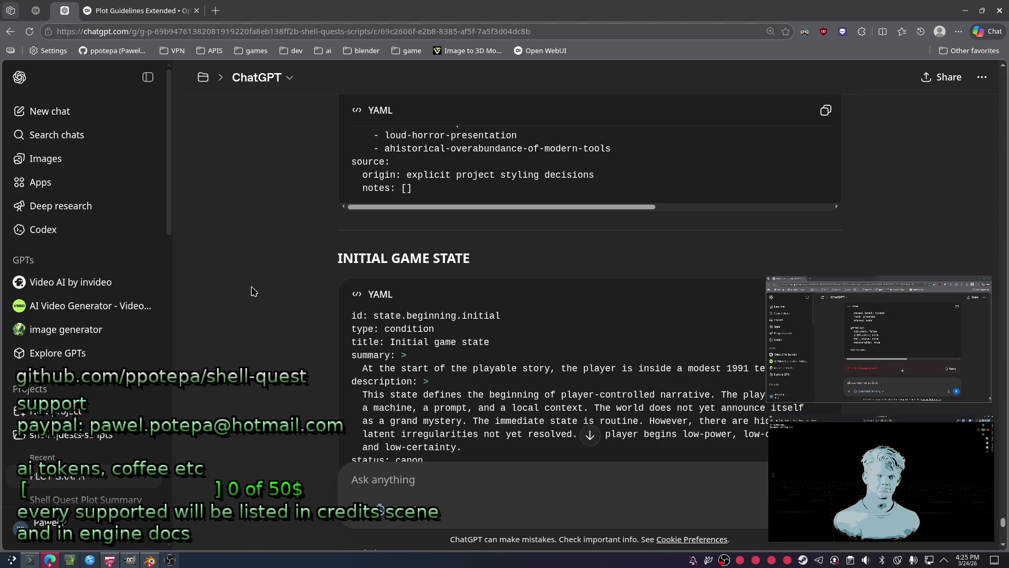
scroll(312, 279, "down", 2)
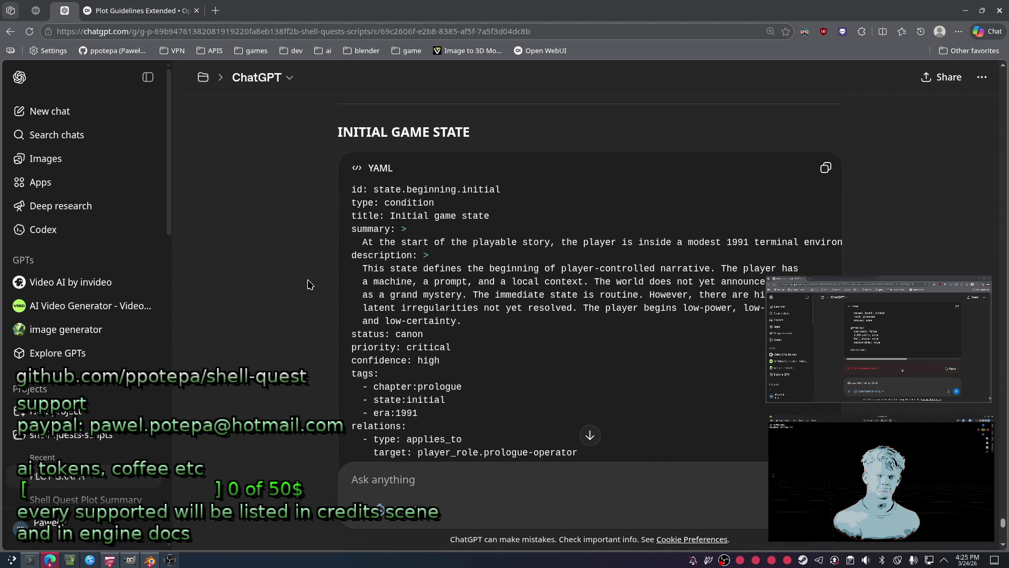
scroll(308, 284, "up", 4)
scroll(308, 285, "up", 3)
scroll(295, 278, "up", 3)
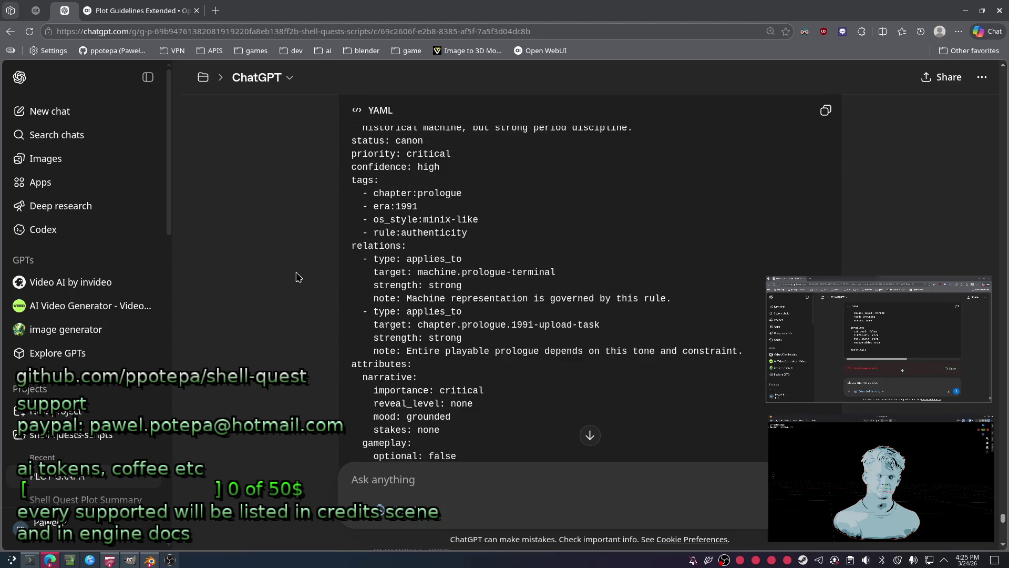
scroll(296, 278, "up", 3)
scroll(296, 278, "up", 3)
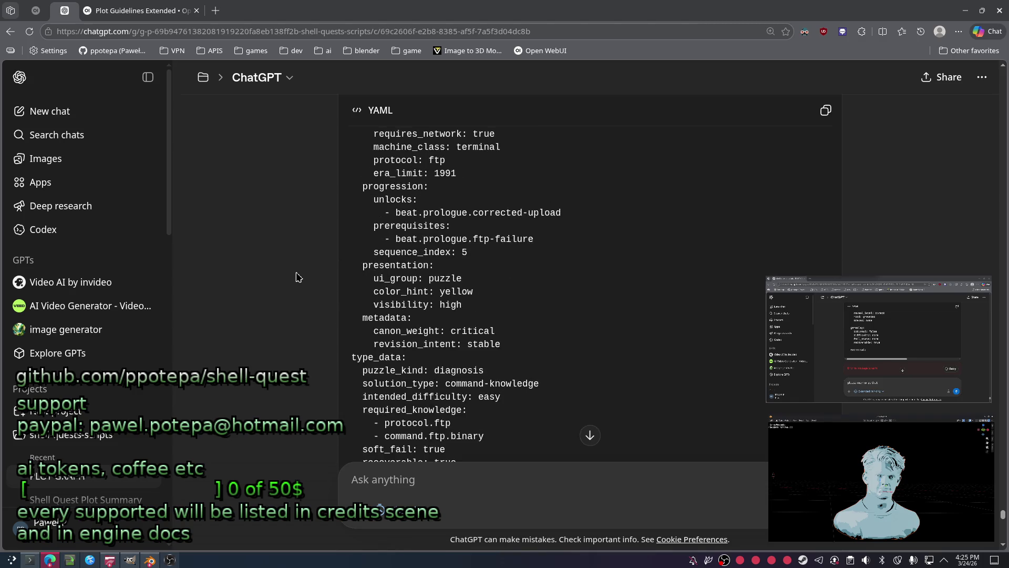
scroll(296, 278, "up", 3)
scroll(295, 277, "up", 3)
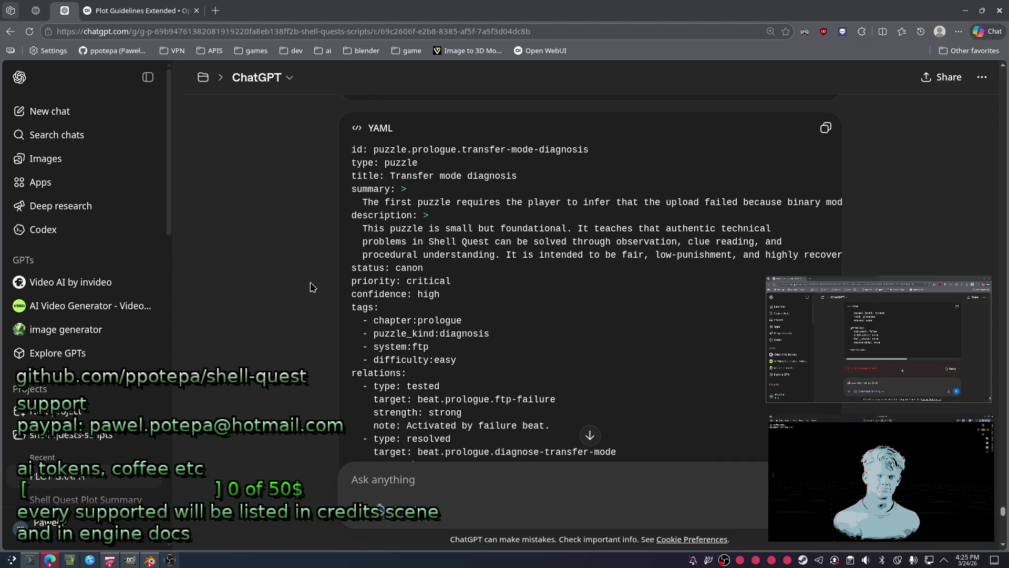
scroll(310, 287, "down", 1)
scroll(304, 291, "down", 1)
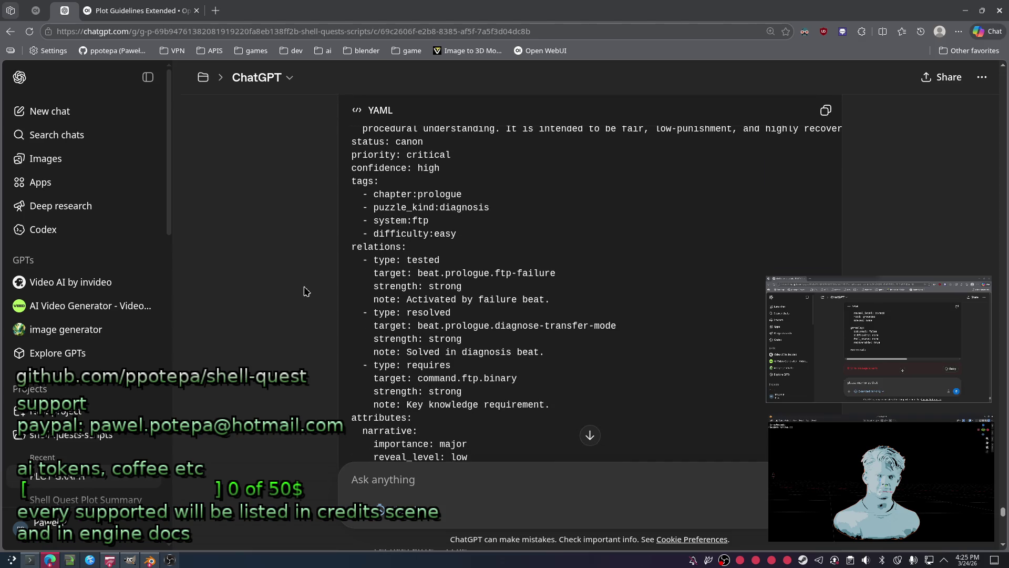
left_click(29, 560)
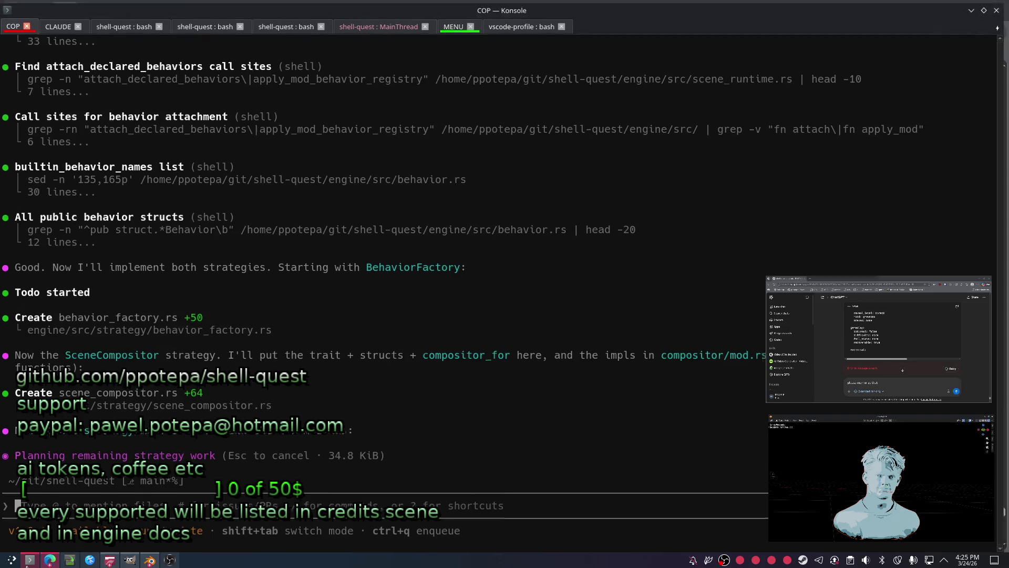
left_click(49, 559)
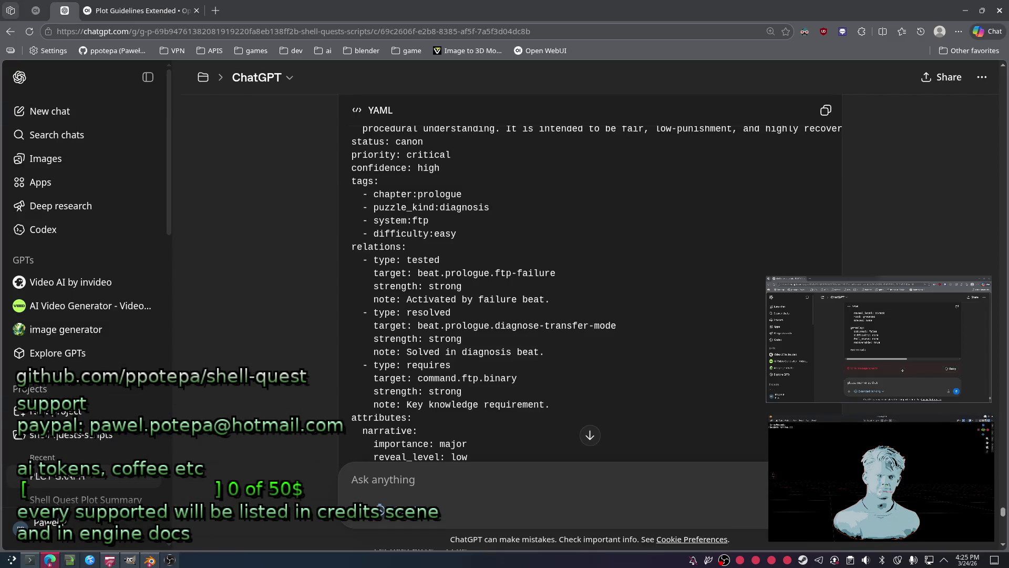
Snap the browser window into place and start a new tab for twitch.tv.
key("super+Left")
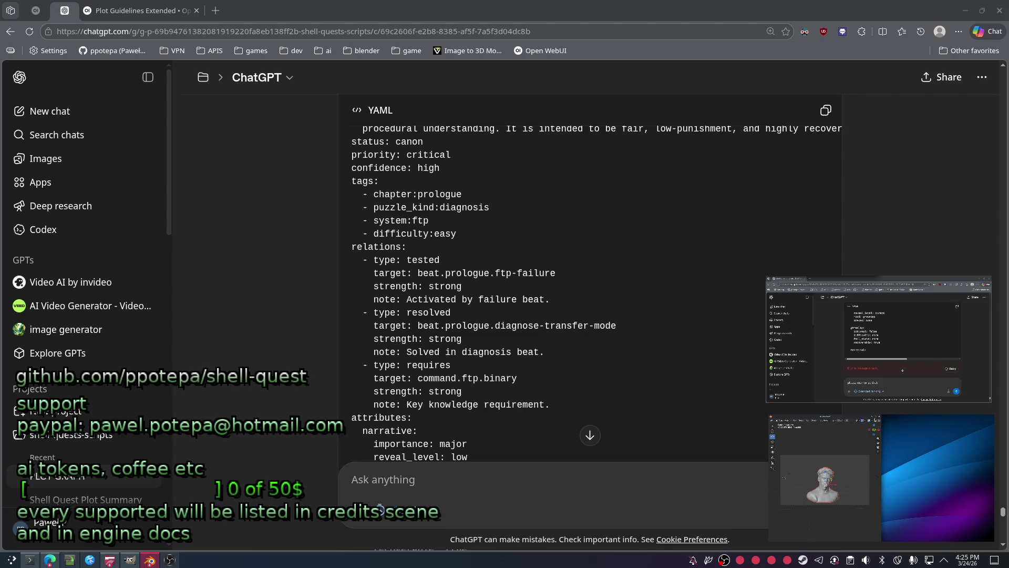
key("super+Up")
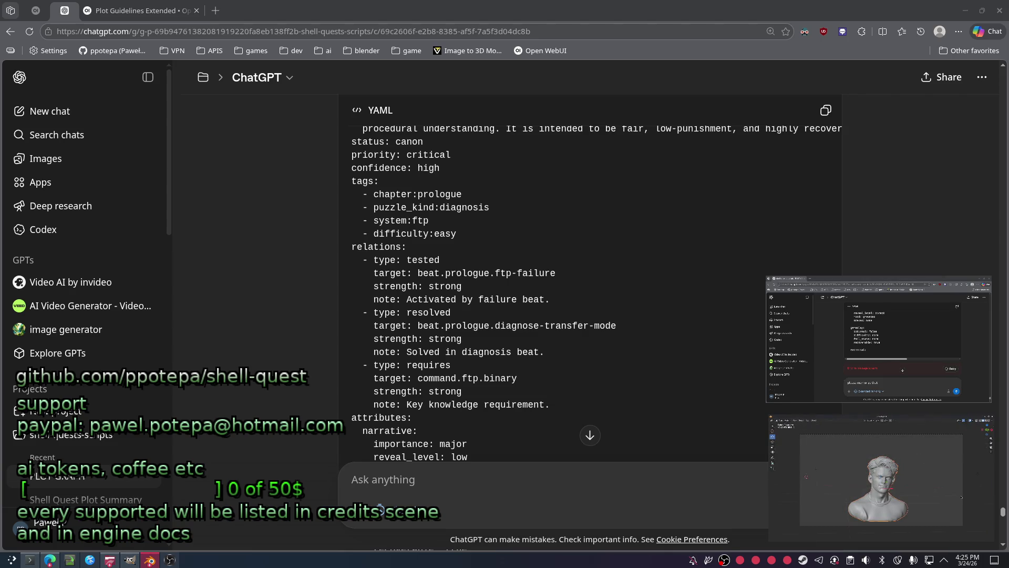
key("ctrl+t")
type("twitch.tv")
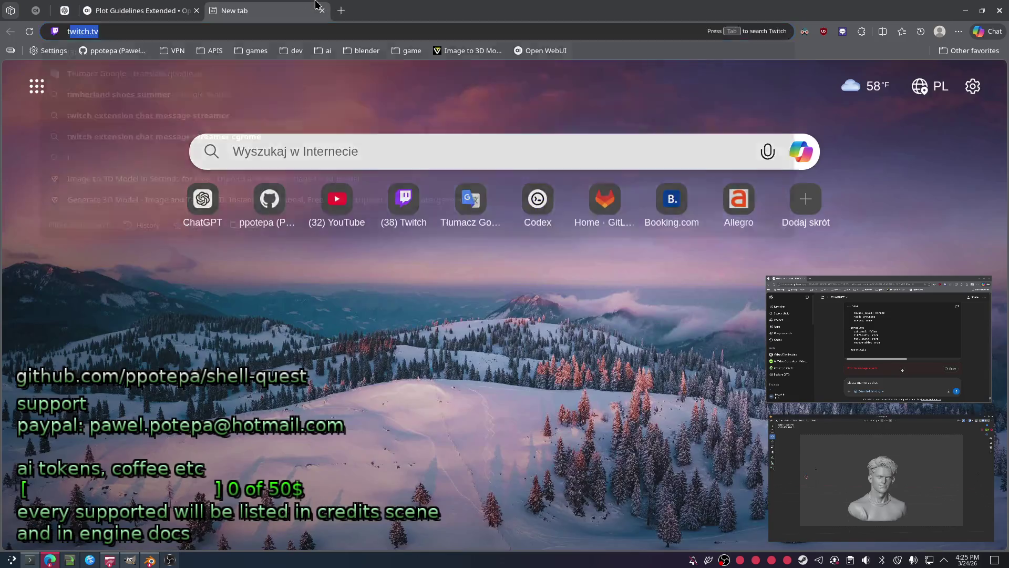
Load Twitch, view the TonyBravura channel's live DAY 10 Shell Quest stream, then close the tab.
key("Return")
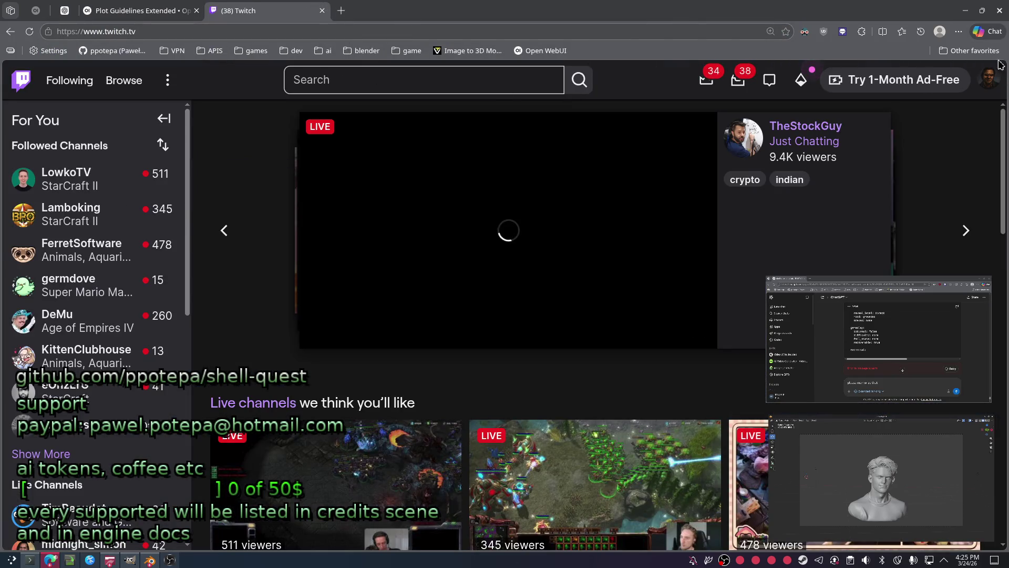
left_click(989, 79)
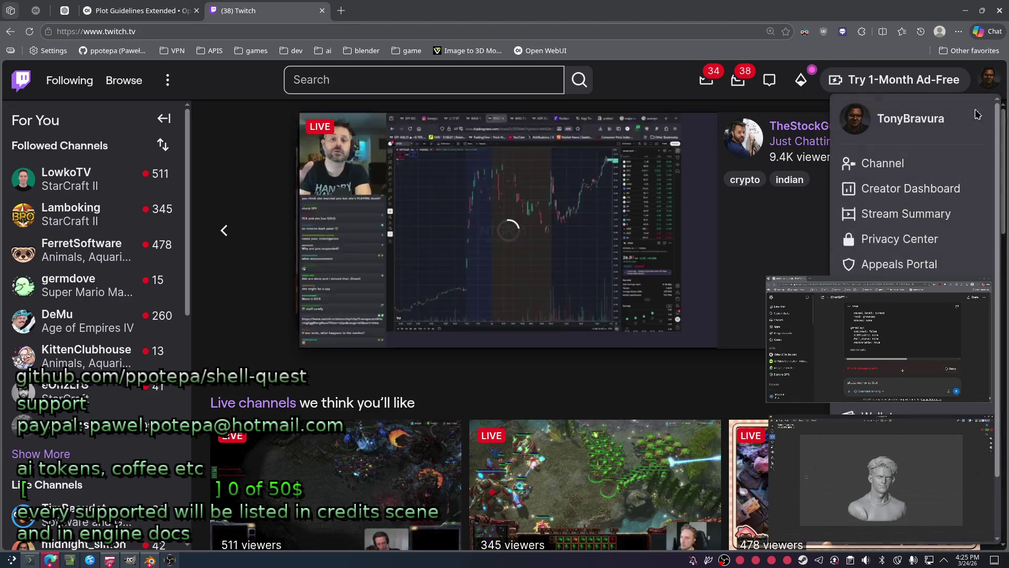
left_click(923, 162)
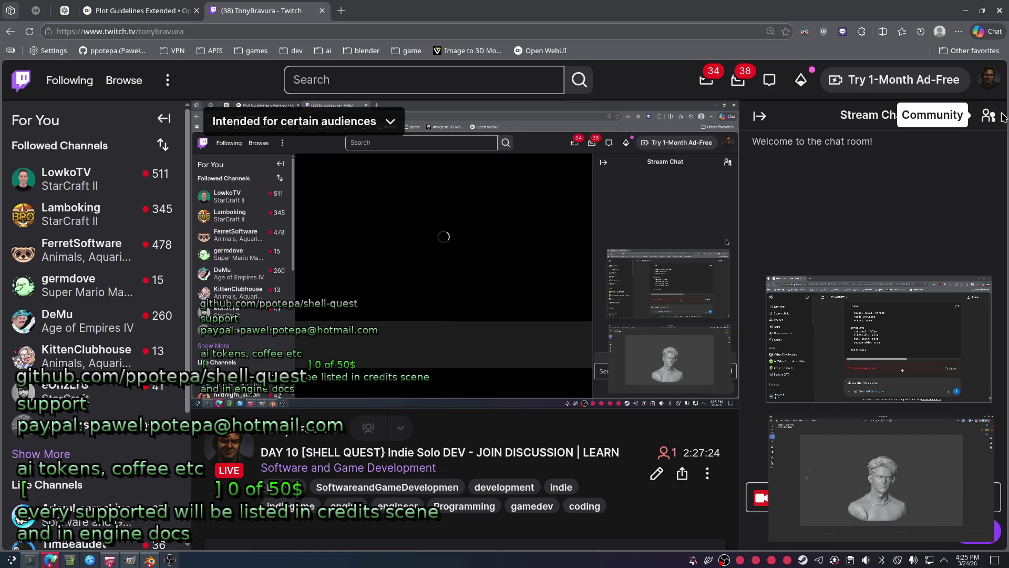
scroll(631, 157, "down", 3)
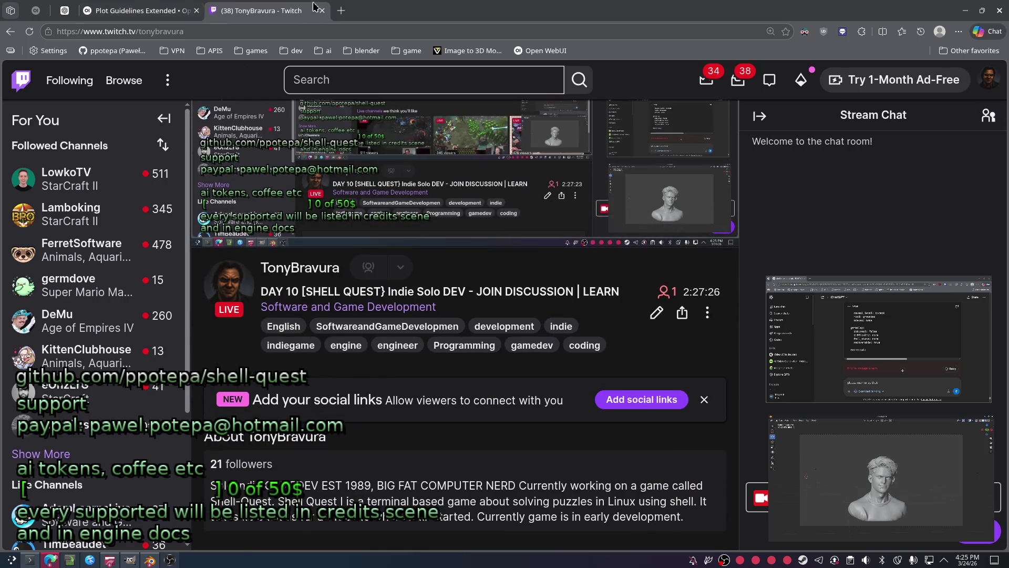
left_click(320, 10)
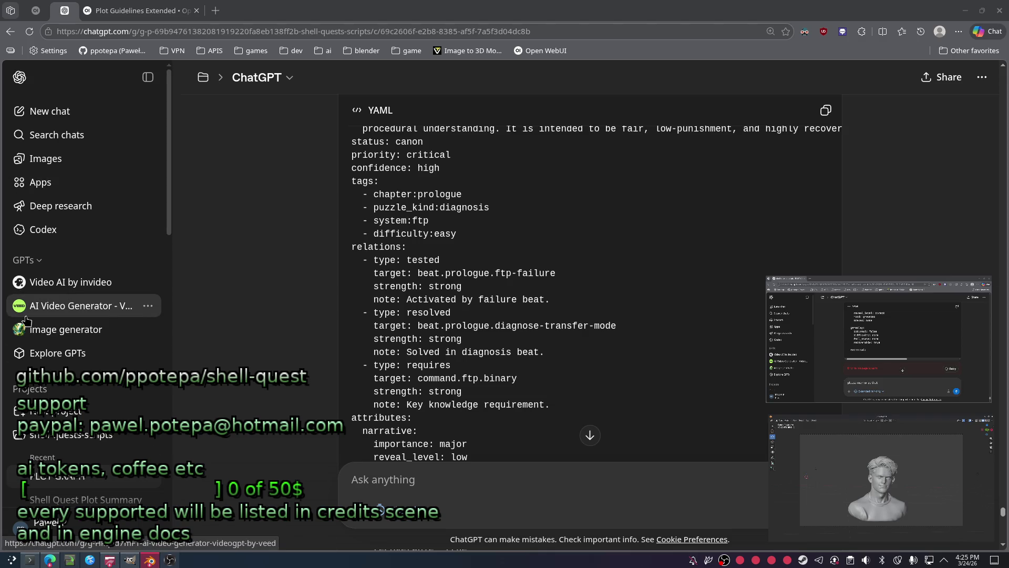
scroll(260, 195, "down", 5)
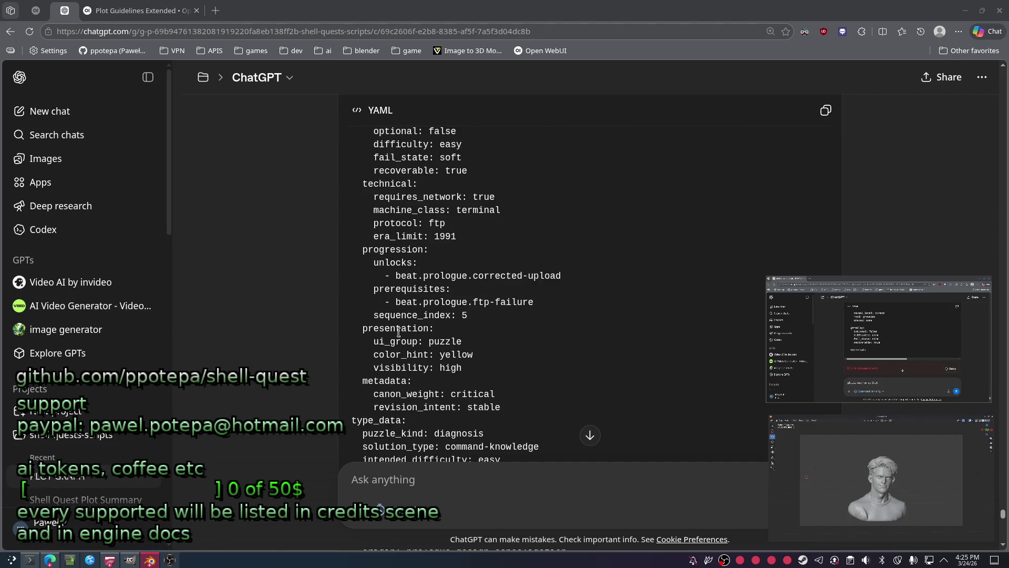
scroll(513, 377, "down", 1)
scroll(513, 378, "down", 1)
scroll(539, 387, "down", 1)
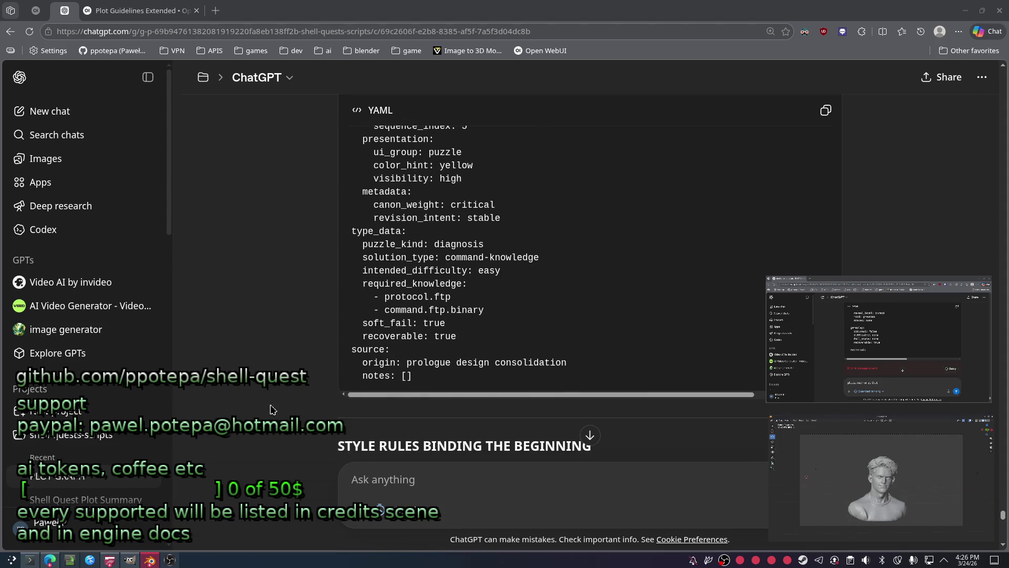
Switch via the terminal to the Open WebUI browser window showing the kids' art reuse chat.
left_click(28, 560)
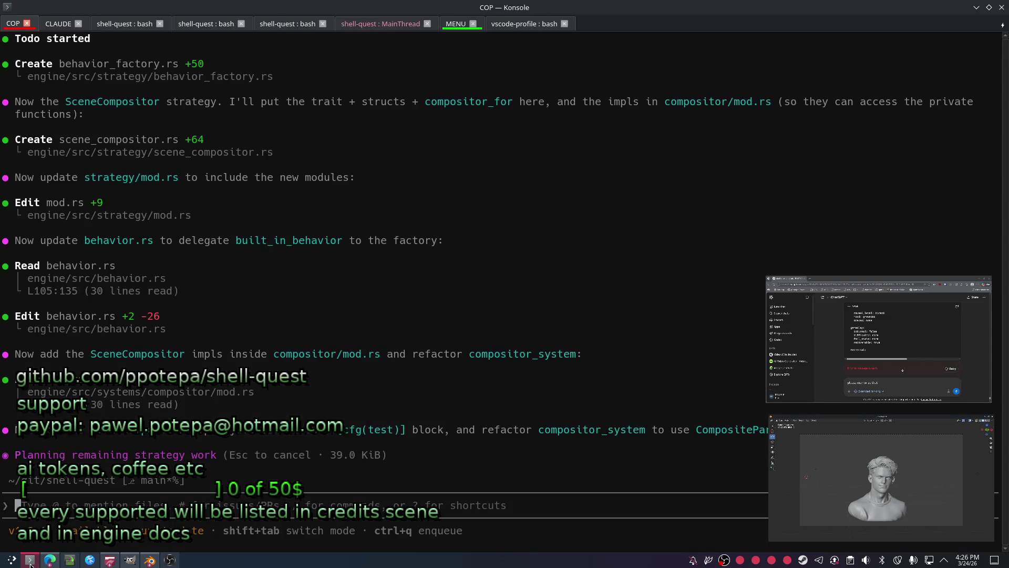
left_click(150, 560)
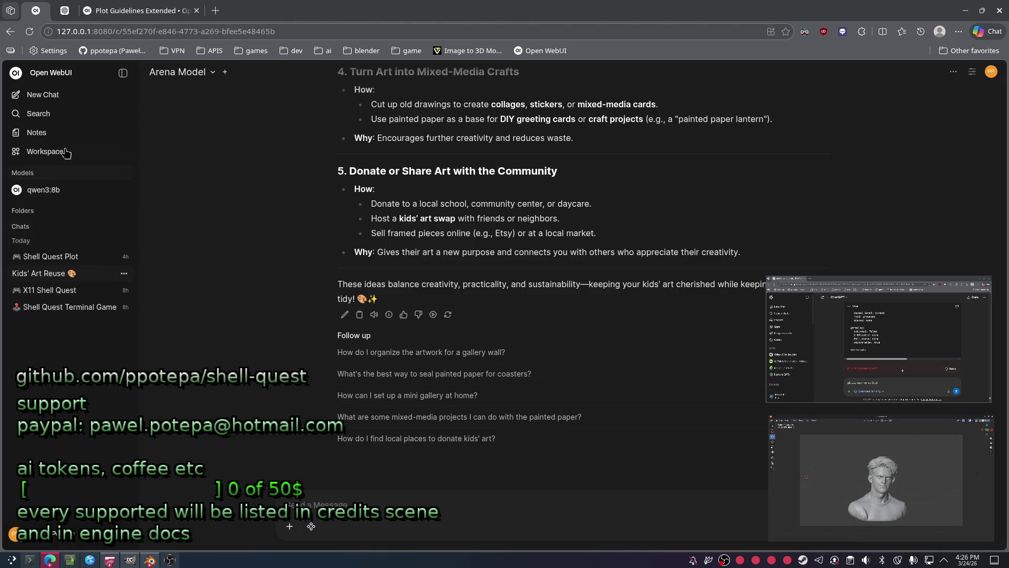
Create a new note from the Notes list and select its 2026-03-24 title for replacement.
left_click(56, 134)
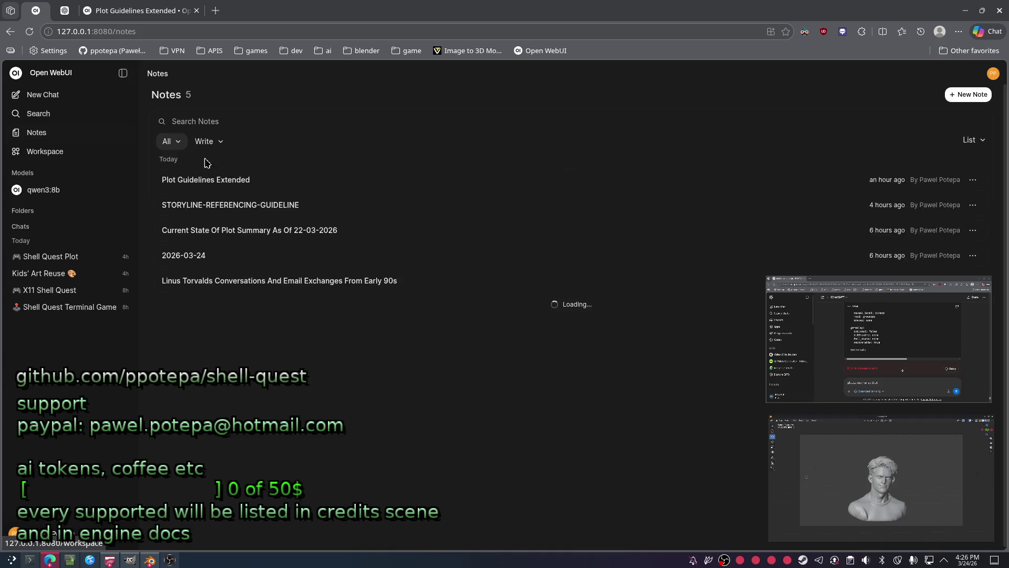
left_click(968, 95)
left_click_drag(248, 72, 103, 77)
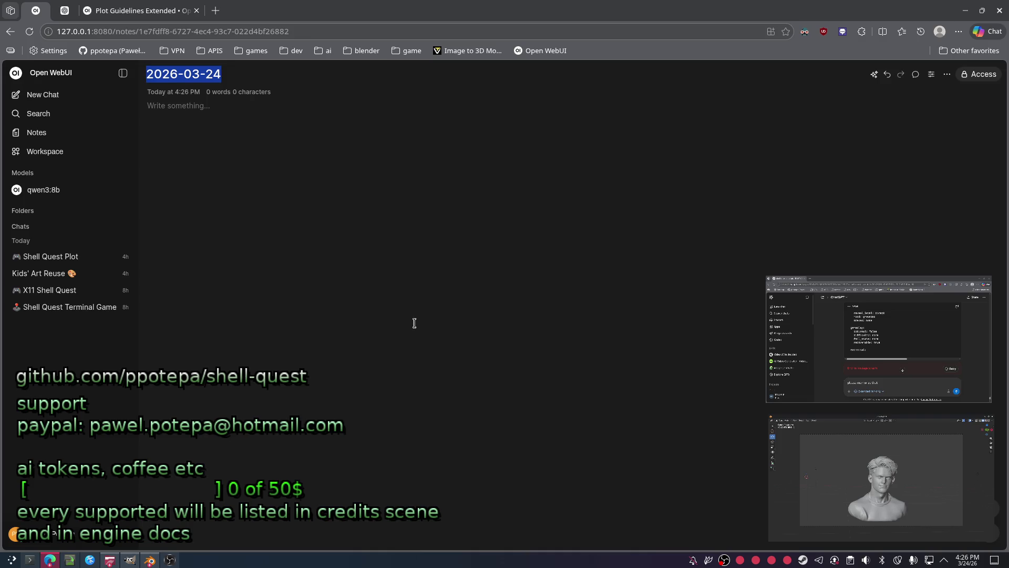
type("INTRO.")
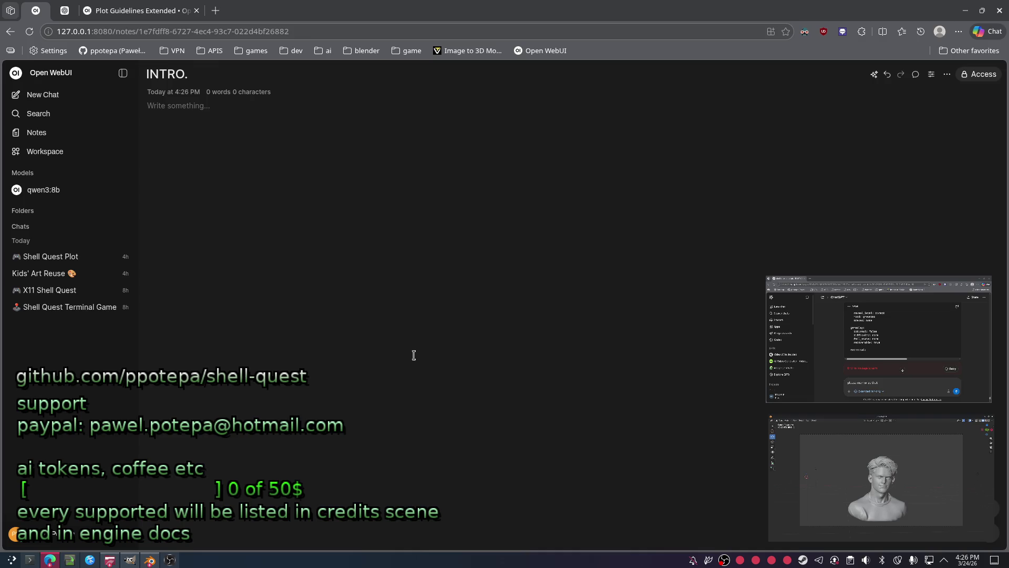
Title the note PROLOGUE. and paste the Shell Quest storyline document into its body.
key("BackSpace")
key("BackSpace")
key("BackSpace")
type("PROLOGUE")
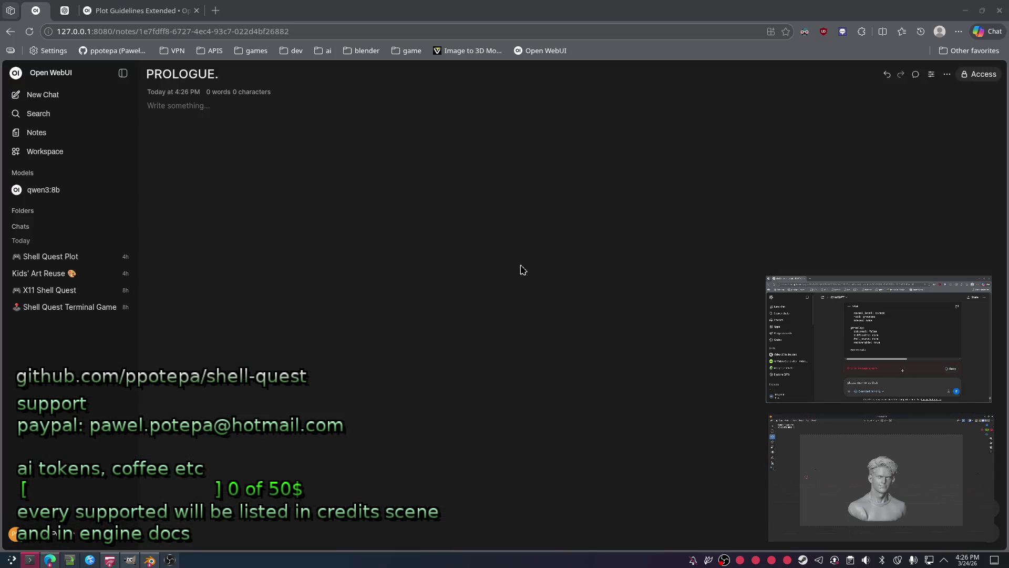
left_click(322, 228)
key("ctrl+v")
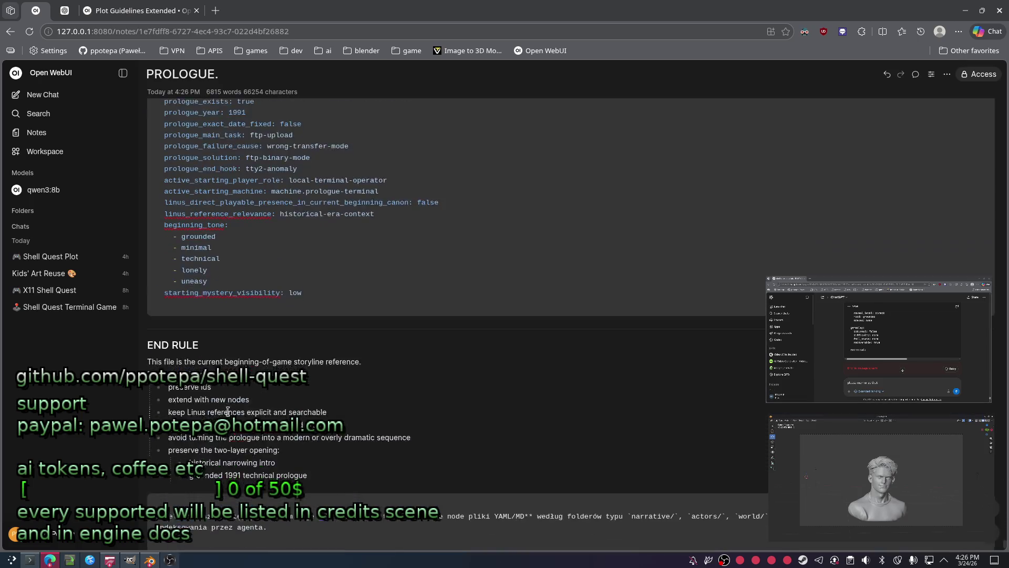
Delete the trailing code block from the pasted storyline text.
key("shift+Up")
key("shift+Home")
key("BackSpace")
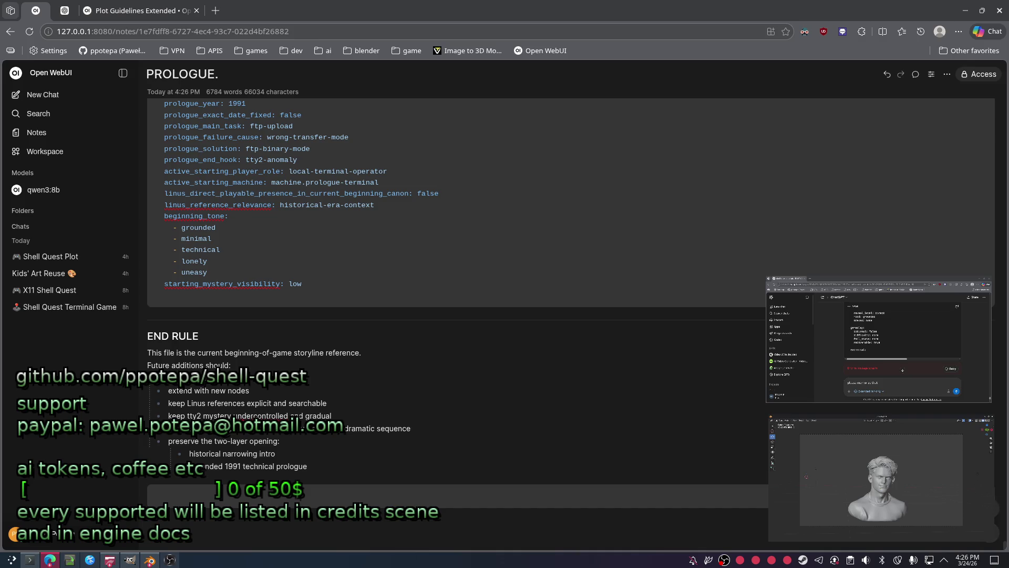
scroll(568, 316, "up", 5)
scroll(568, 316, "up", 5)
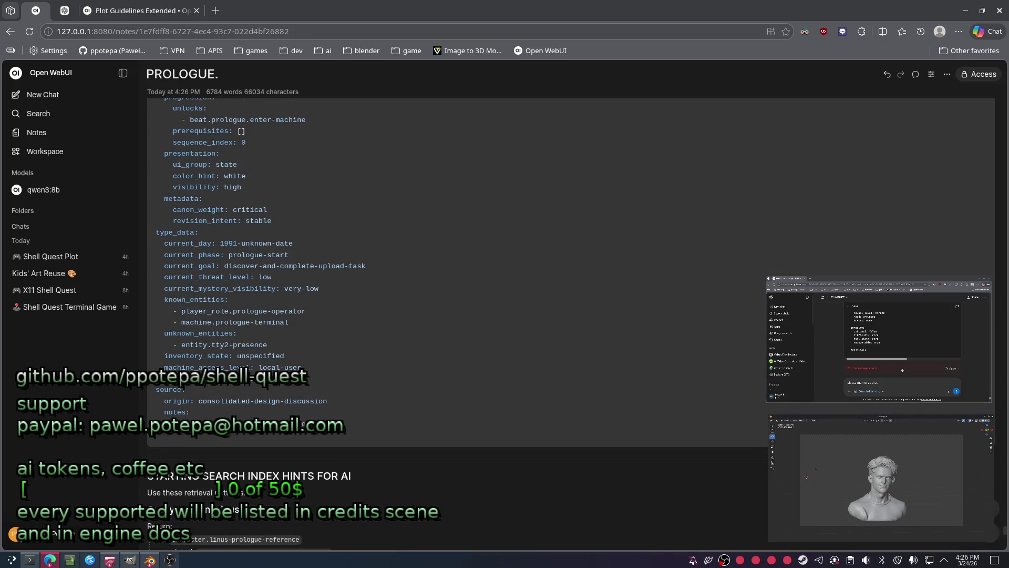
scroll(650, 416, "up", 5)
scroll(650, 415, "up", 5)
scroll(650, 416, "up", 5)
scroll(650, 416, "up", 5)
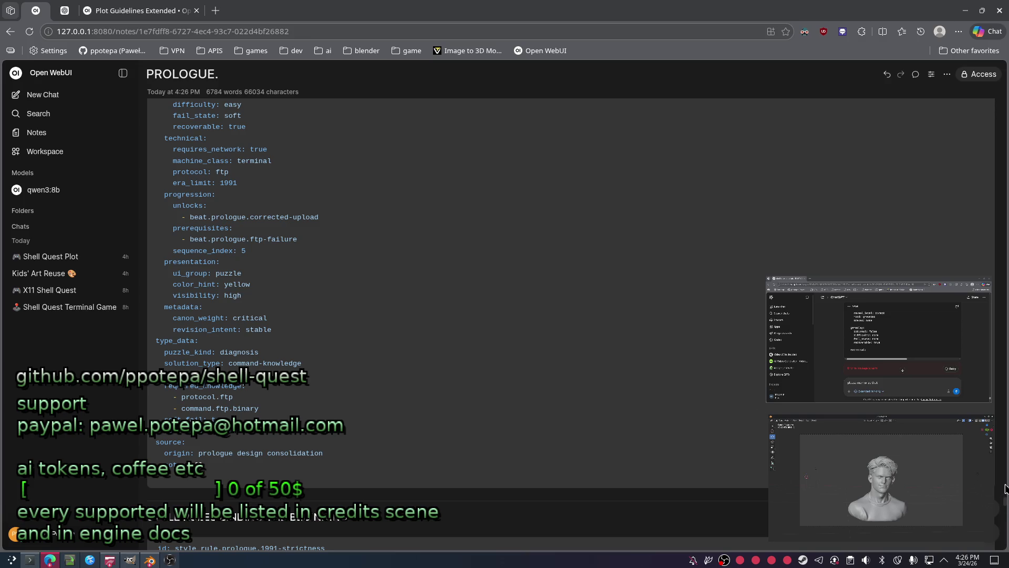
scroll(634, 344, "up", 5)
scroll(634, 344, "up", 2)
scroll(634, 344, "up", 5)
scroll(634, 316, "up", 5)
scroll(631, 268, "up", 5)
scroll(630, 242, "up", 5)
scroll(630, 242, "up", 5)
scroll(631, 242, "up", 5)
scroll(630, 241, "up", 5)
scroll(579, 222, "up", 3)
scroll(579, 221, "up", 5)
scroll(581, 222, "up", 5)
scroll(581, 221, "up", 5)
scroll(541, 217, "up", 5)
scroll(541, 227, "up", 5)
scroll(541, 227, "up", 5)
scroll(541, 227, "up", 5)
scroll(551, 272, "up", 5)
scroll(551, 274, "up", 5)
scroll(552, 273, "up", 5)
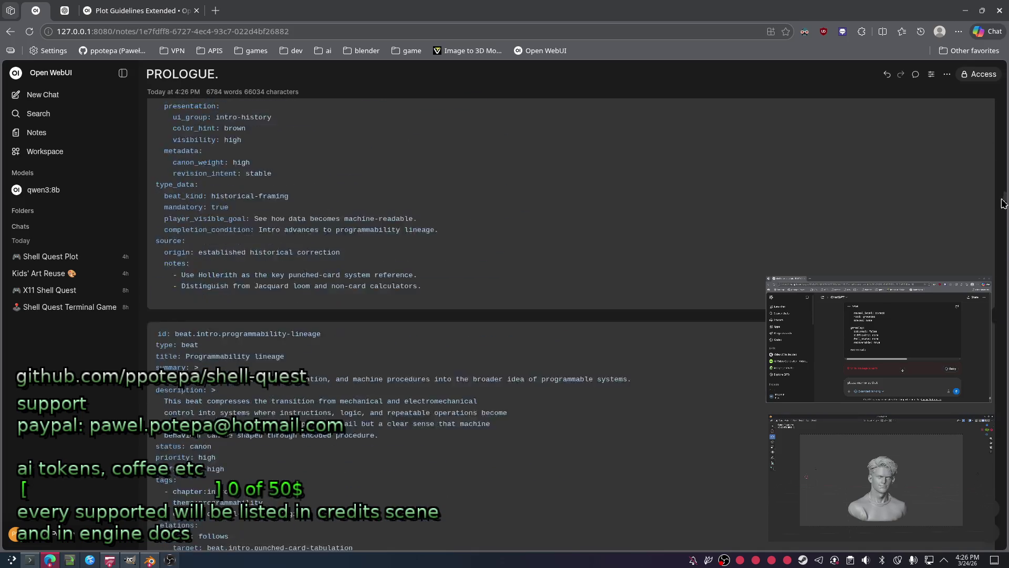
left_click_drag(1005, 242, 1005, 99)
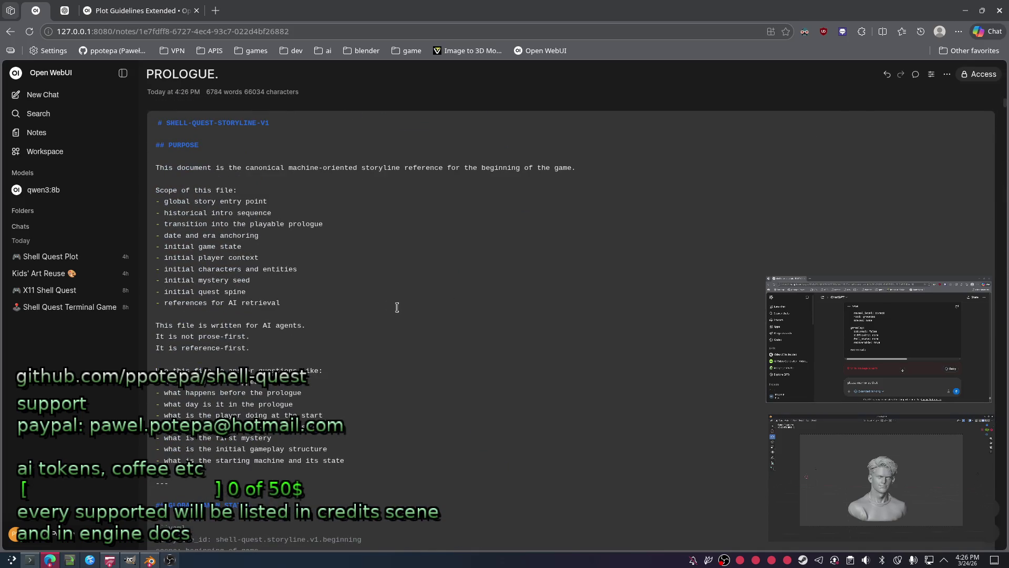
scroll(357, 311, "down", 2)
scroll(359, 309, "down", 5)
scroll(370, 304, "down", 5)
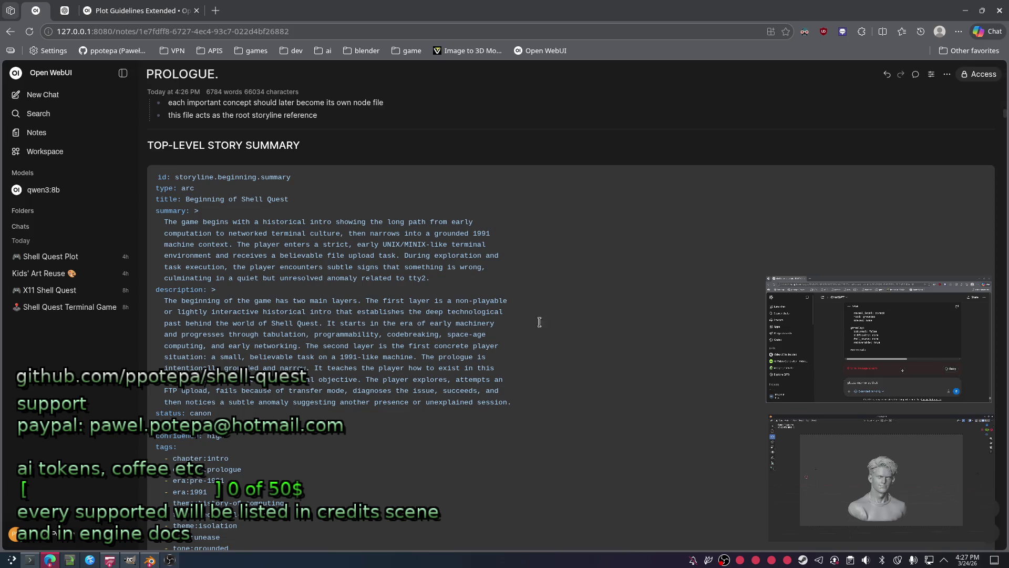
scroll(496, 311, "down", 3)
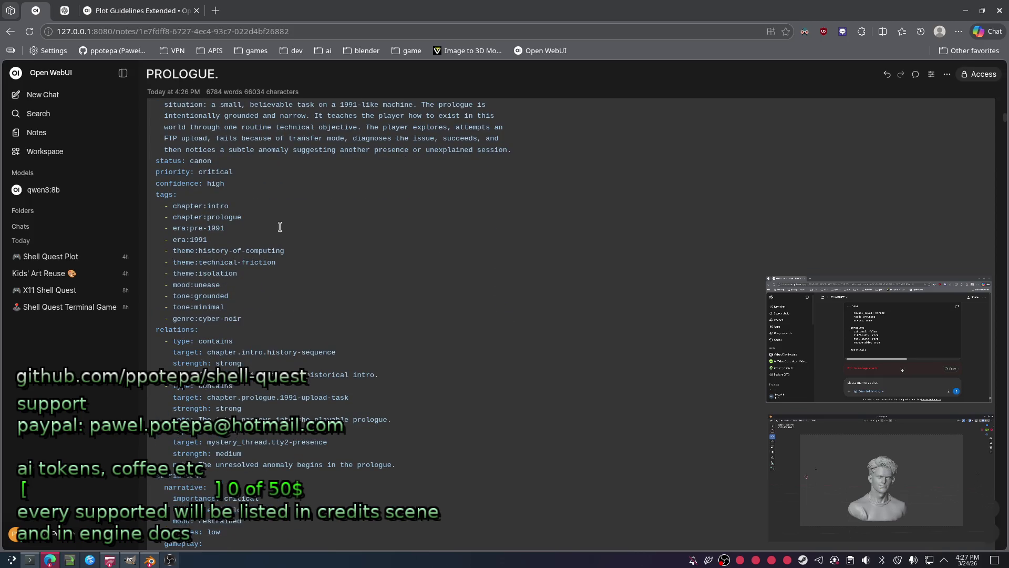
scroll(291, 229, "down", 4)
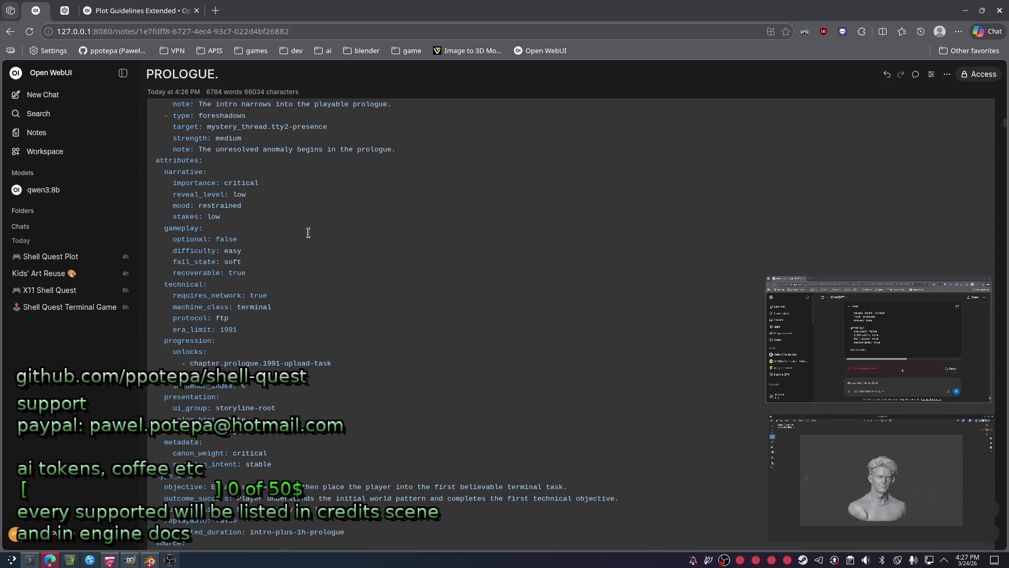
scroll(307, 233, "down", 4)
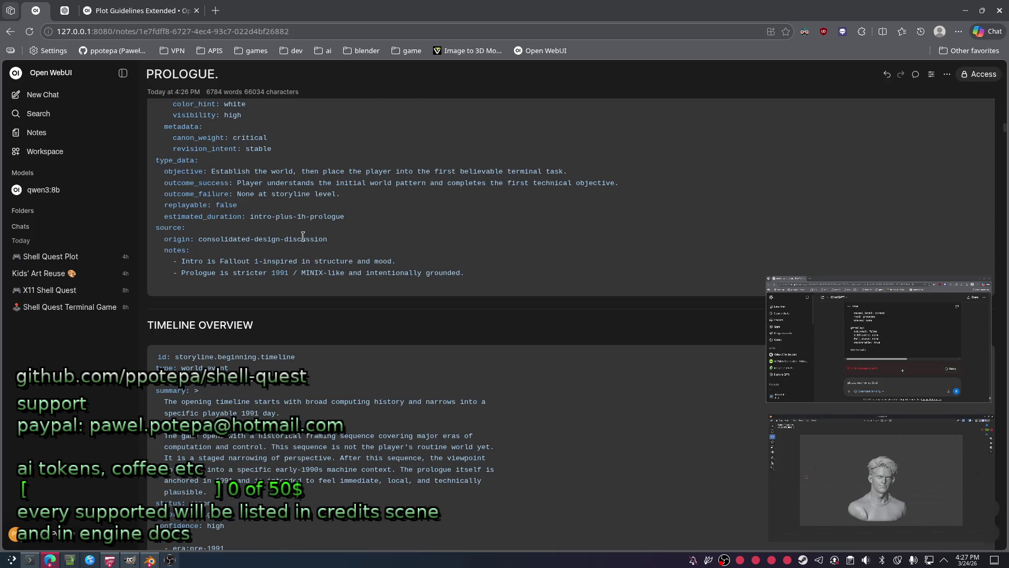
scroll(296, 262, "down", 5)
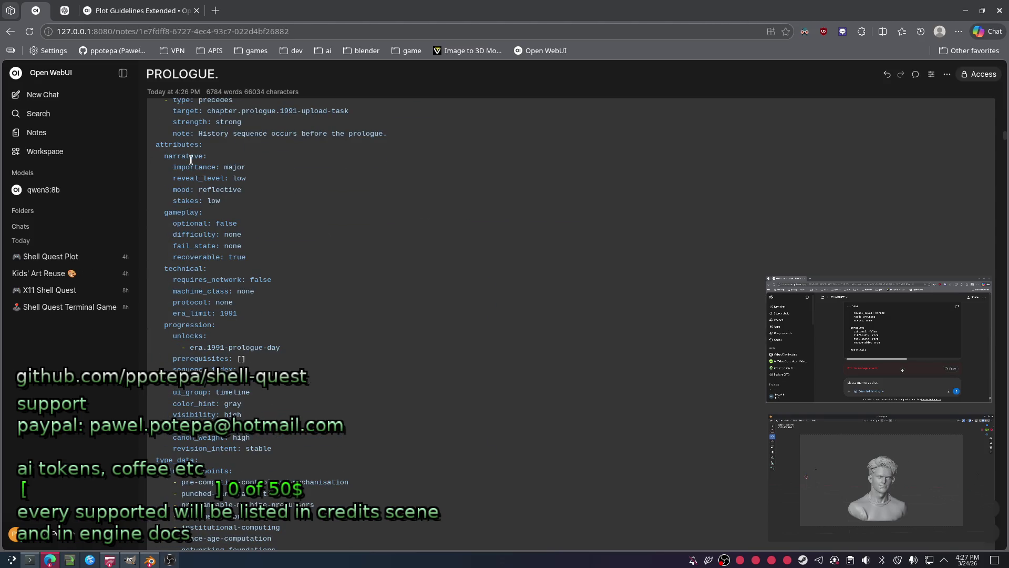
Rename the note to PROLOGUE.001 and return to the Notes list.
left_click(269, 74)
type("01")
scroll(325, 326, "down", 5)
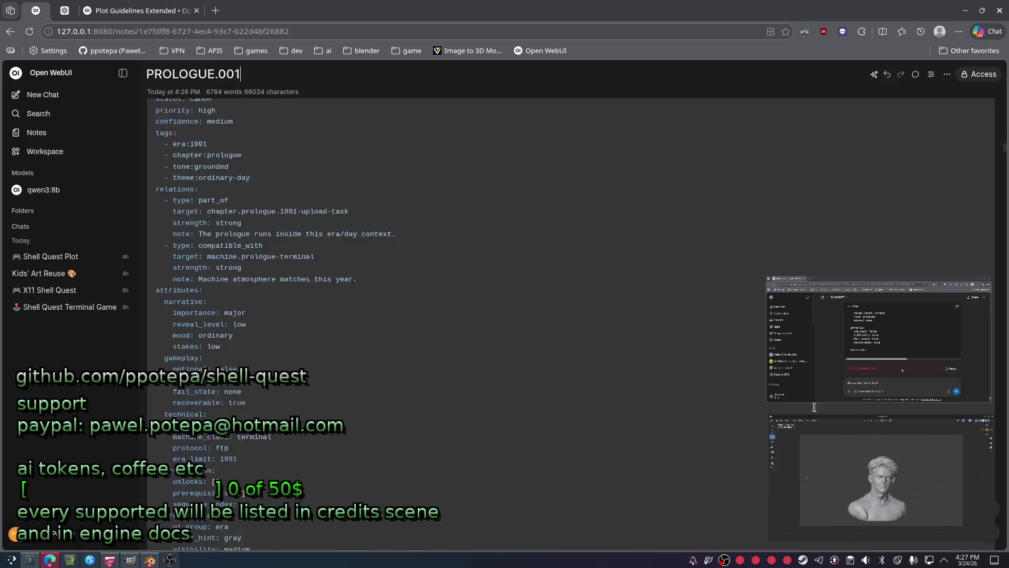
scroll(325, 325, "down", 5)
scroll(594, 404, "down", 3)
scroll(594, 404, "down", 3)
scroll(594, 404, "down", 2)
scroll(505, 315, "down", 3)
scroll(505, 316, "down", 3)
scroll(505, 315, "down", 3)
scroll(1006, 209, "down", 3)
scroll(1006, 209, "down", 3)
scroll(1006, 209, "down", 5)
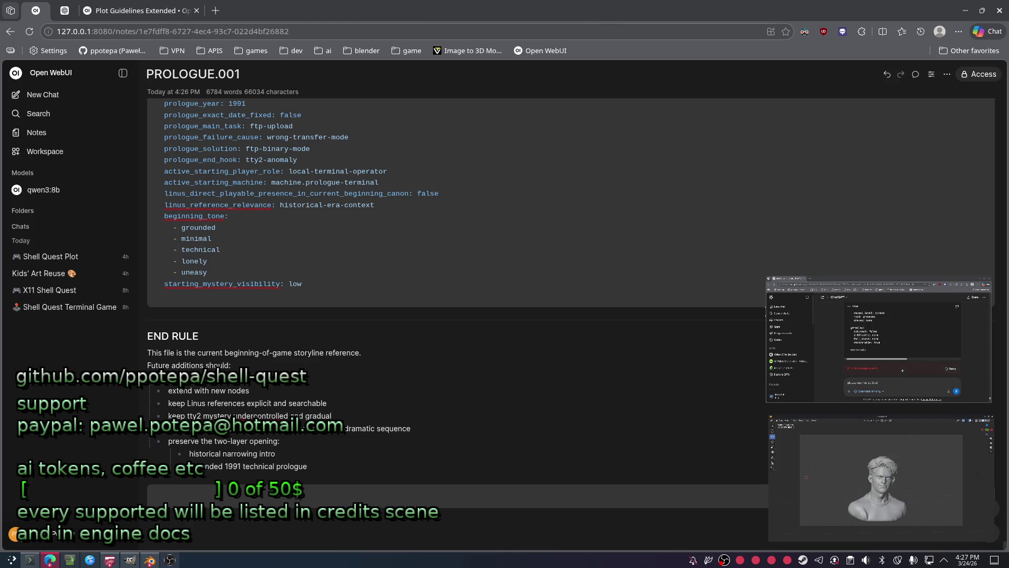
scroll(590, 220, "up", 5)
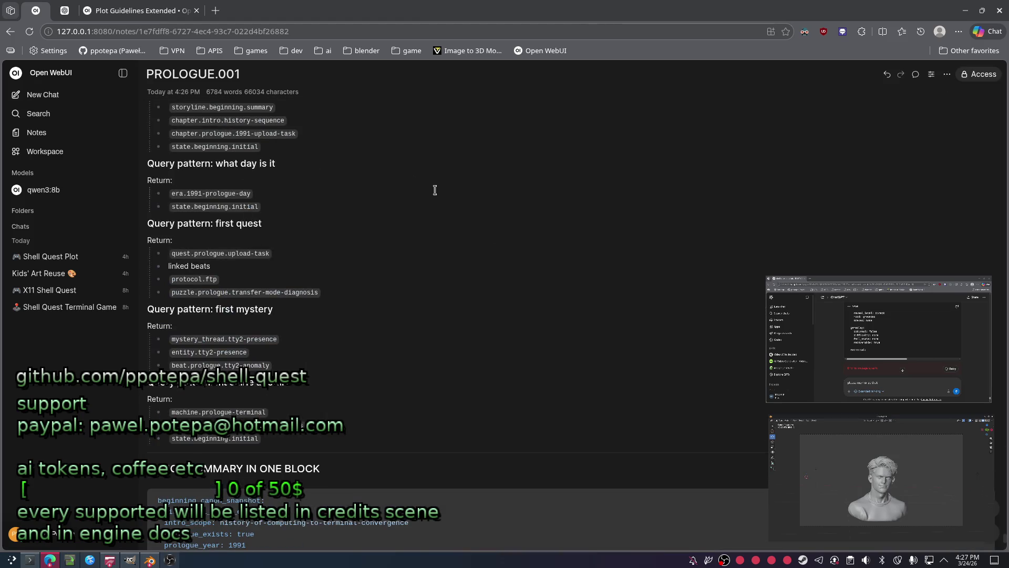
left_click(58, 150)
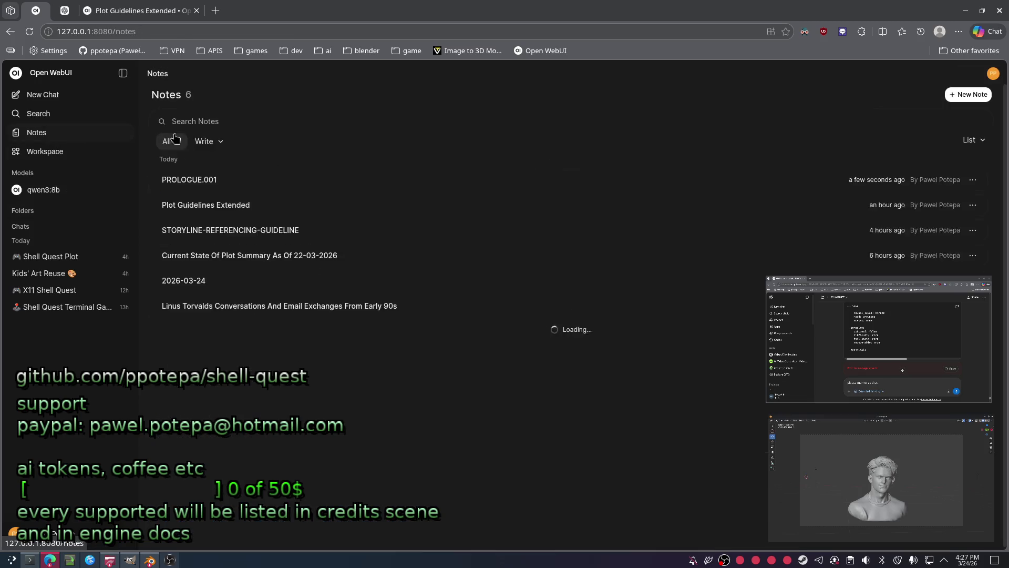
Ask qwen3:8b which characters appeared and how far the story progressed, in 50 words.
left_click(48, 190)
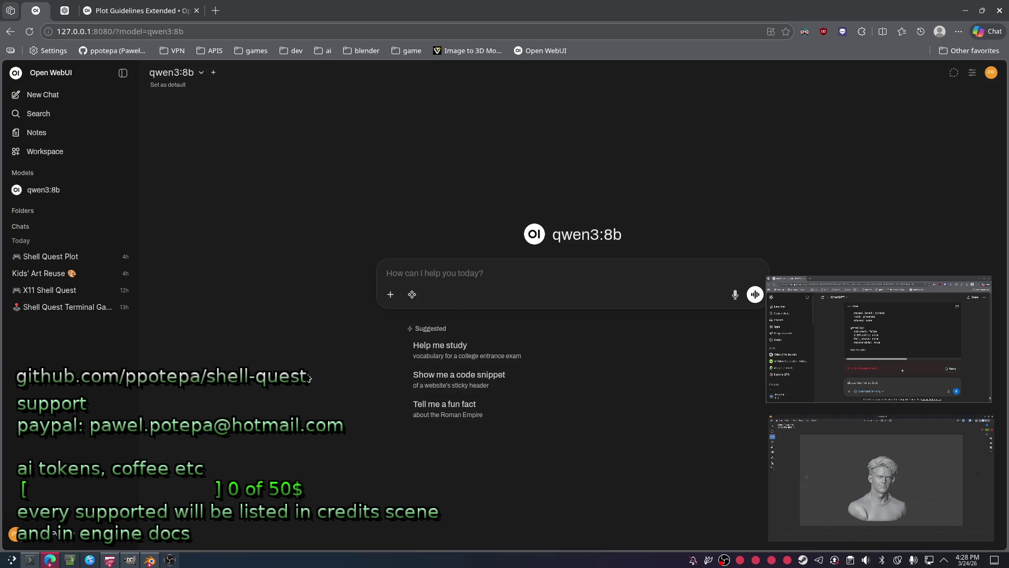
type("what char")
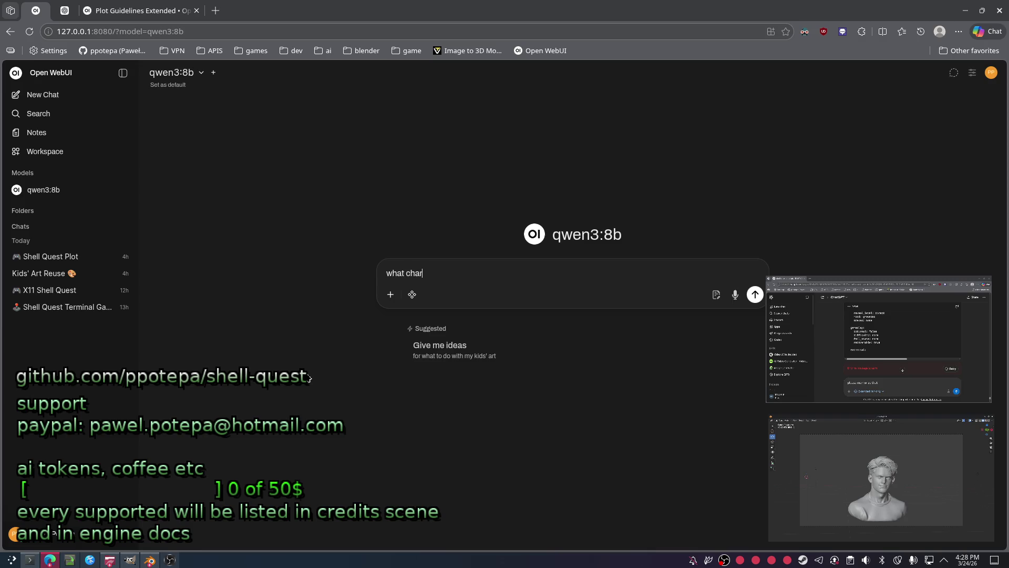
type("acters have appeared so far in our")
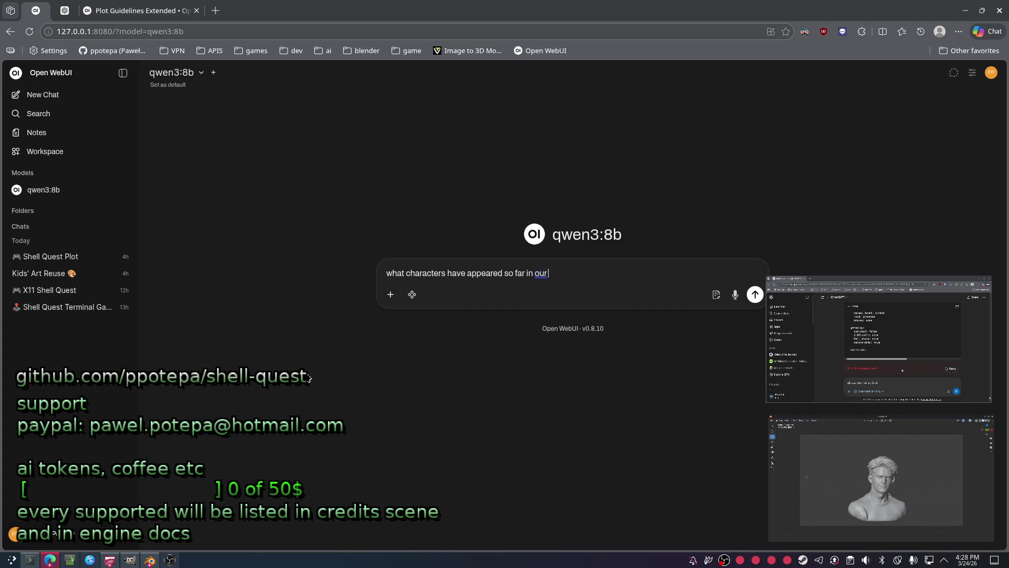
type(" game, and how for did the story progre")
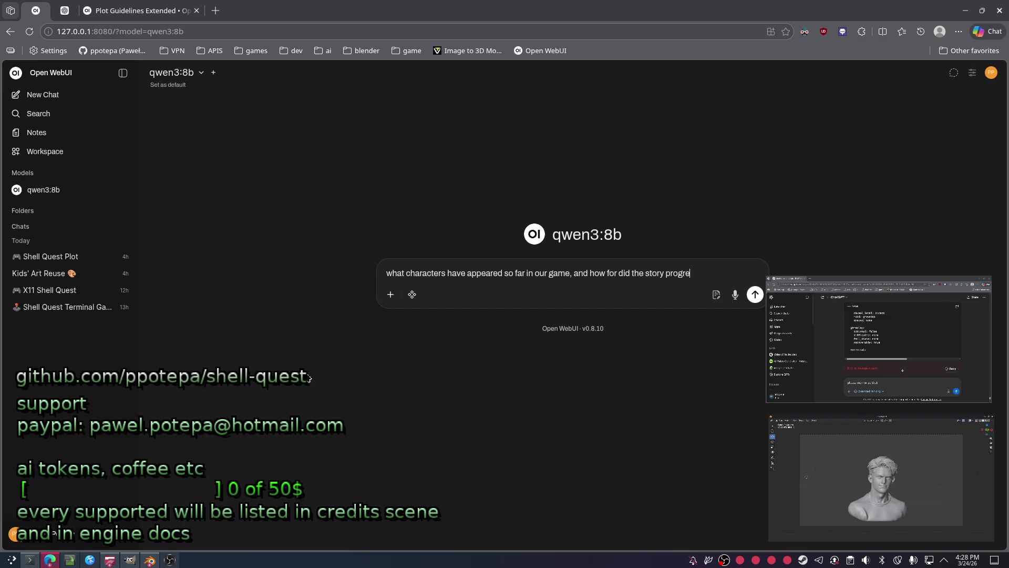
type("wer")
key("Return")
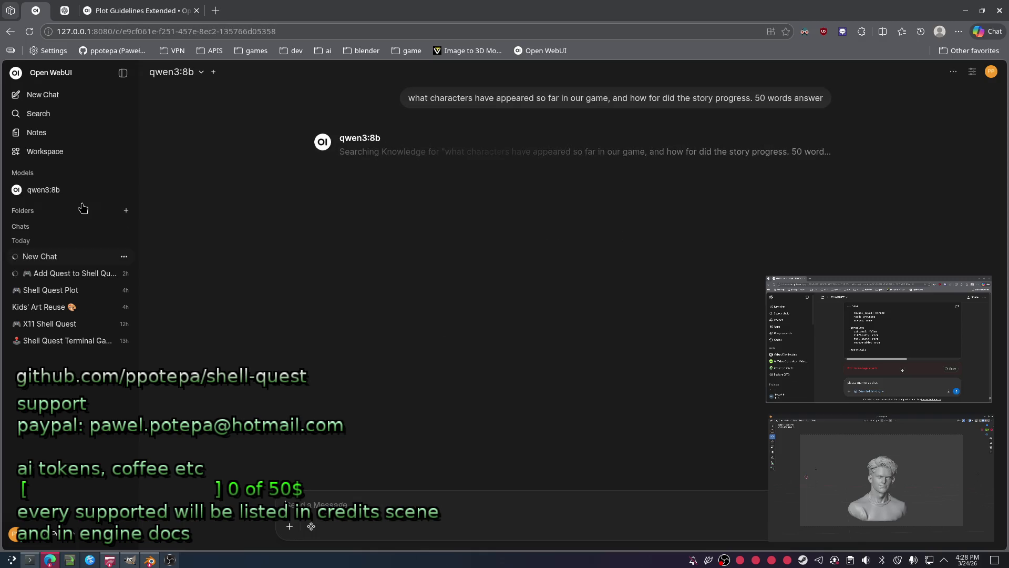
Check the ChatGPT style-rule id line, then return to the Open WebUI qwen3:8b chat tab.
left_click(66, 12)
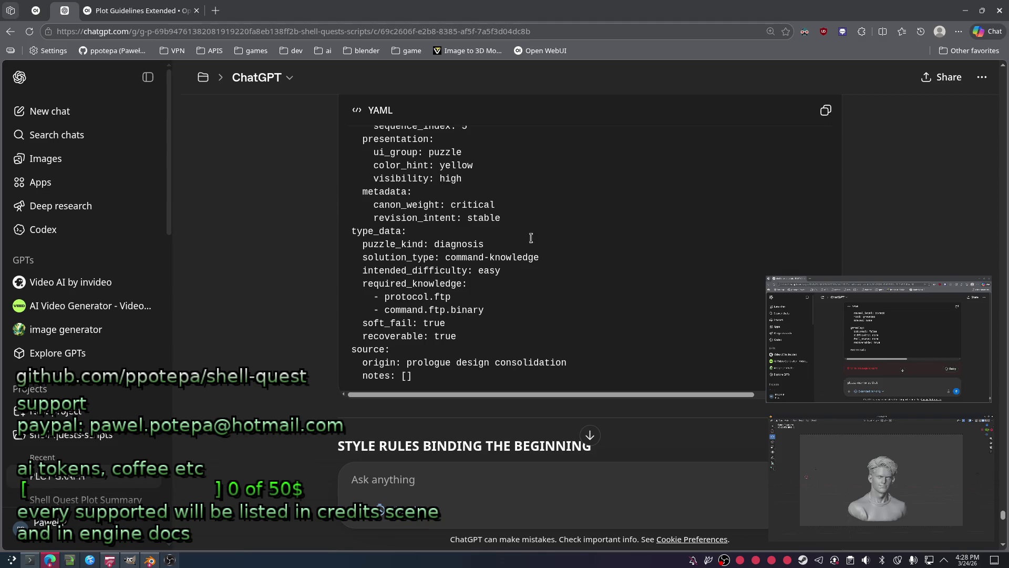
scroll(691, 369, "down", 5)
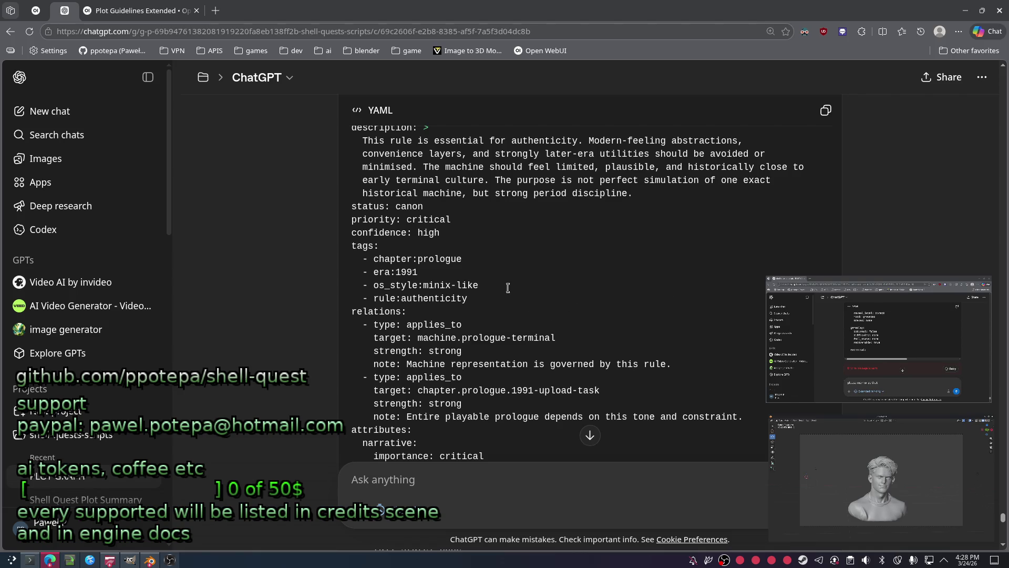
scroll(508, 288, "down", 4)
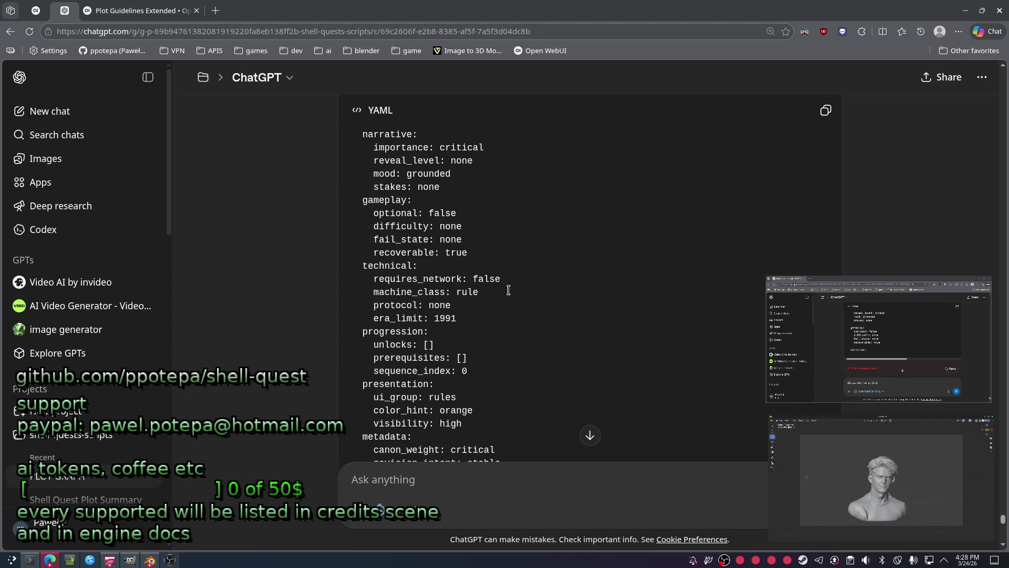
scroll(500, 282, "up", 1)
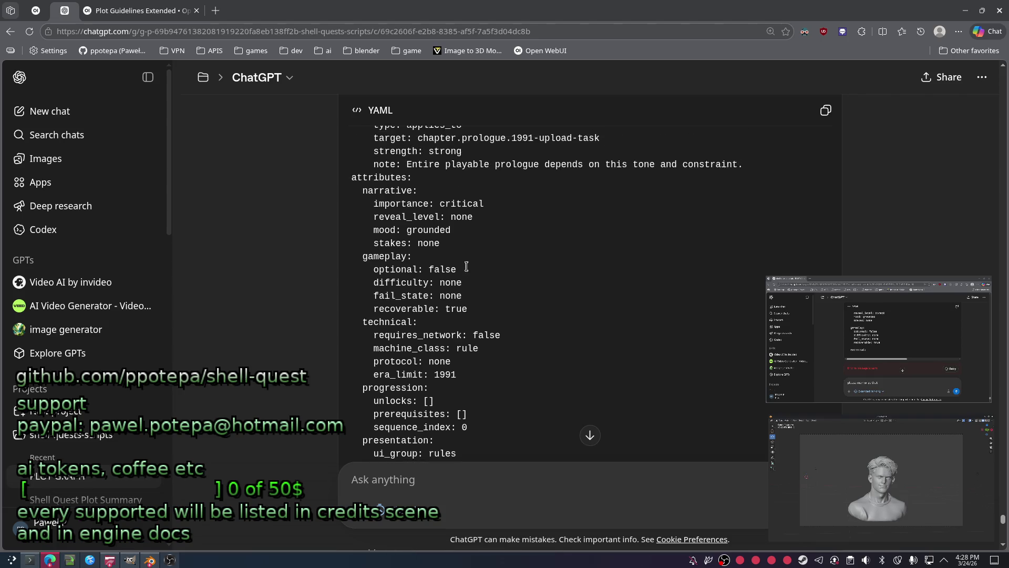
scroll(489, 284, "up", 3)
scroll(480, 288, "up", 2)
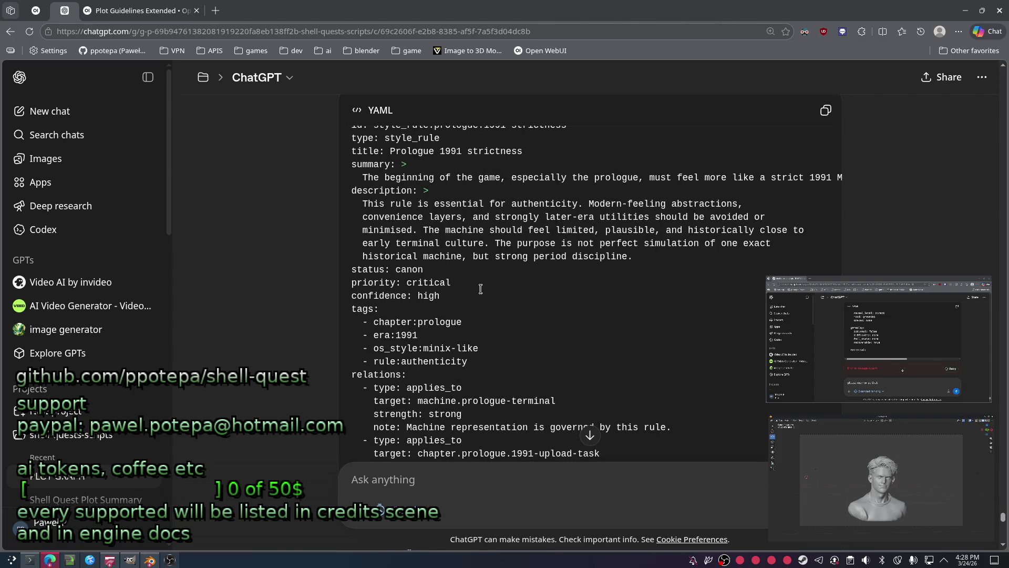
scroll(483, 286, "up", 2)
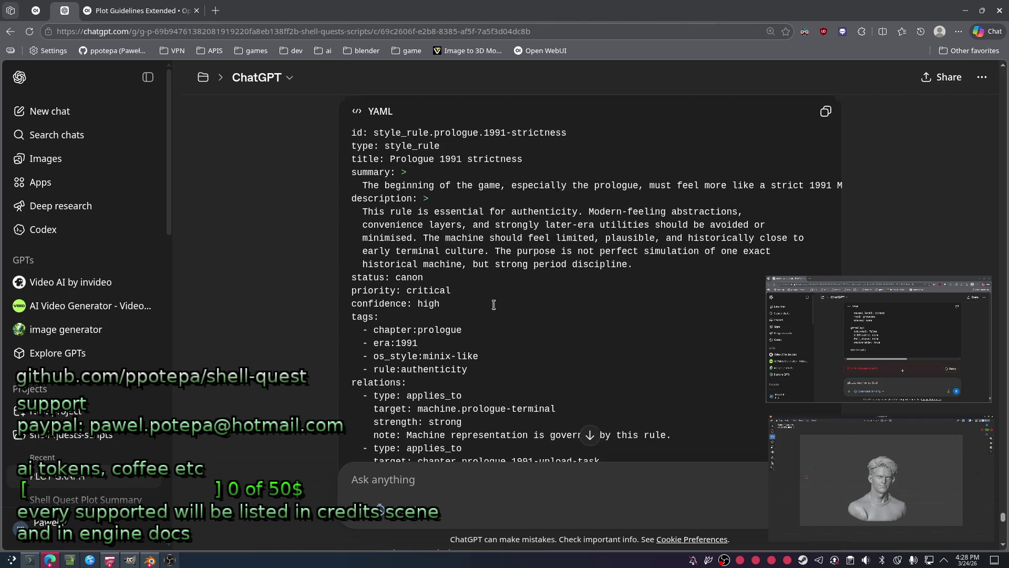
left_click_drag(535, 189, 480, 188)
left_click(600, 256)
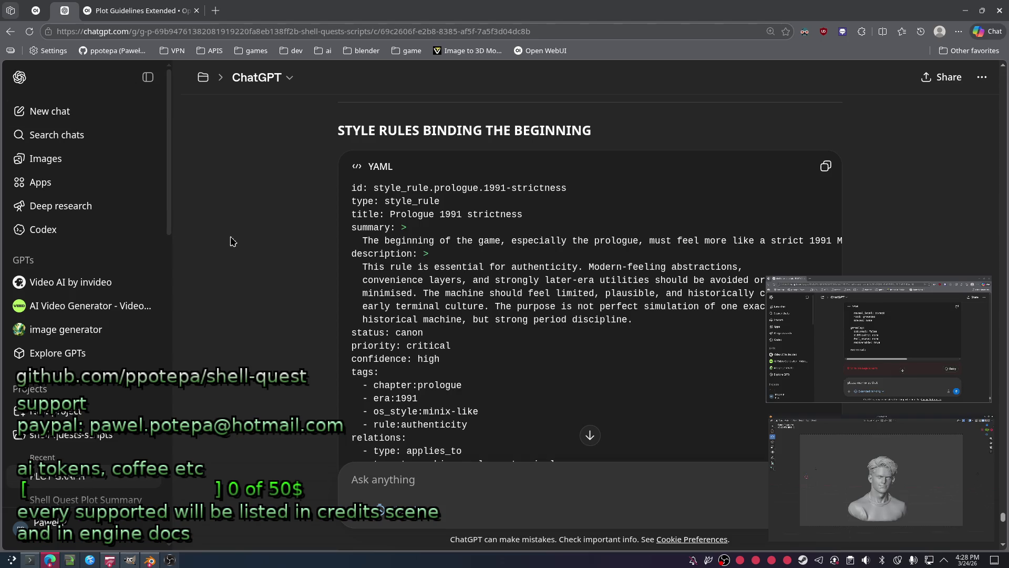
left_click(36, 12)
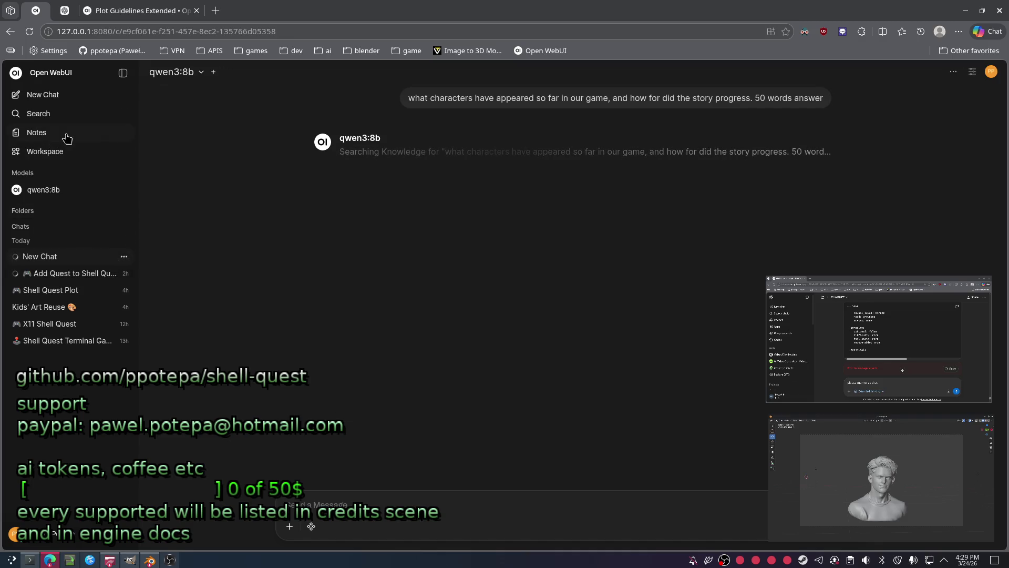
Review the chat's Controls panel and message Overview graph, then bring up the account menu.
left_click(953, 72)
left_click(972, 76)
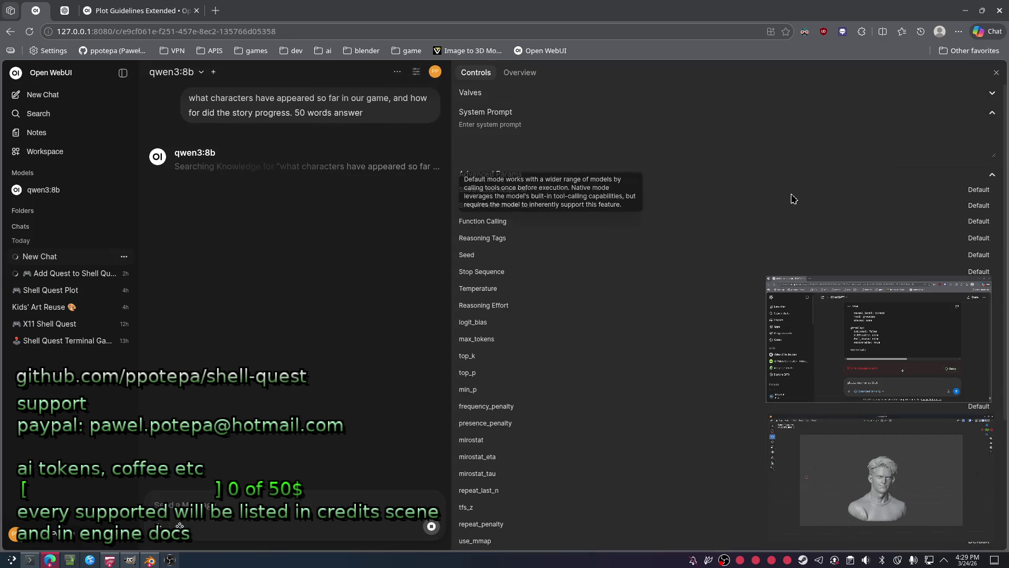
left_click(519, 73)
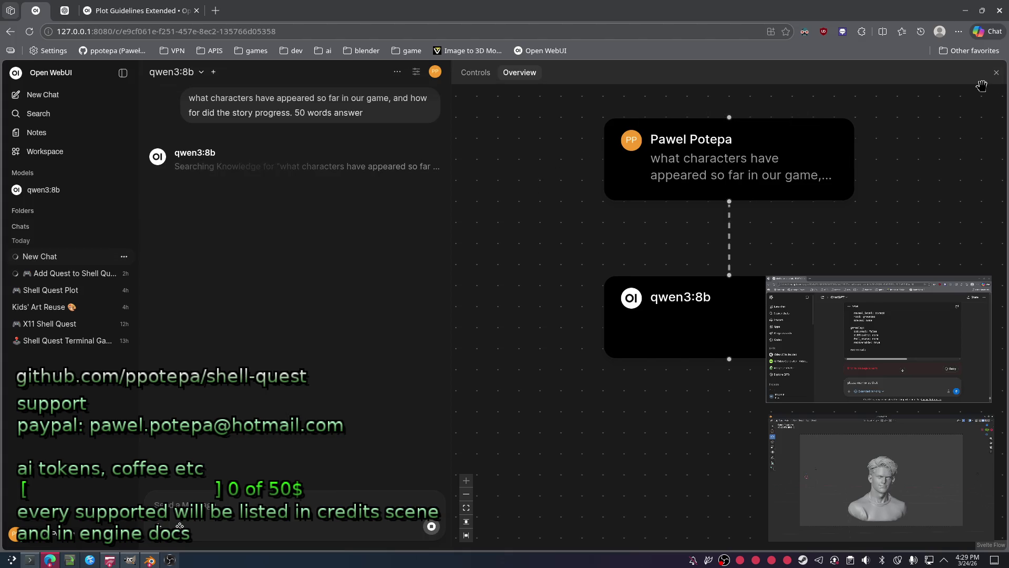
left_click(996, 72)
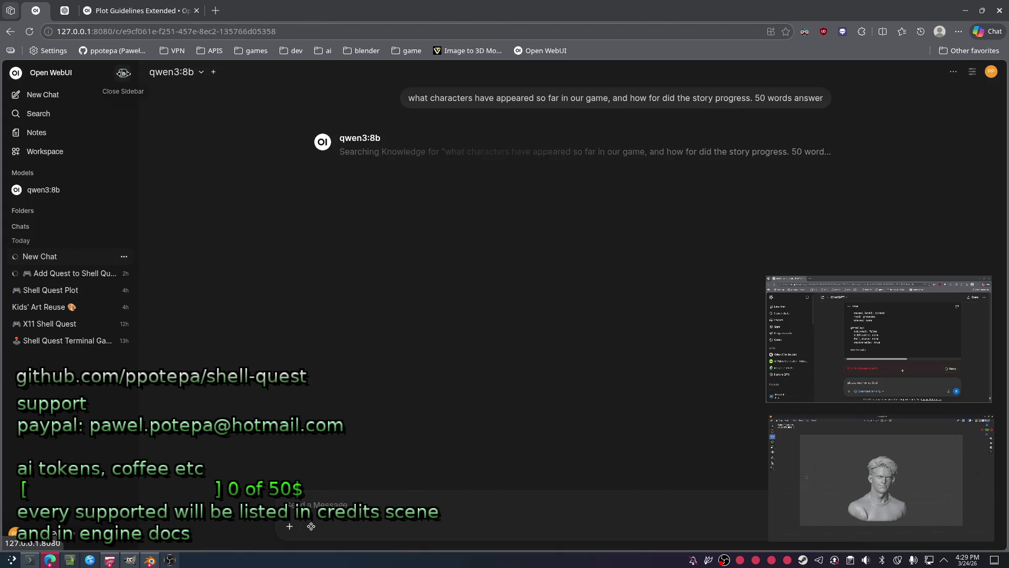
left_click(993, 73)
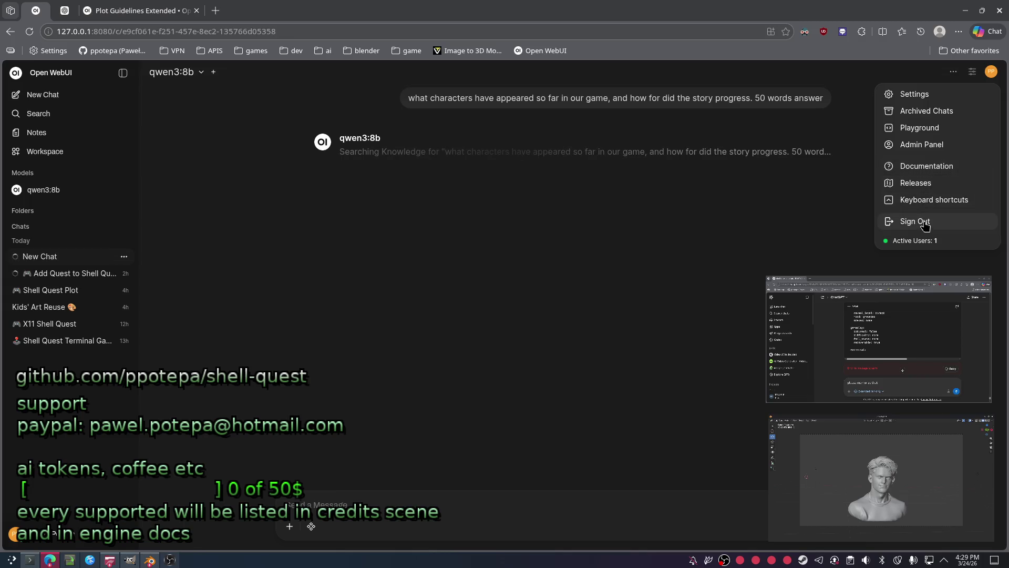
Look at the General settings with Advanced Parameters expanded, then Interface and Integrations.
left_click(915, 93)
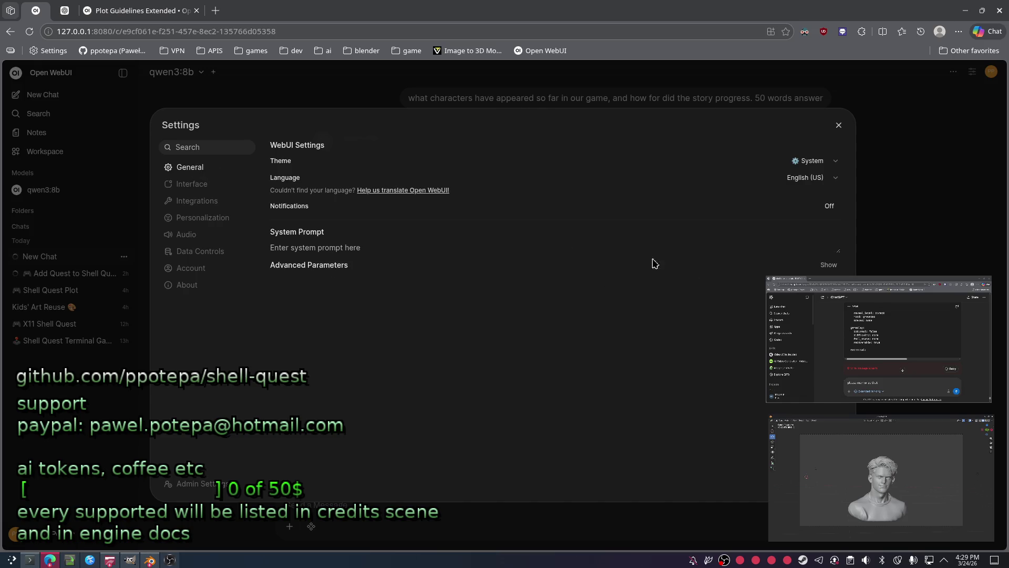
left_click(829, 265)
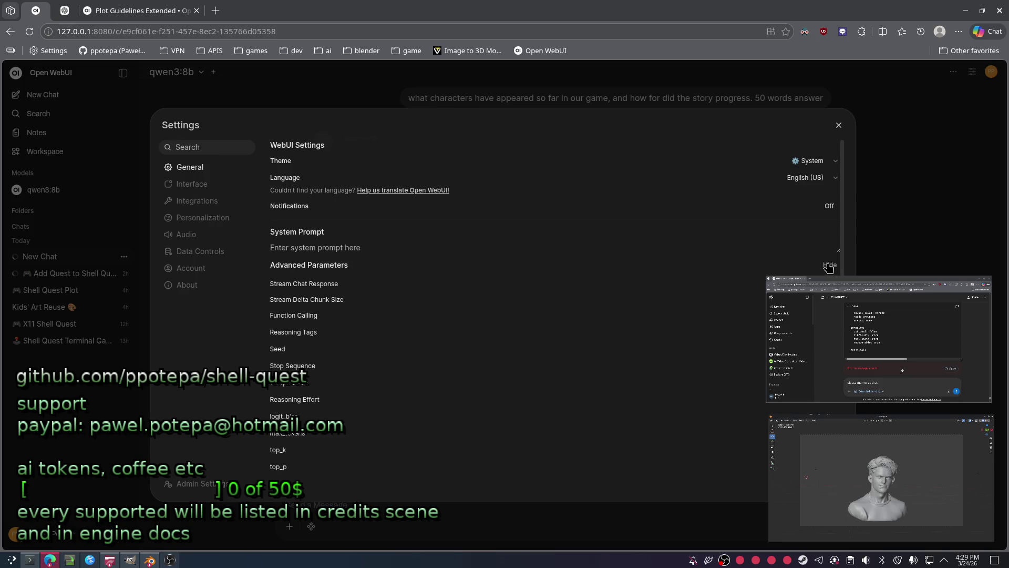
scroll(308, 394, "down", 2)
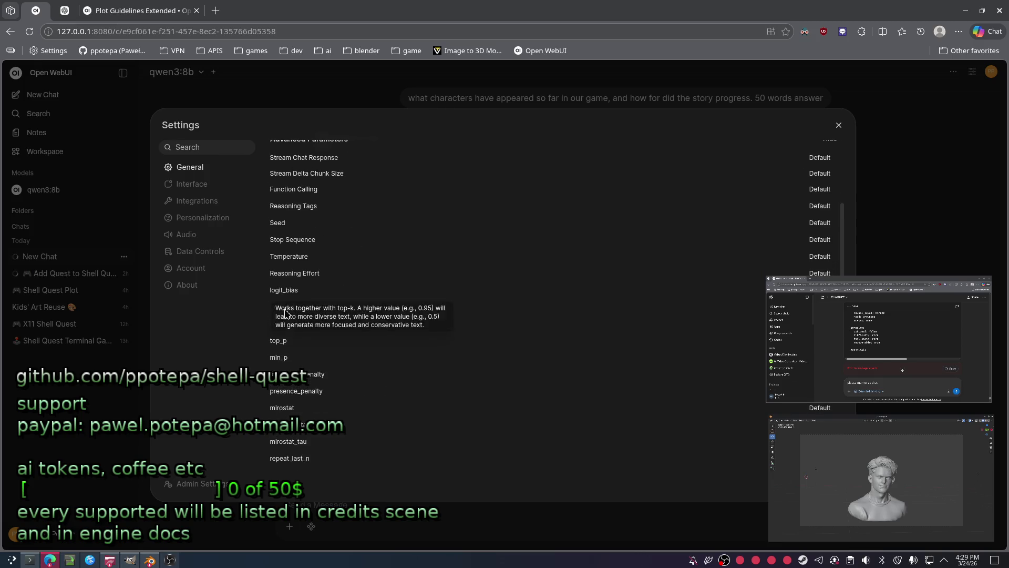
scroll(338, 405, "down", 1)
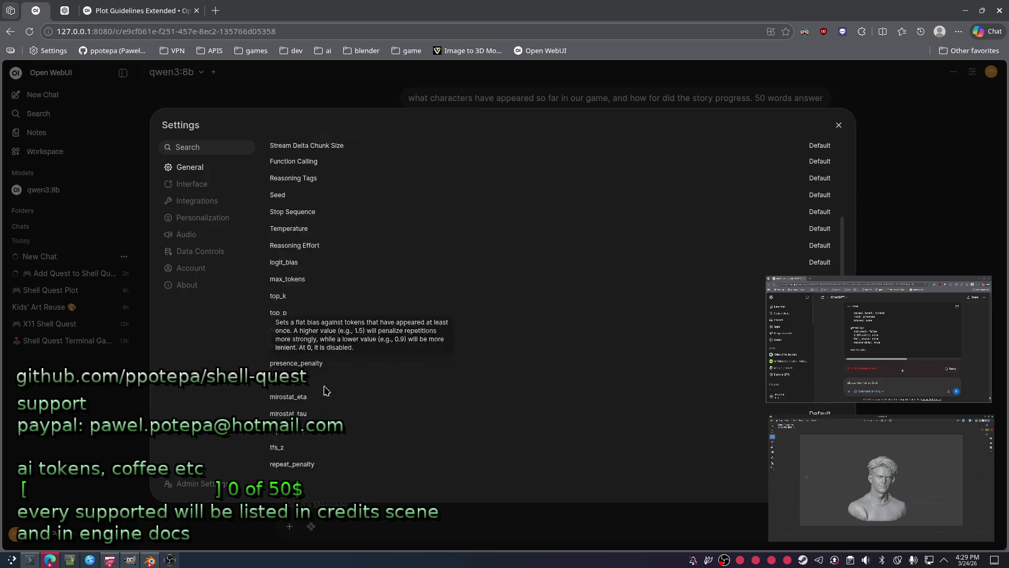
scroll(426, 322, "up", 1)
scroll(425, 322, "up", 1)
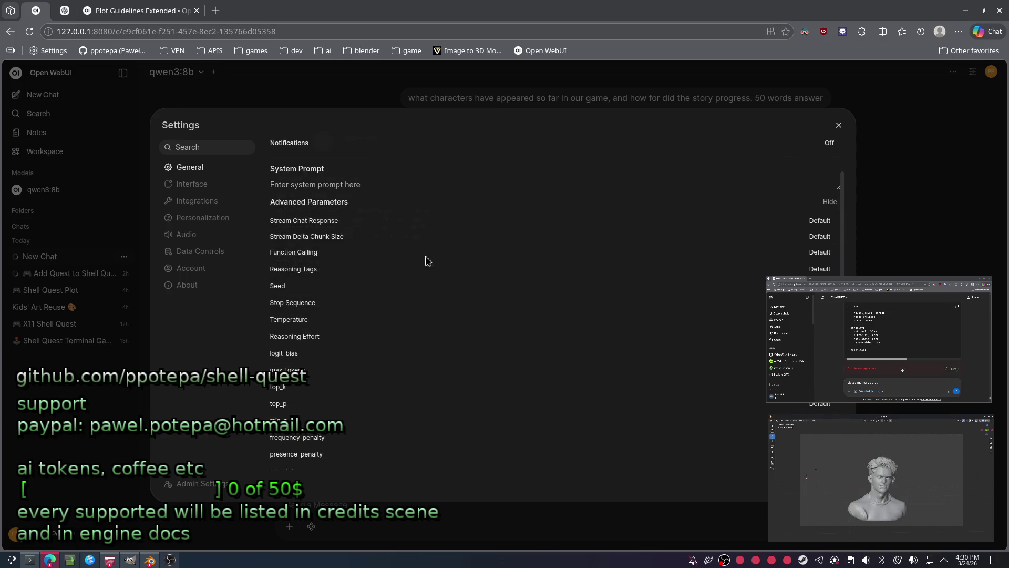
mouse_move(303, 221)
left_click(189, 185)
left_click(209, 202)
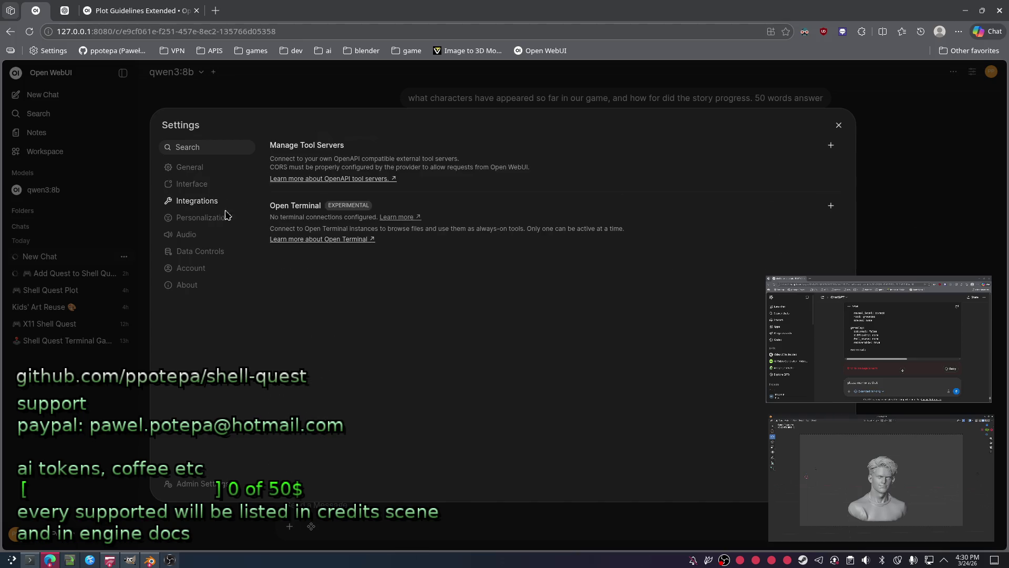
left_click(208, 200)
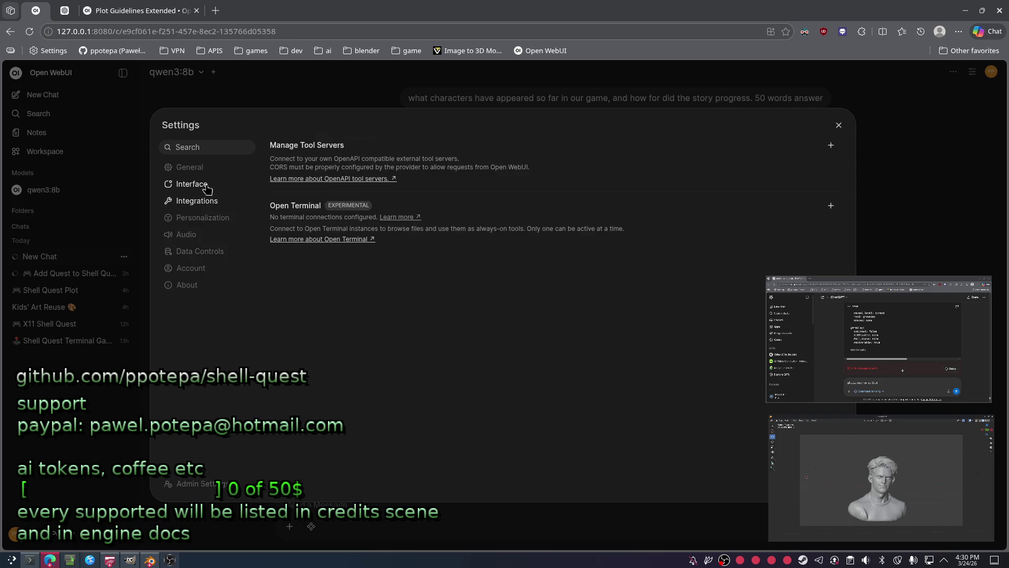
Browse Data Controls, Account and Personalization sections, return to General and close settings unchanged.
left_click(203, 252)
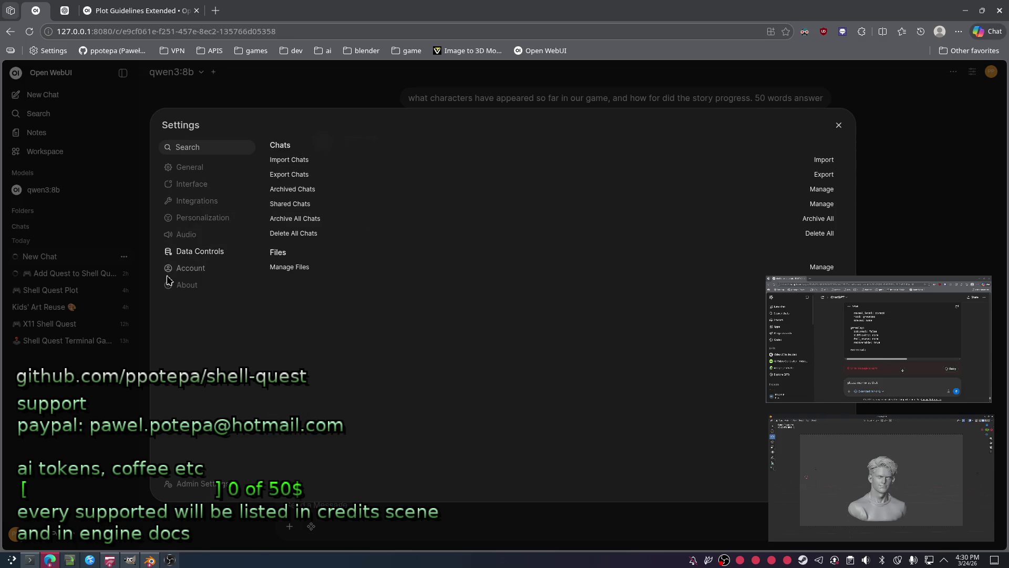
left_click(194, 268)
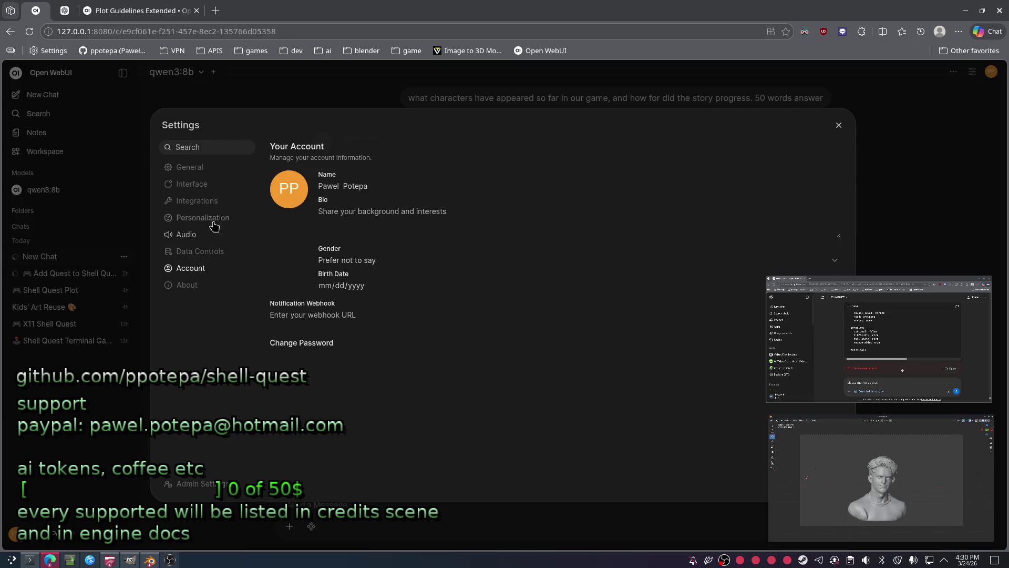
left_click(201, 218)
left_click(231, 201)
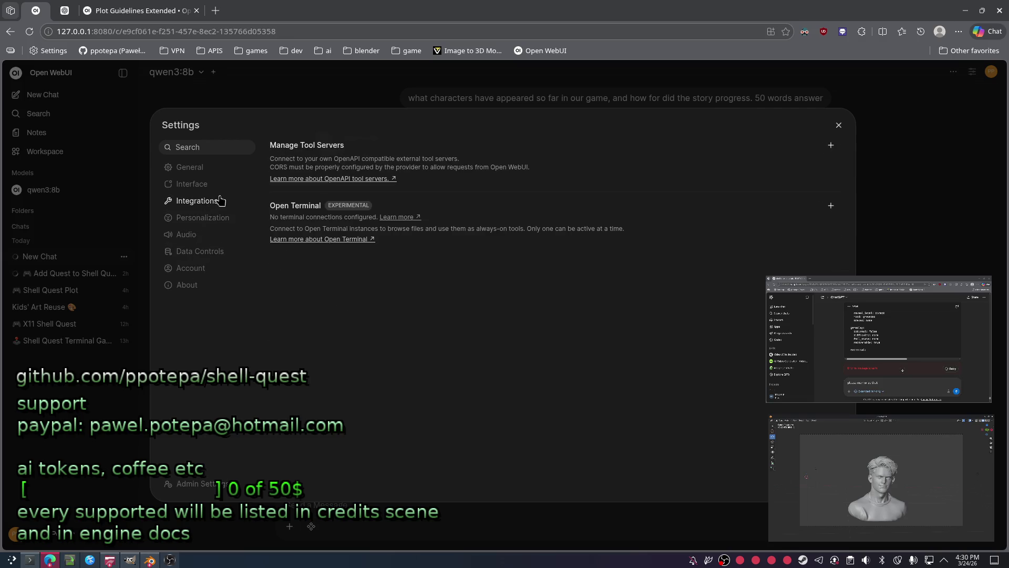
left_click(197, 186)
left_click(191, 167)
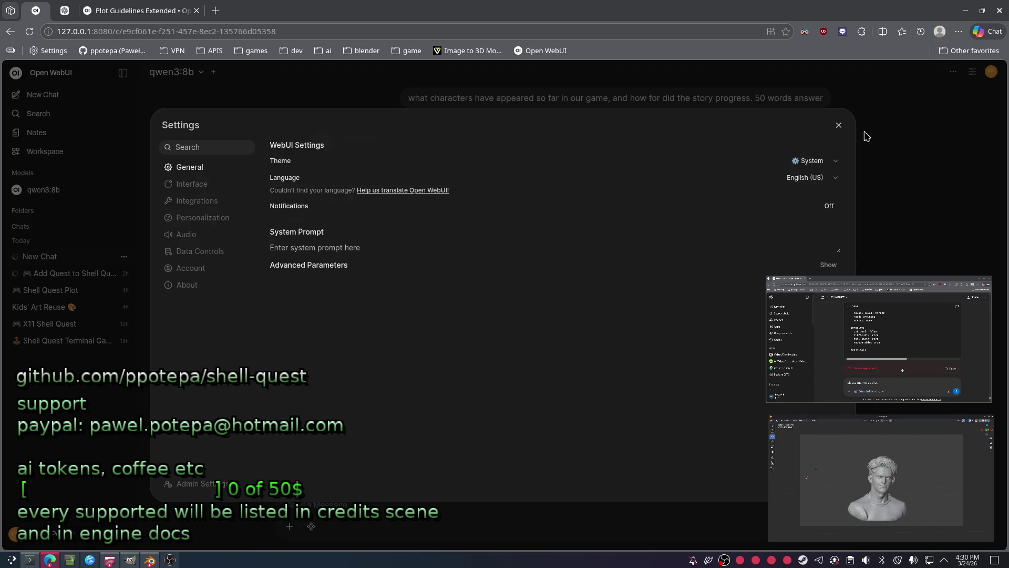
left_click(839, 125)
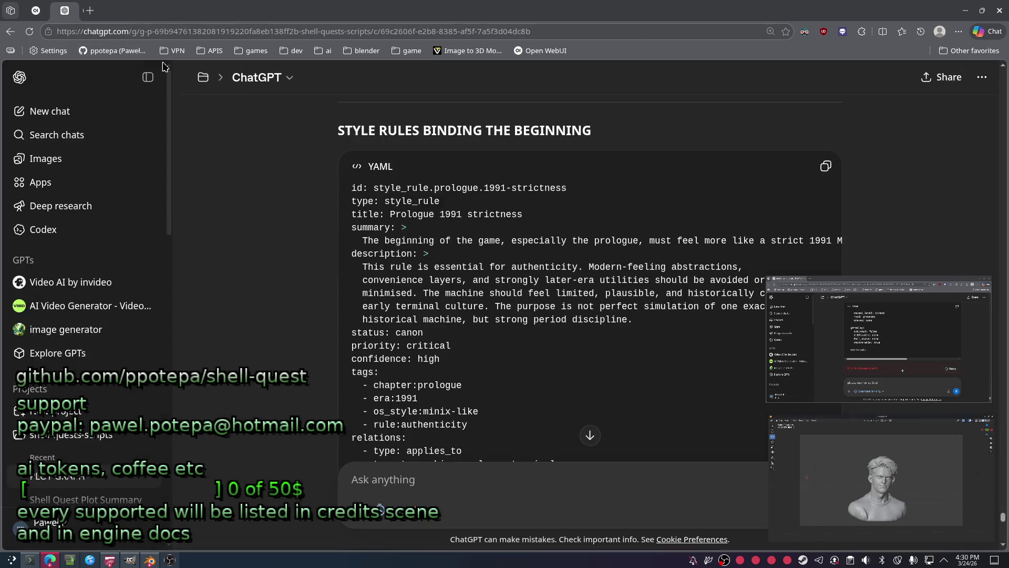
In a new ChatGPT tab, ask how to keep Ollama's long chat context in RAM up to 64 GB, then switch to OBS.
key("ctrl+t")
type("chatgpt.com")
key("Return")
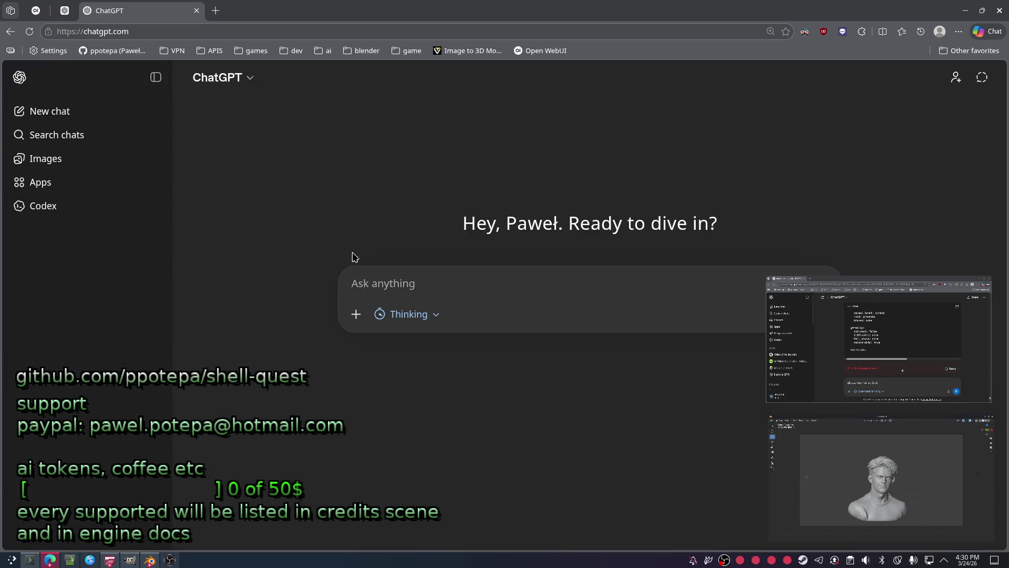
type("how to ")
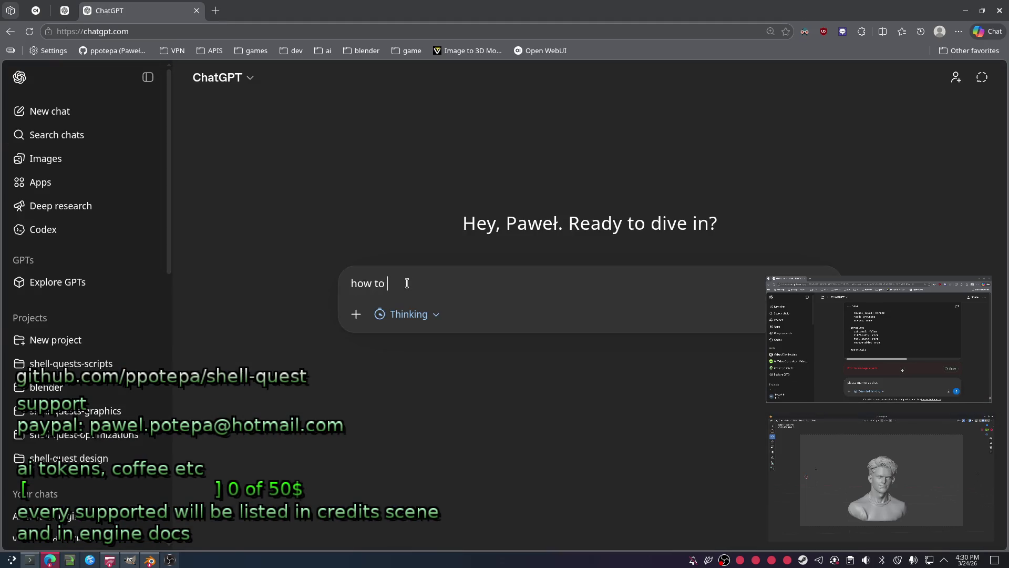
type("make ollama hold context in ram like chat context for long time and allow it t")
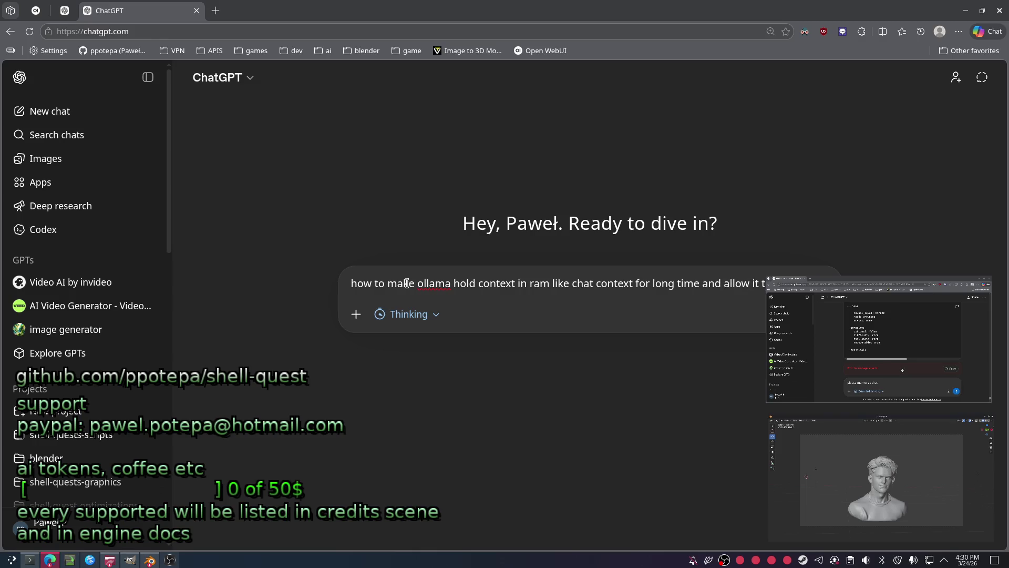
type("amplle up to 64 gb")
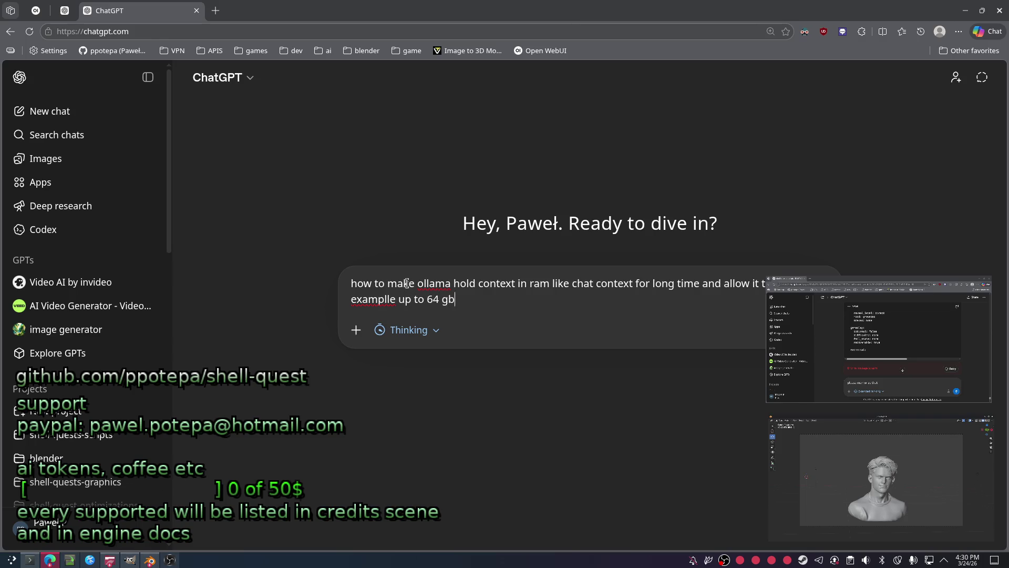
key("Return")
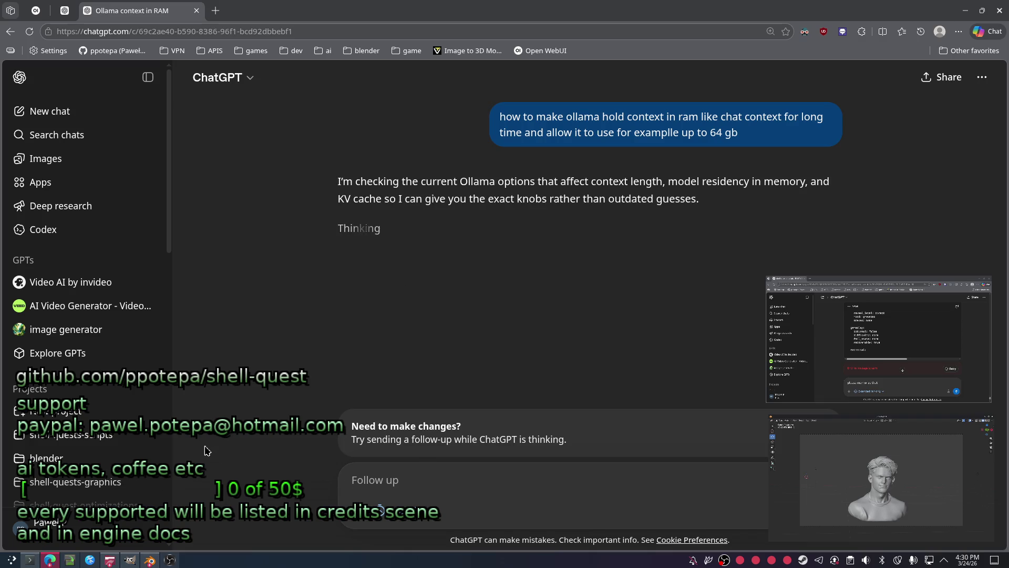
mouse_move(169, 559)
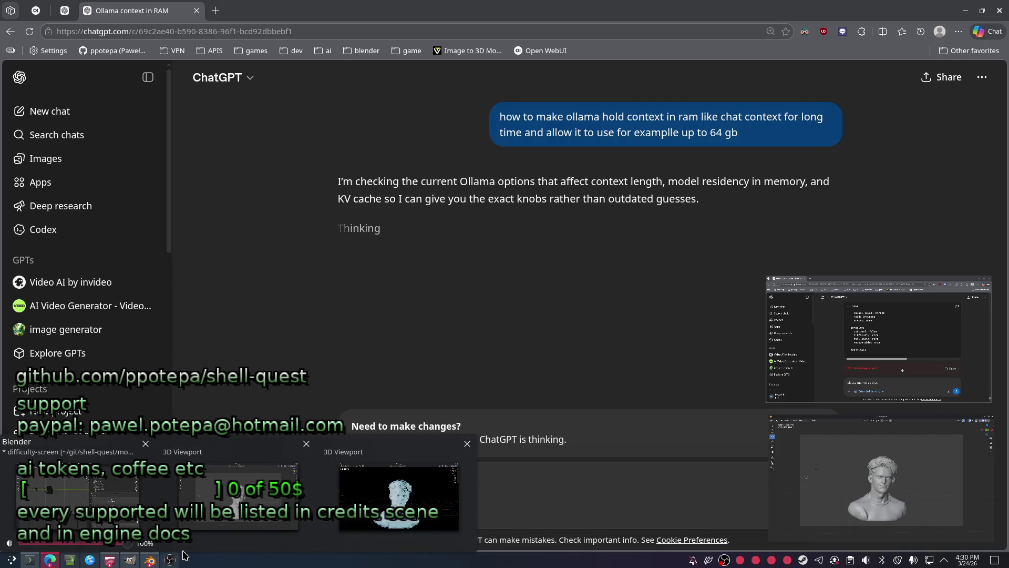
left_click(381, 510)
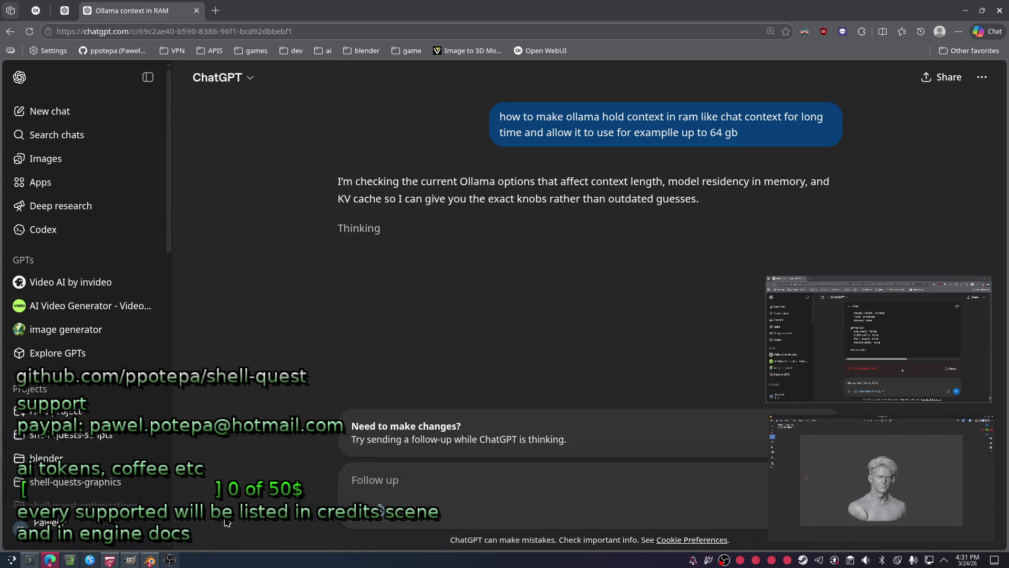
left_click(170, 559)
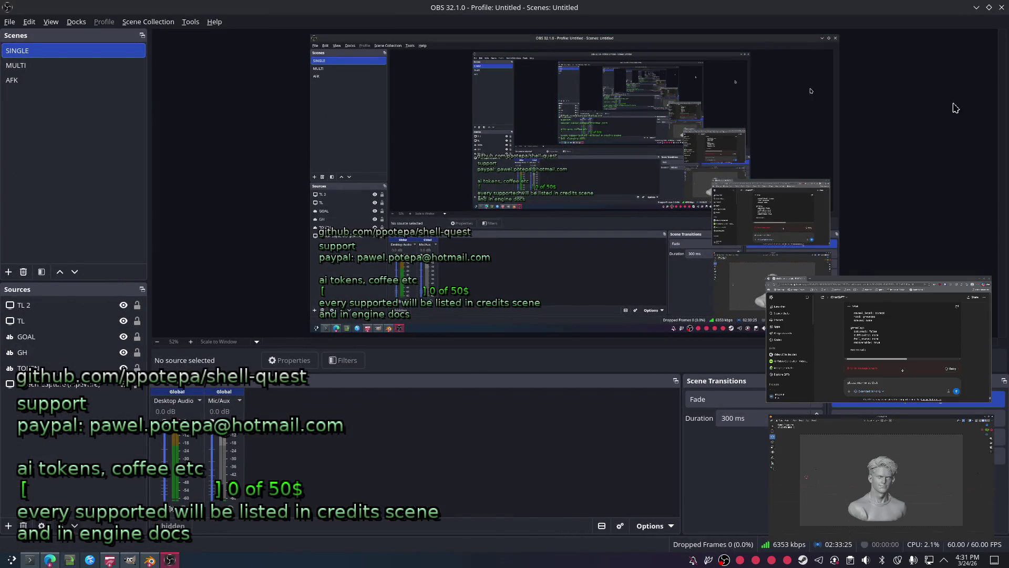
Return from OBS to the browser and the Open WebUI chat showing qwen3:8b's finished story answer.
left_click(975, 6)
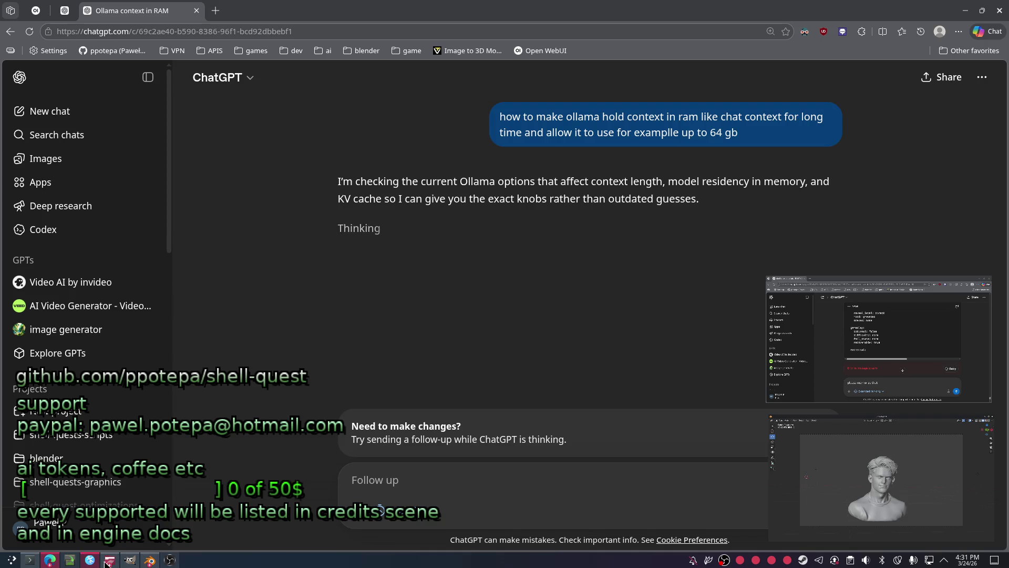
left_click(36, 11)
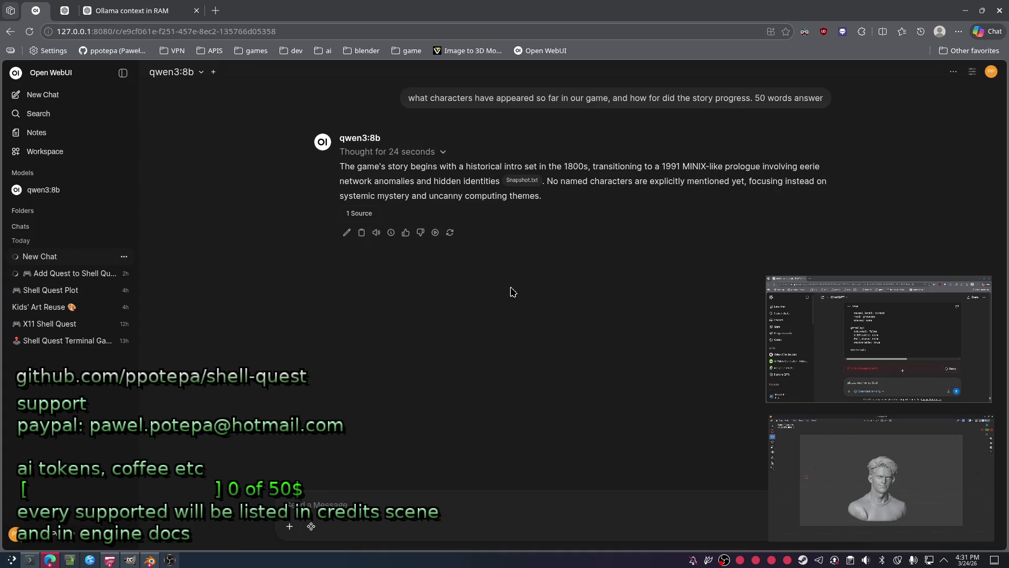
Briefly select qwen3:8b's answer, then open ChatGPT's shell-quests-scripts project with its chat list.
left_click_drag(544, 200, 418, 184)
left_click(602, 304)
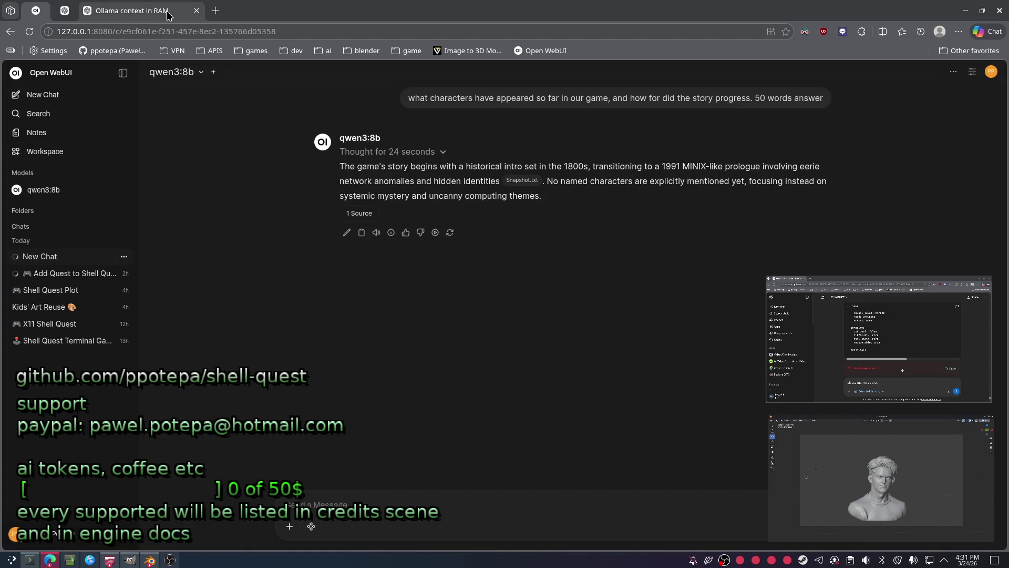
left_click(65, 11)
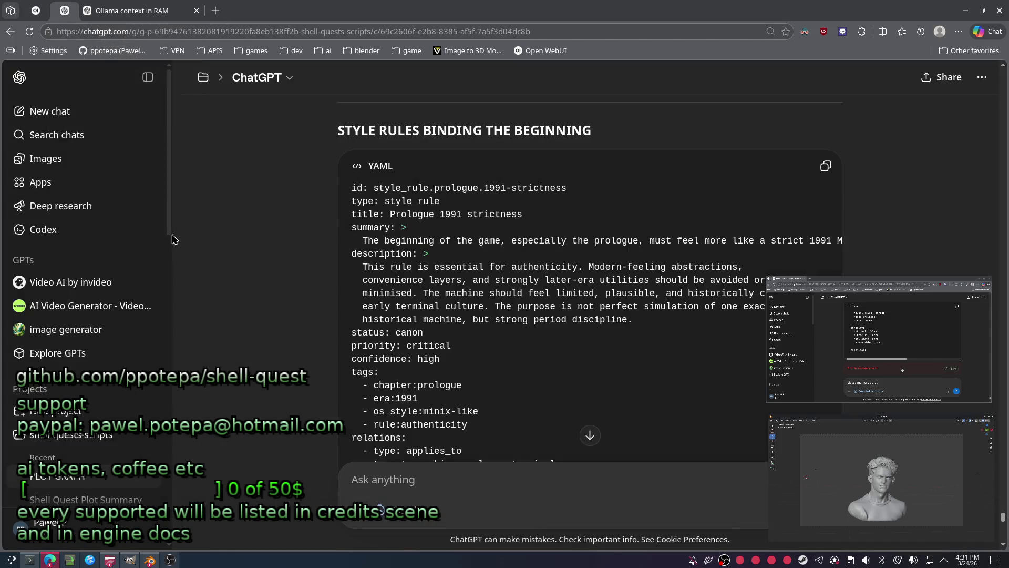
left_click(140, 361)
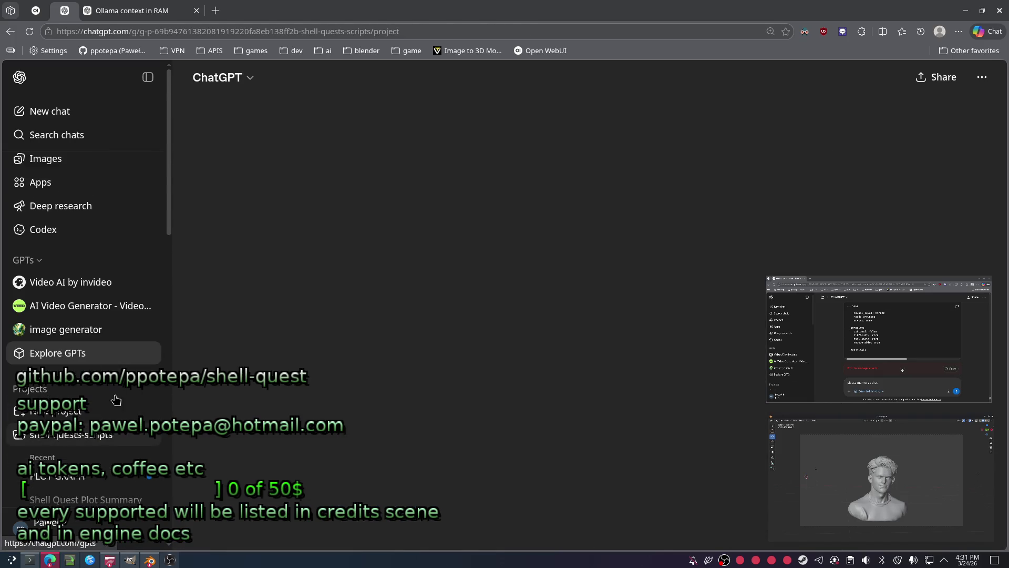
scroll(101, 362, "down", 2)
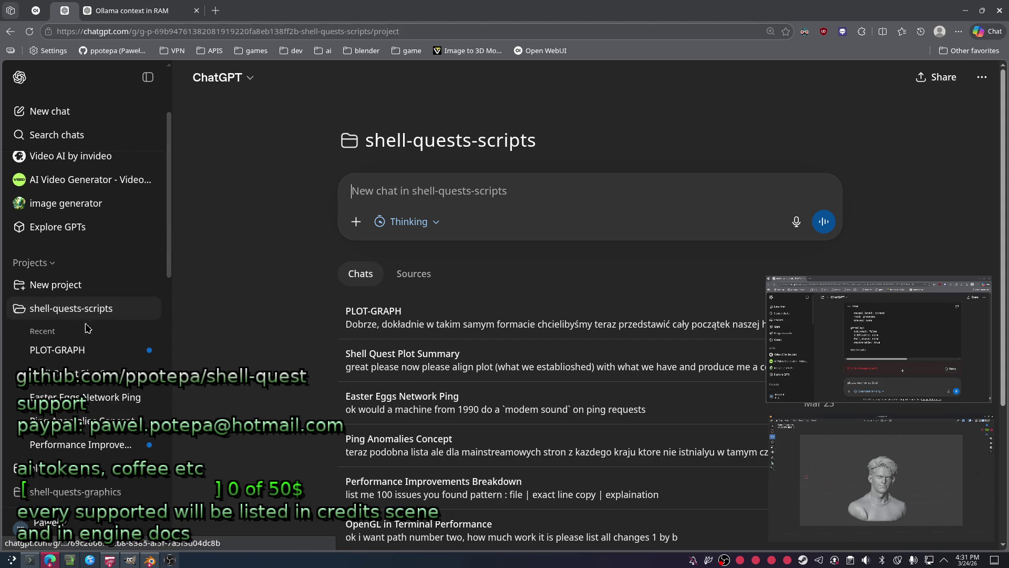
Create the ChatGPT project shell-quest-characters and open it.
left_click(63, 284)
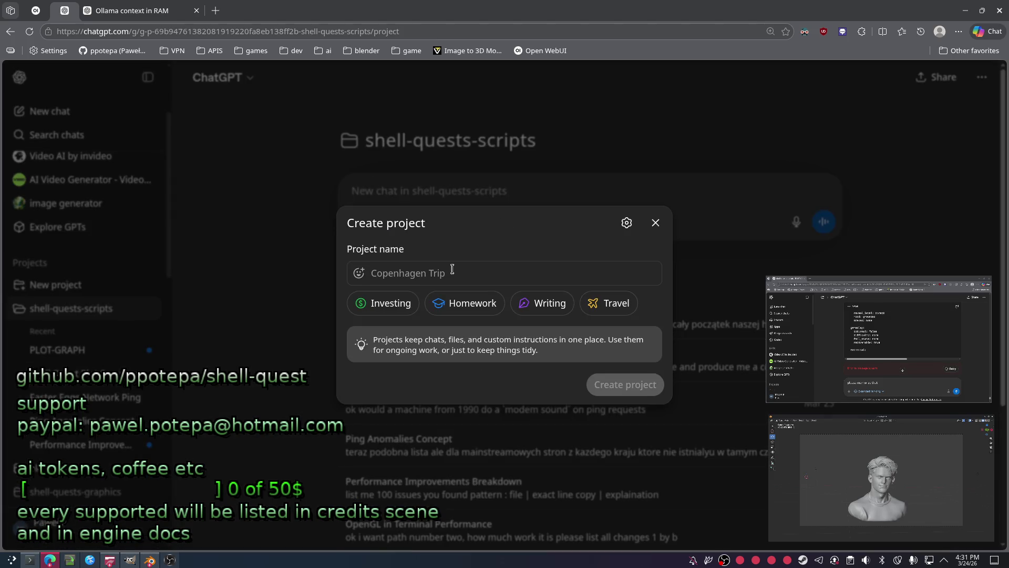
type("shell-quest-charact")
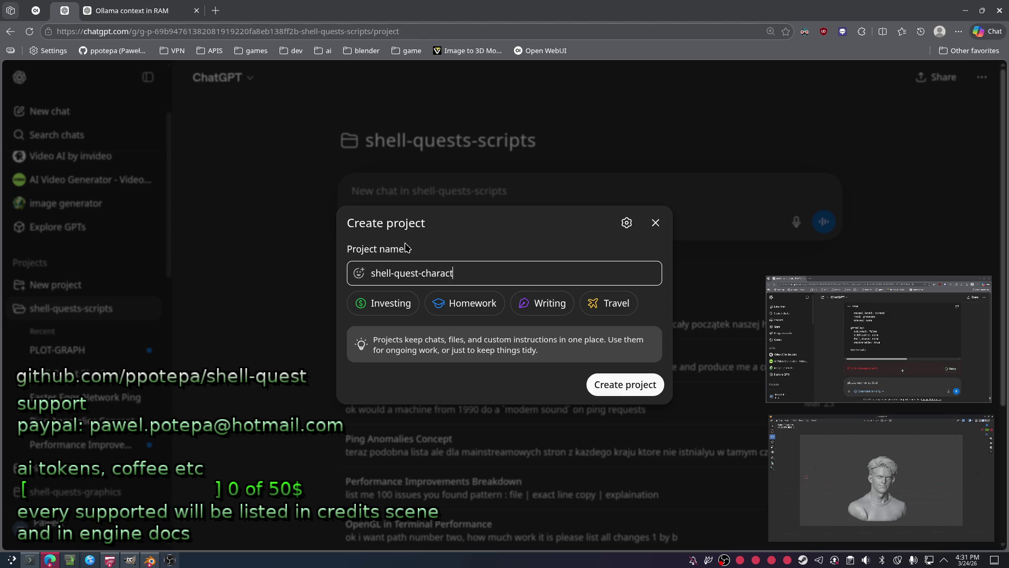
key("Escape")
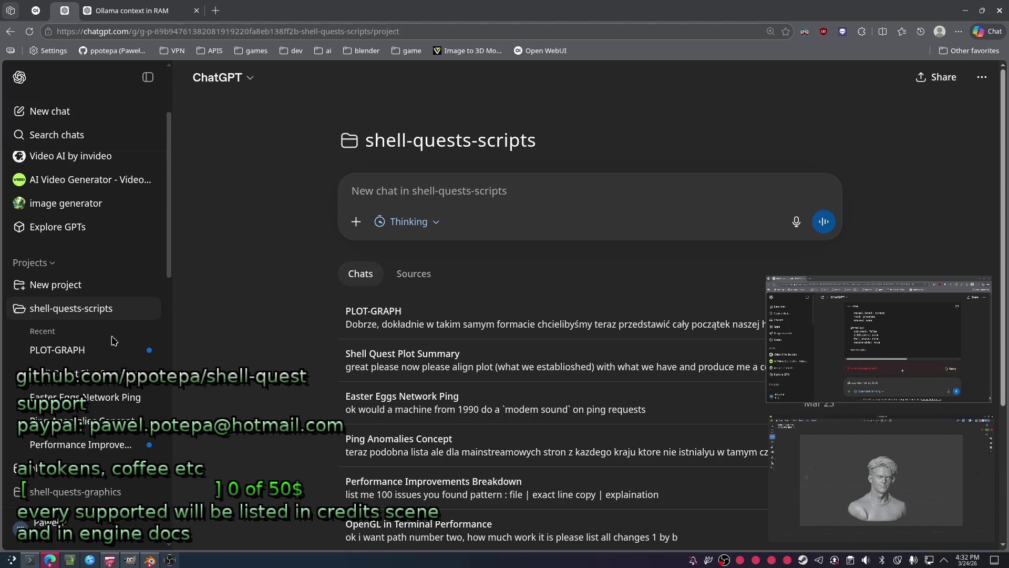
left_click(79, 308)
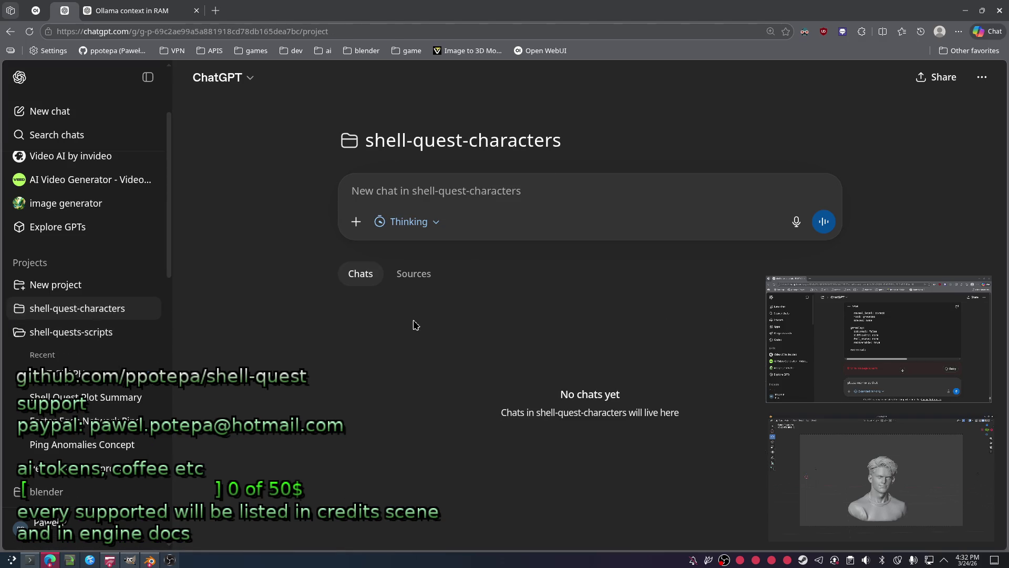
type("ok we need all cha")
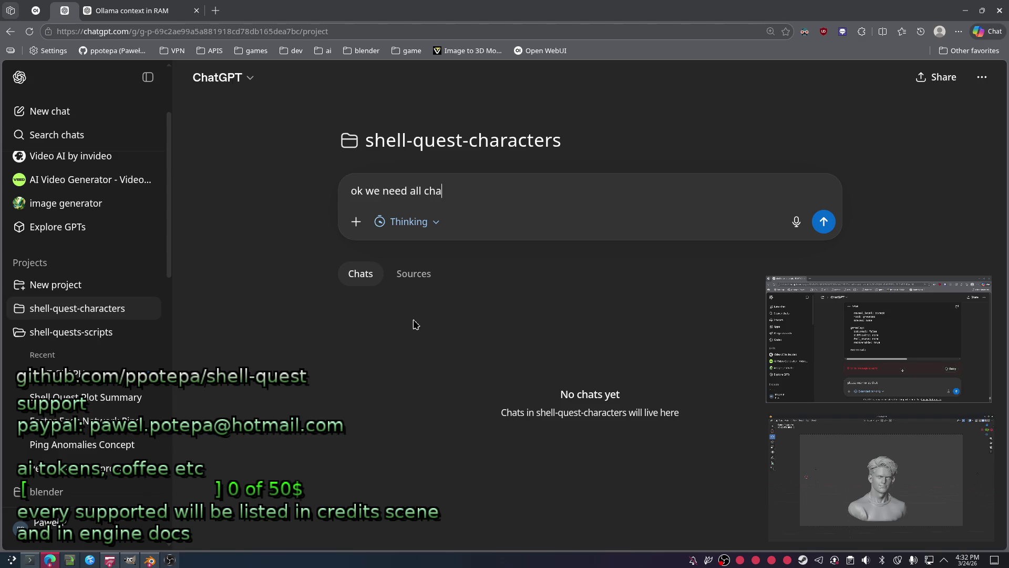
type("nto in yaml format that you came u")
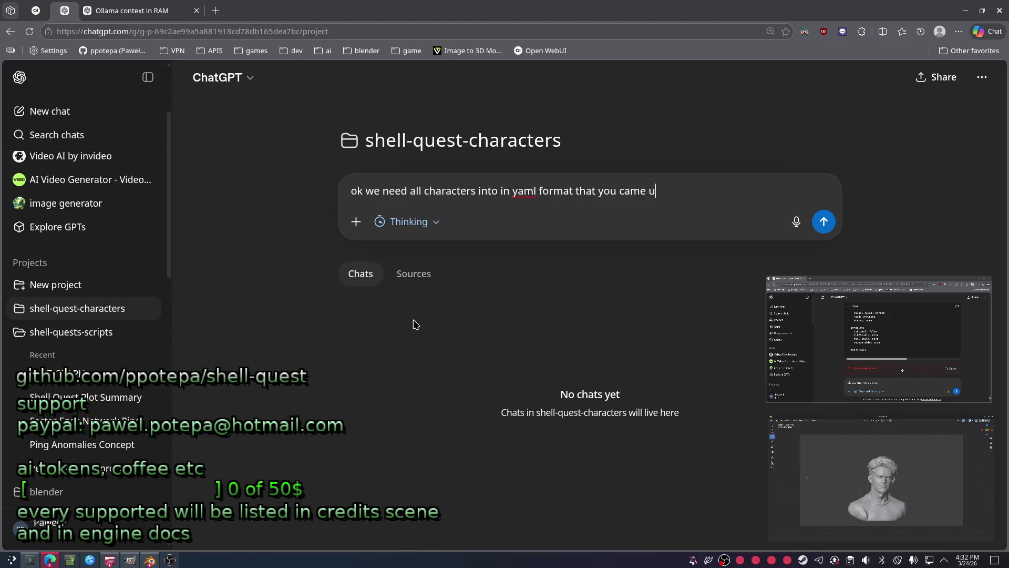
type("p with with all the descri")
type("ptions")
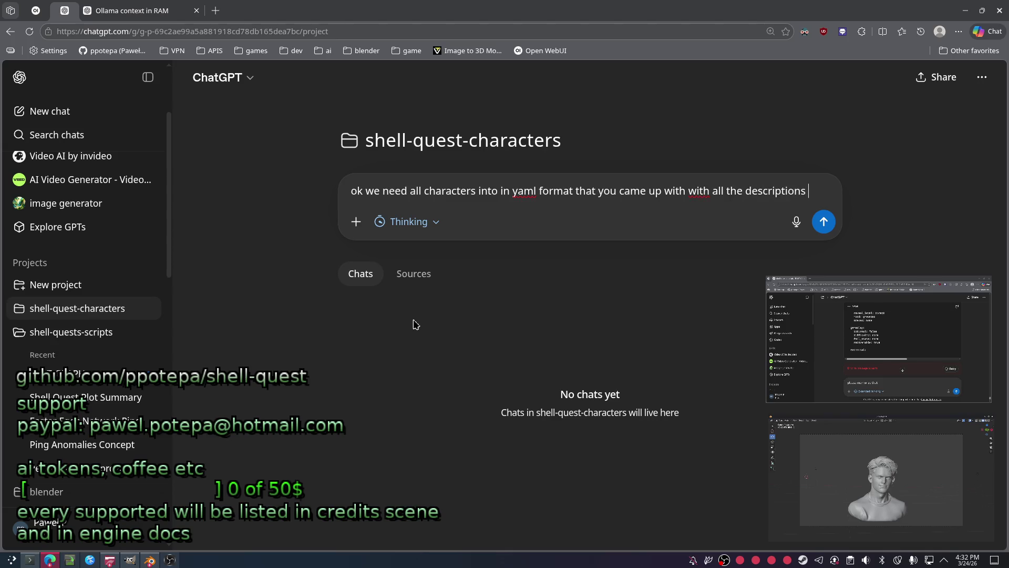
type("/bnackground how they align with the story of Shell")
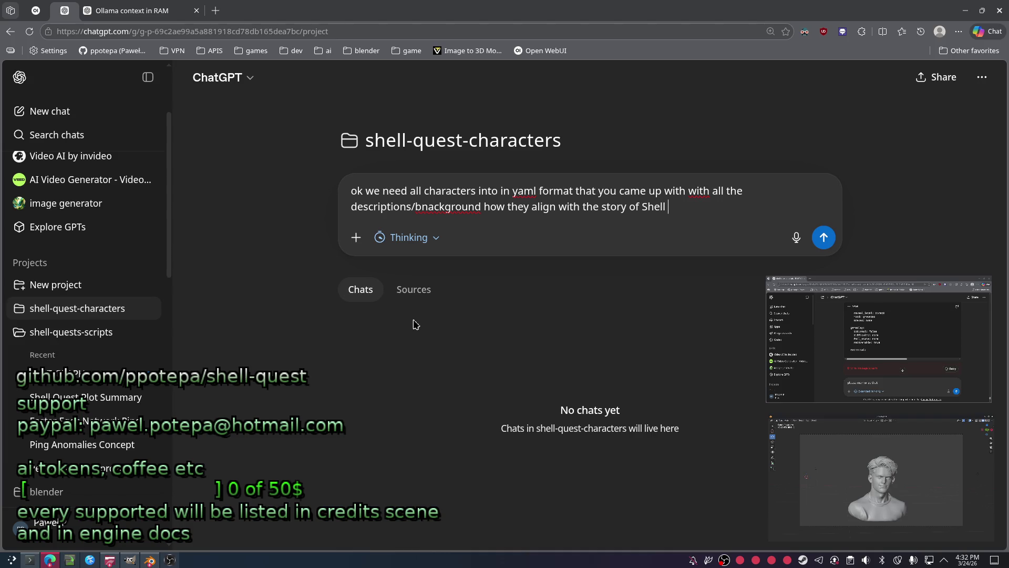
type("uest")
Remove 'yaml', fix 'recently', and send the request for all recent characters with backgrounds and story alignment.
double_click(520, 198)
key("BackSpace")
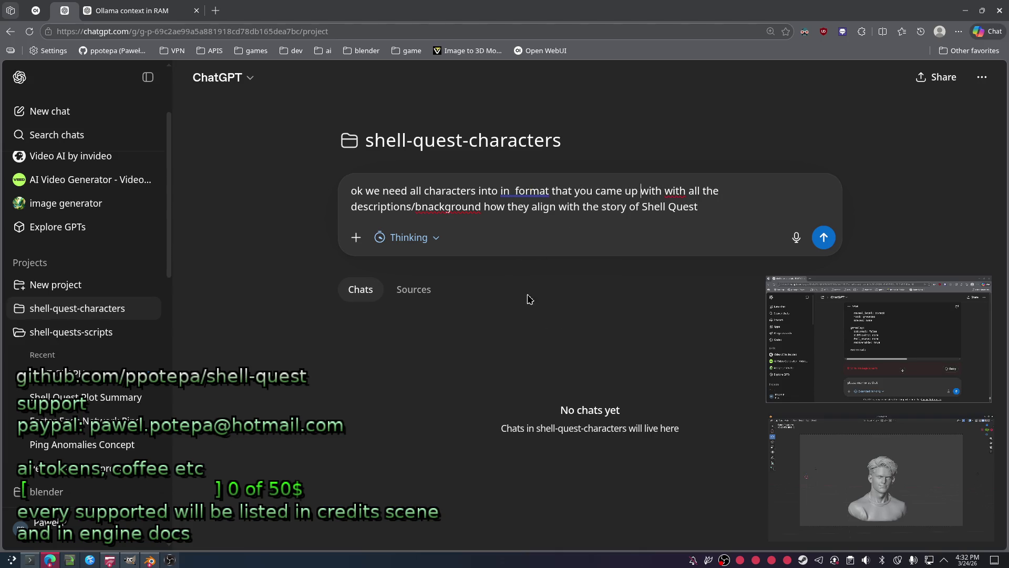
key("Right")
type("recebtl")
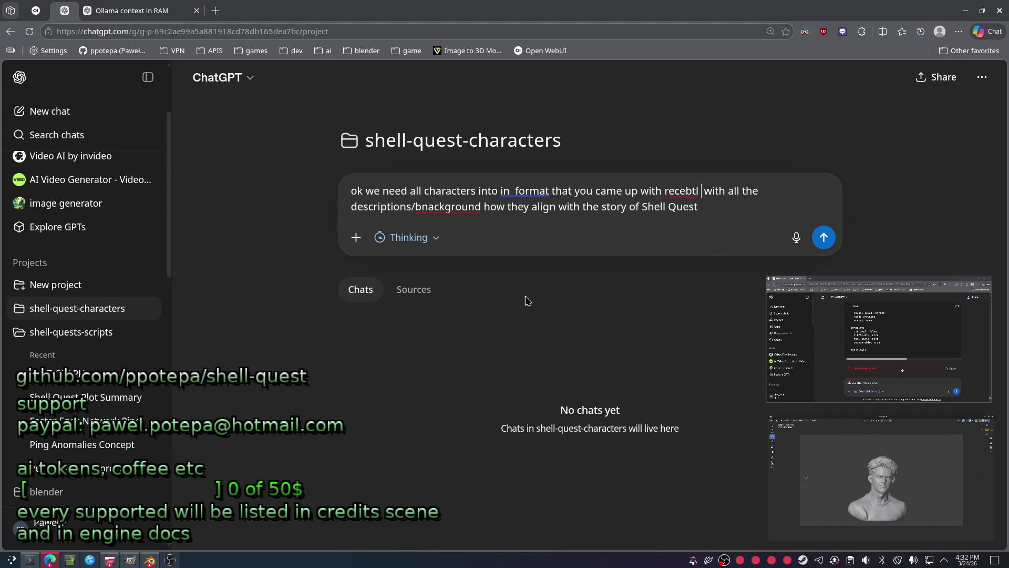
type("y -")
key("BackSpace")
key("BackSpace")
type("ntly -")
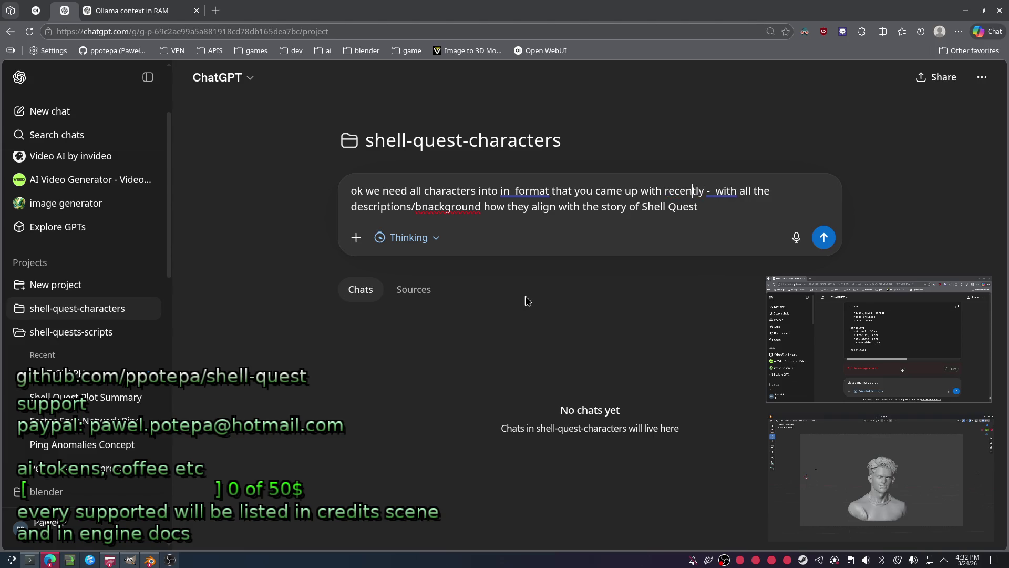
key("Return")
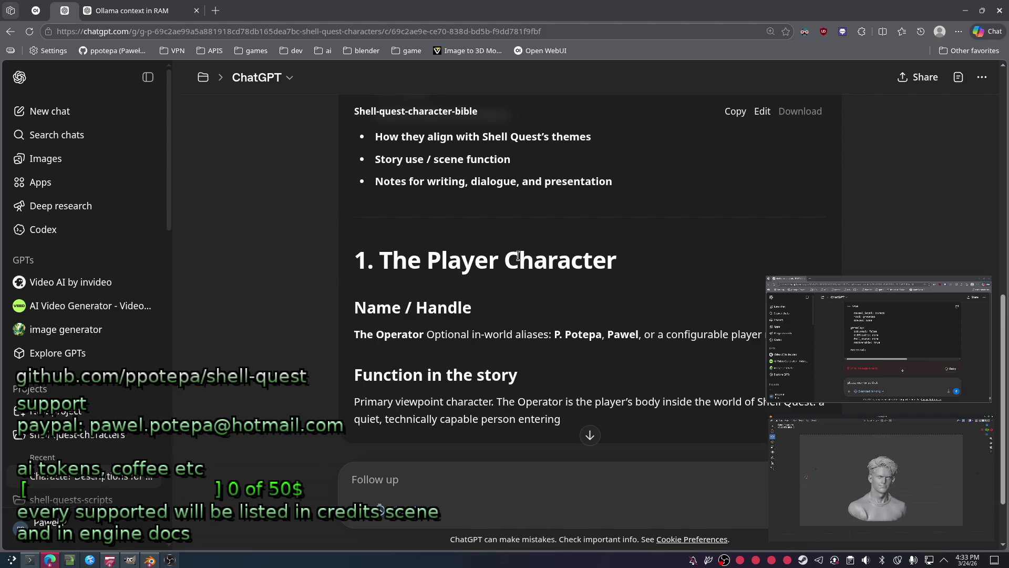
Highlight the Operator's name and aliases in the character bible, then open the shell-quests-scripts project.
left_click_drag(738, 344, 431, 315)
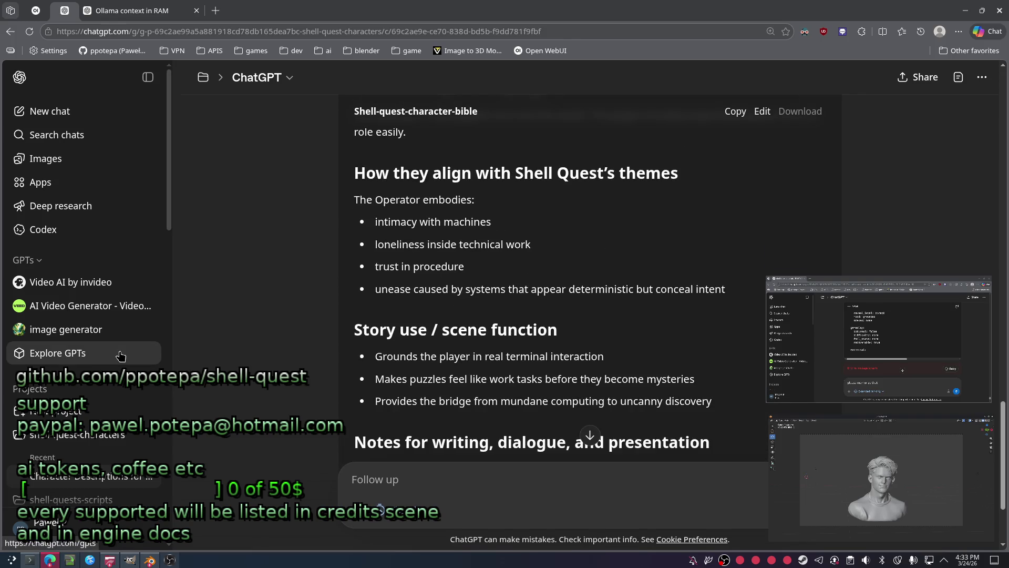
scroll(95, 426, "down", 2)
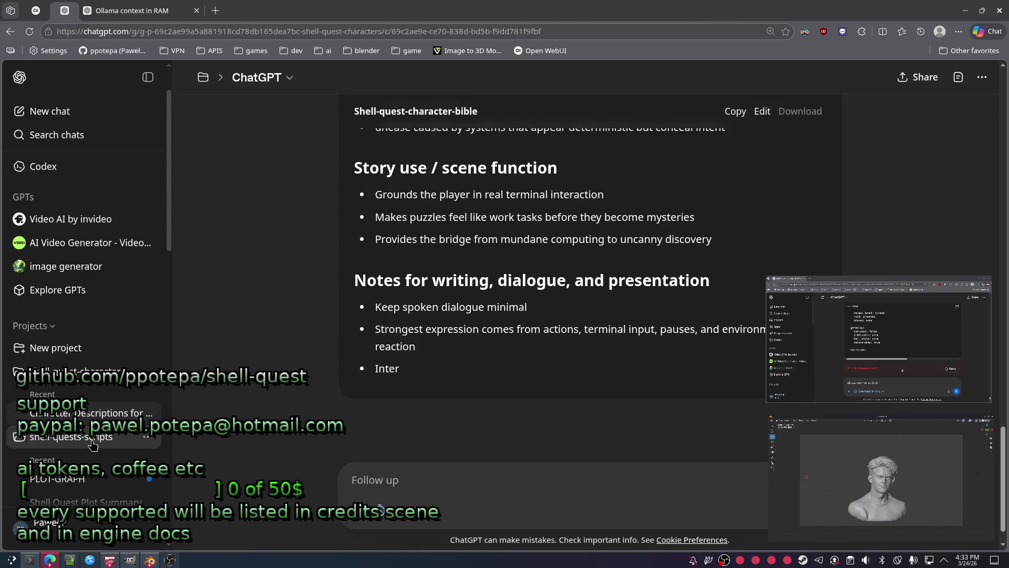
scroll(94, 438, "down", 3)
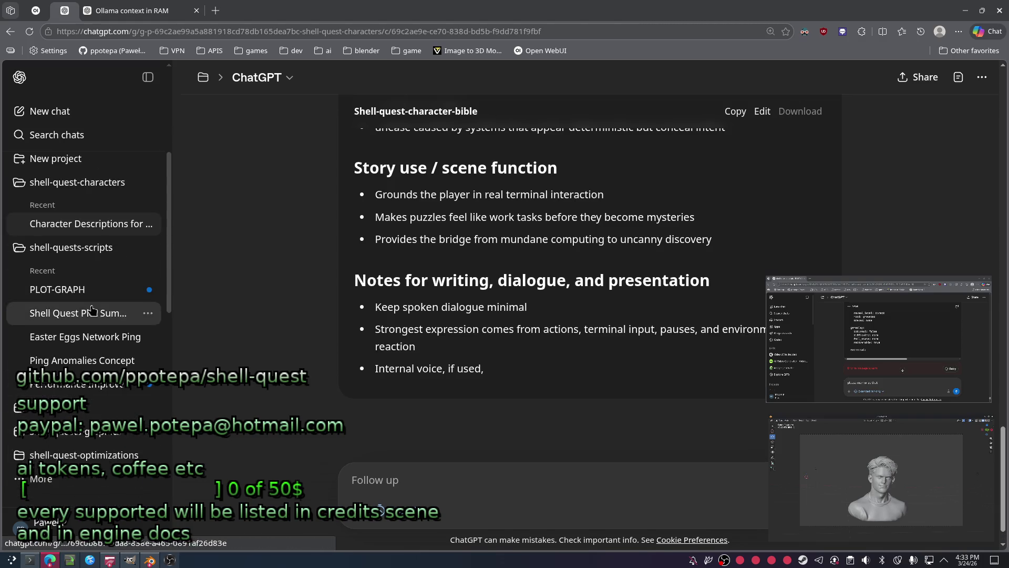
left_click(70, 246)
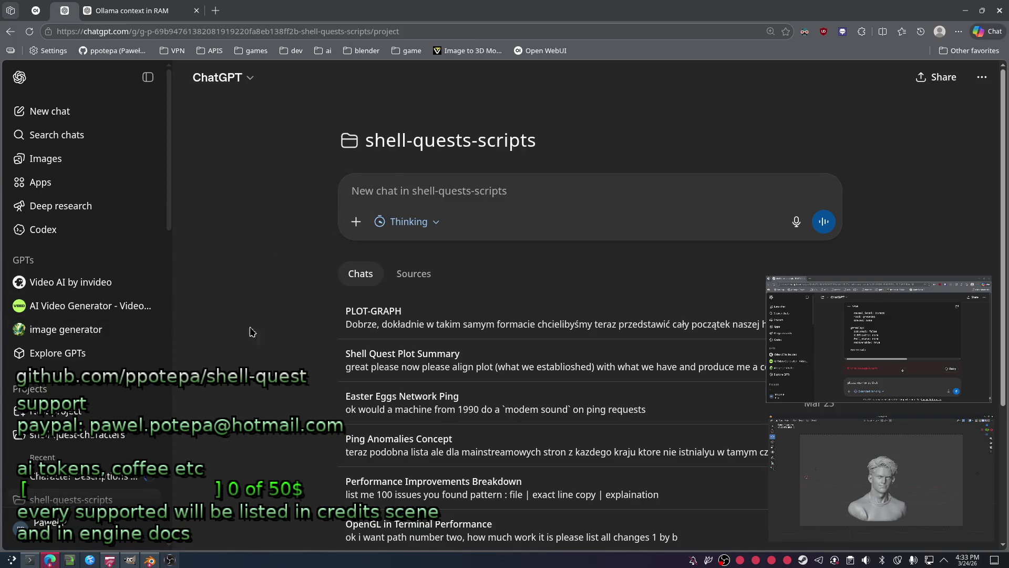
type("we need entire char")
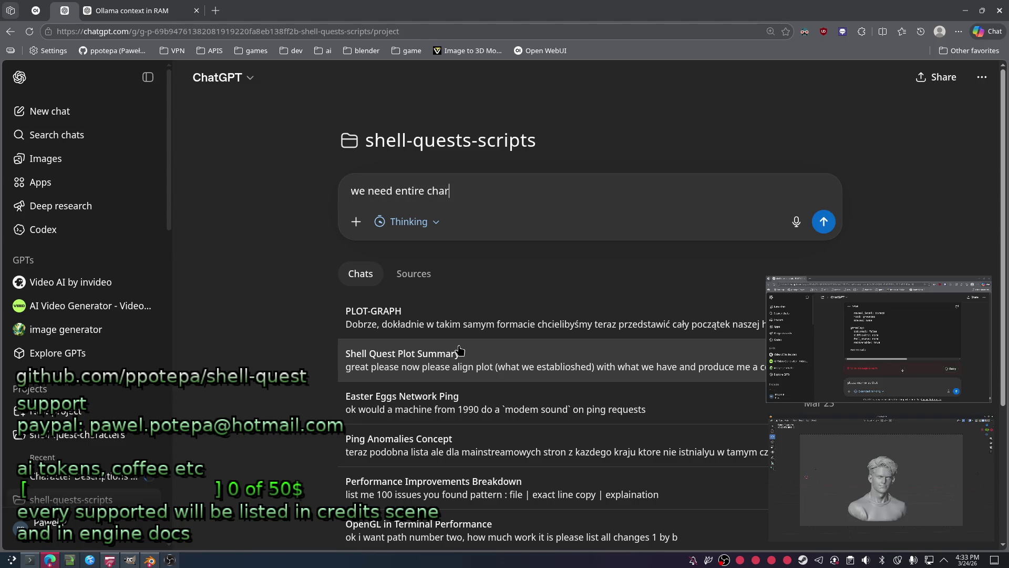
type("acter map in format you proposed with as")
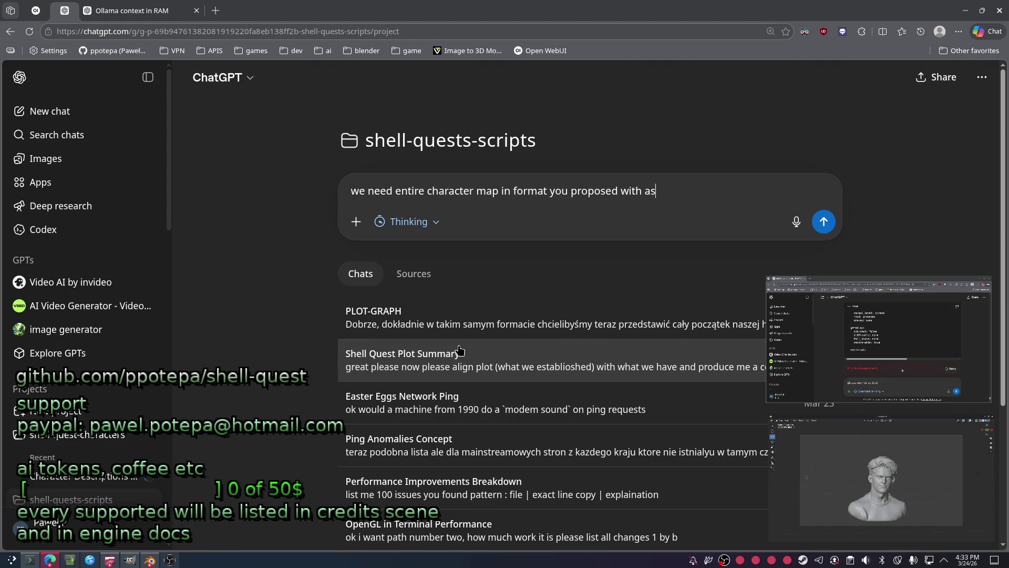
type("h bask")
type("possible as m")
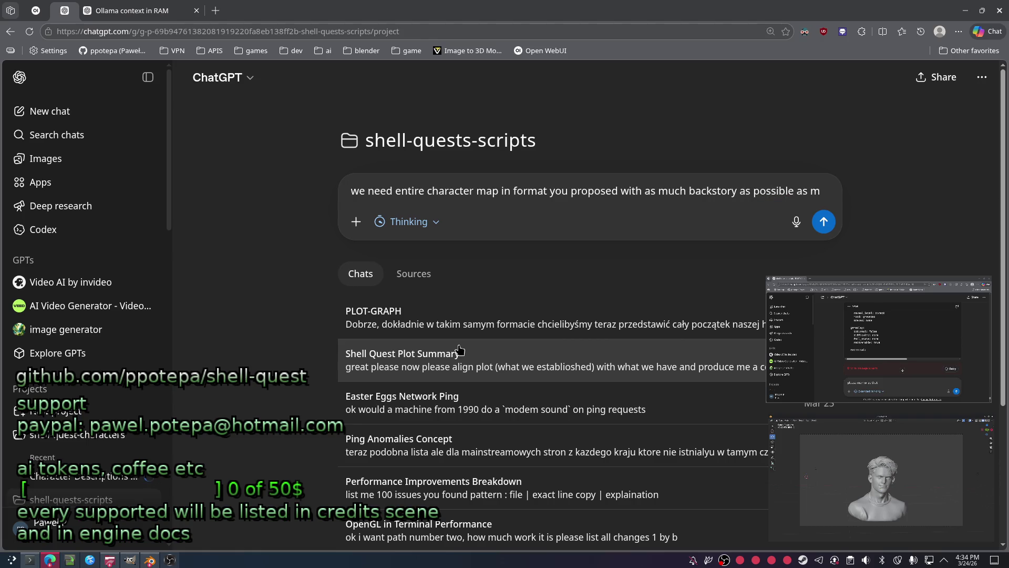
type("uch baclground,")
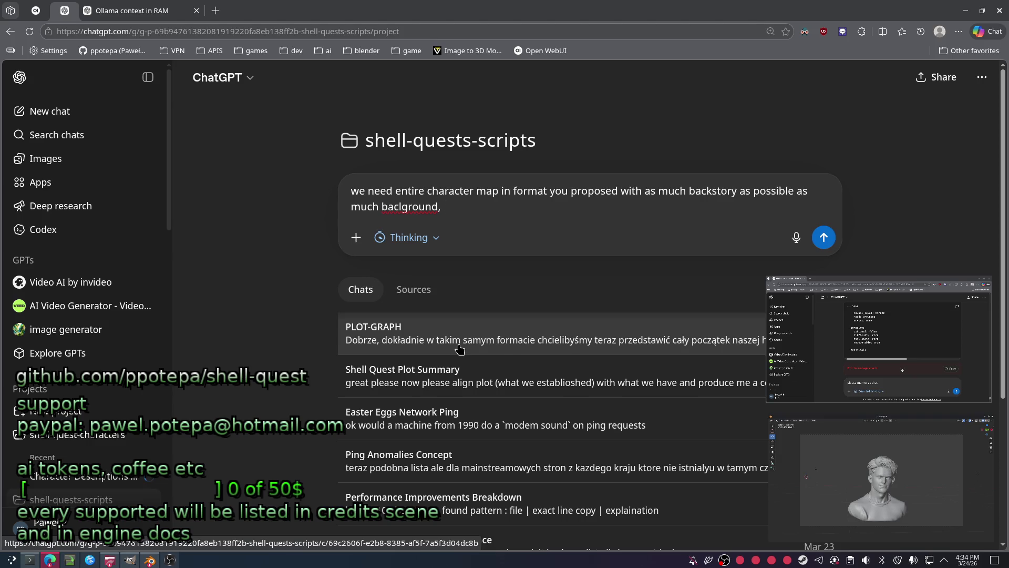
scroll(81, 356, "down", 2)
scroll(81, 356, "down", 2)
scroll(82, 356, "down", 1)
scroll(81, 356, "down", 1)
scroll(81, 356, "down", 1)
scroll(82, 326, "up", 3)
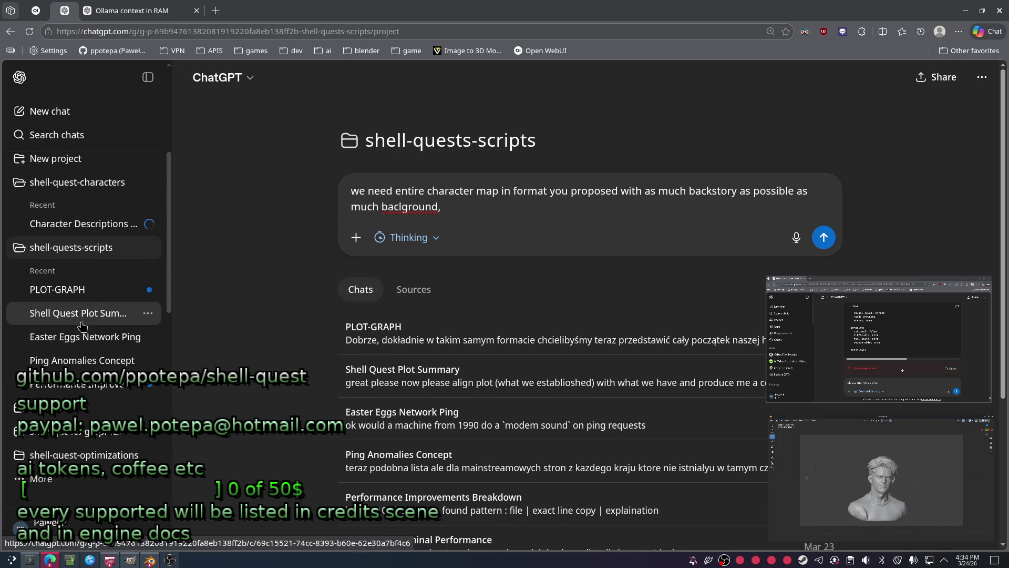
scroll(81, 326, "down", 2)
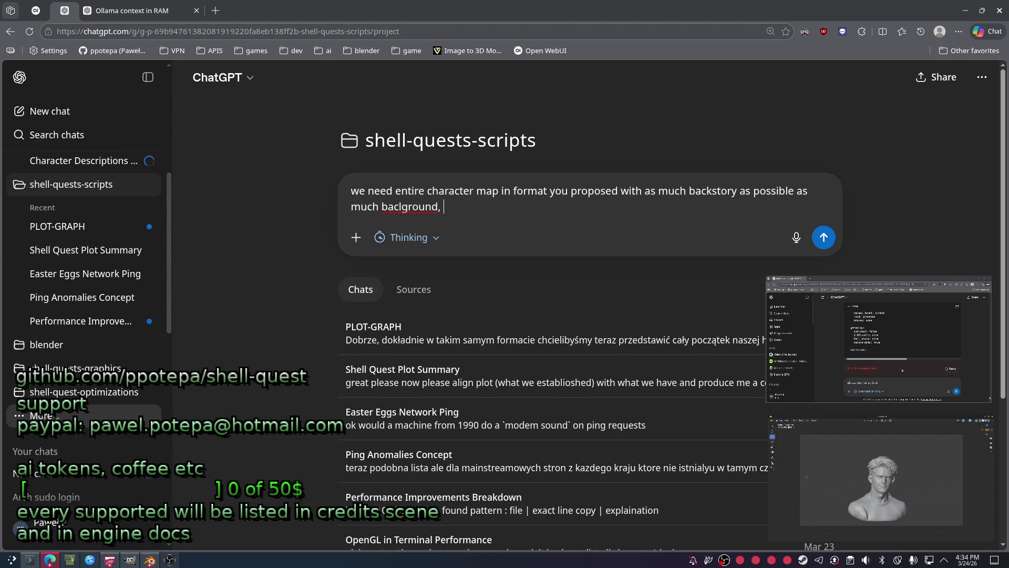
type("we had some ari")
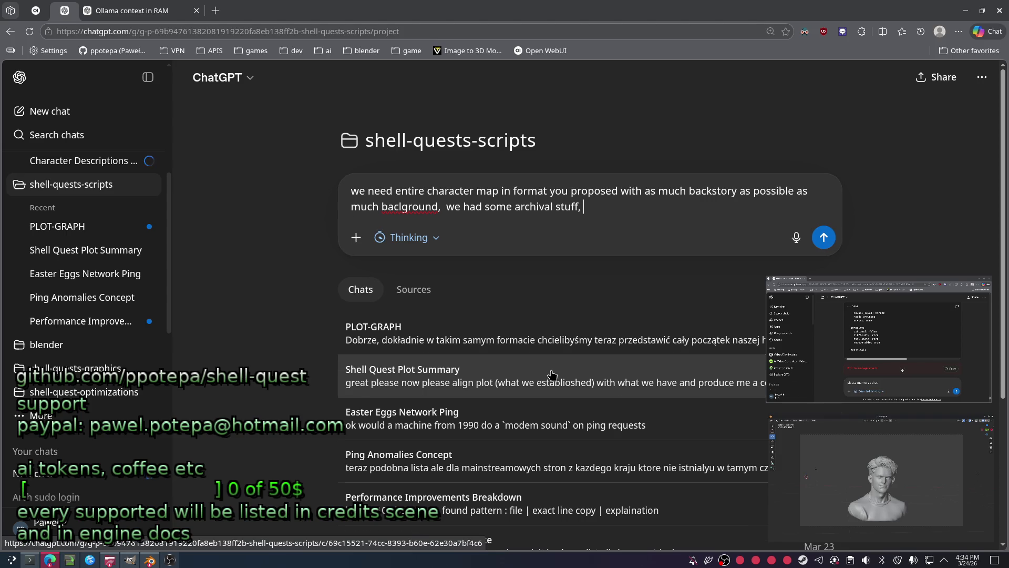
Send the full character-map request casting Torvalds as the prologue hero, then bring up OBS.
key("shift+Return")
key("shift+Return")
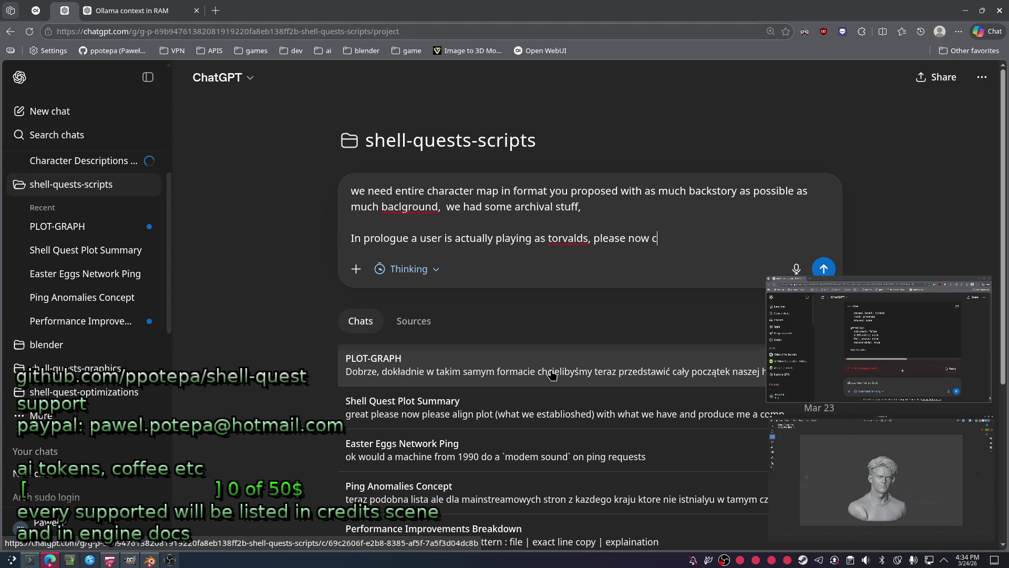
type("In prologue a user is actually playing as torvalds, please now create me a full charact")
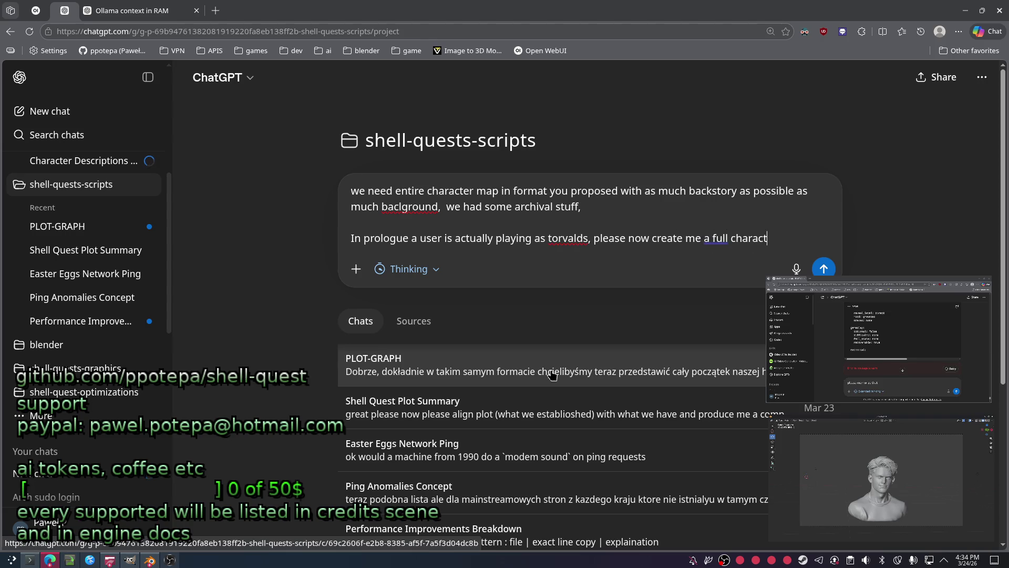
type("er map, w")
type("ith as much descriptions as possible")
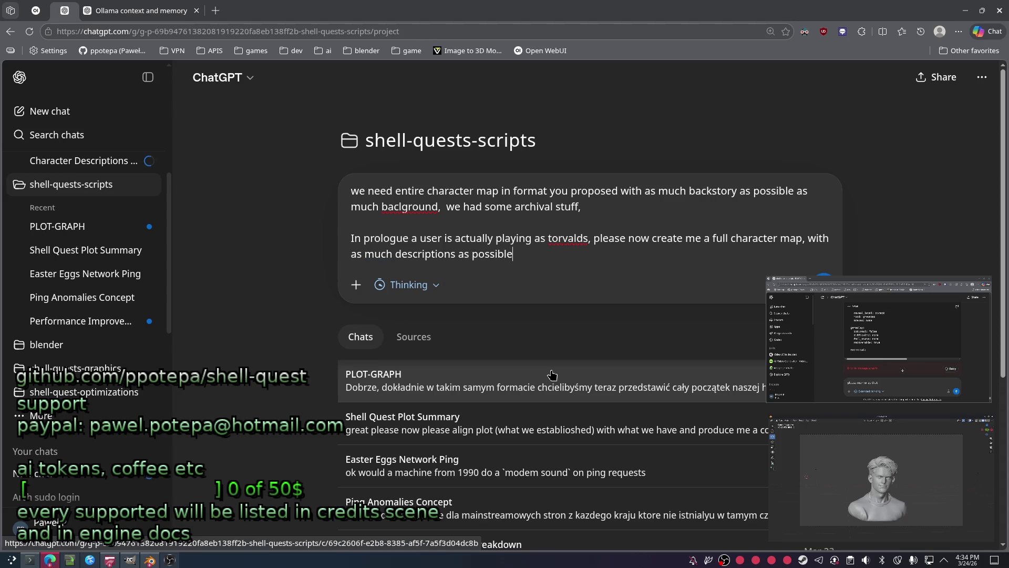
key("Return")
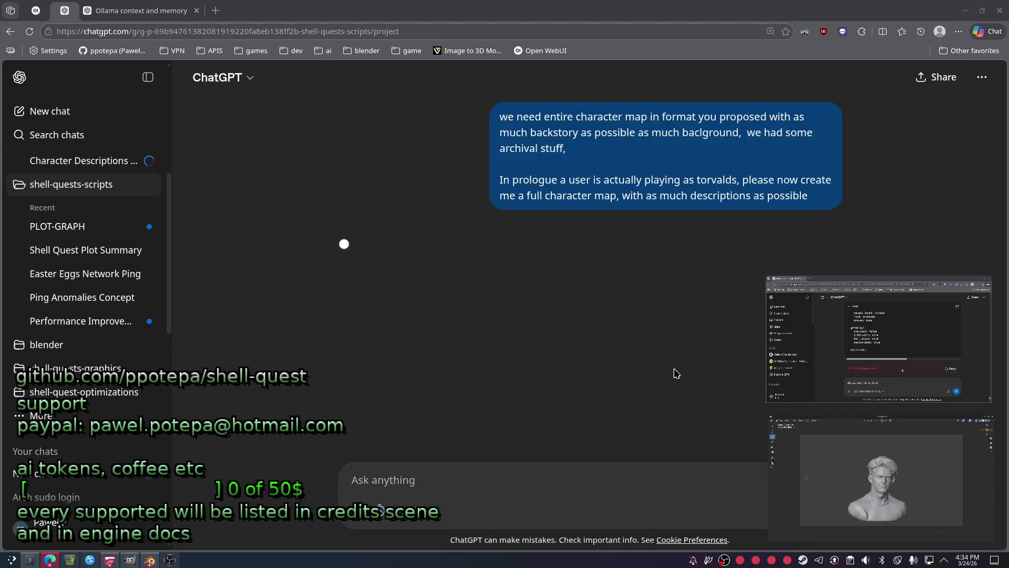
key("alt+Tab")
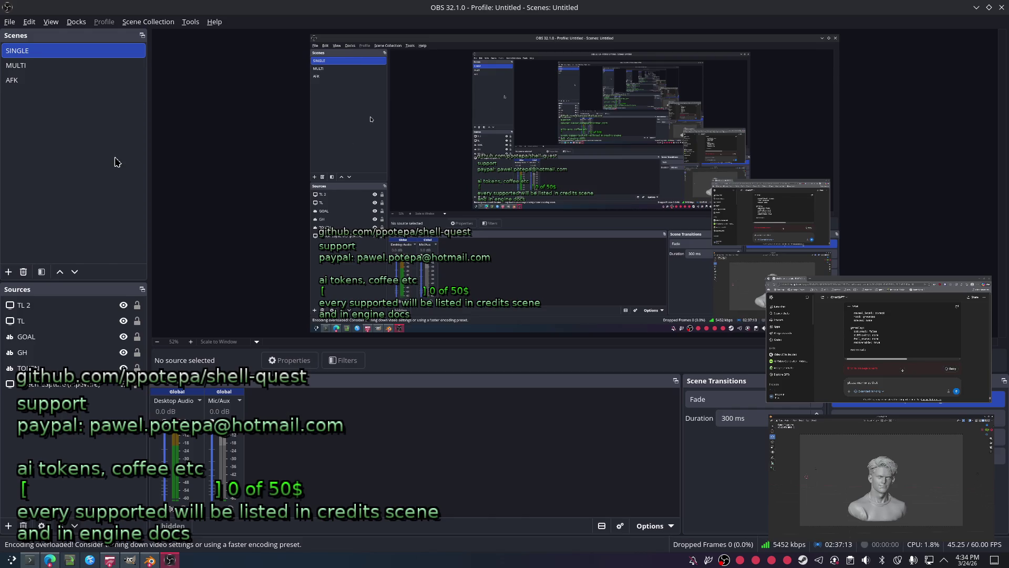
Back in Open WebUI, open the Notes list and the PROLOGUE.001 note.
key("alt+Tab")
left_click(33, 11)
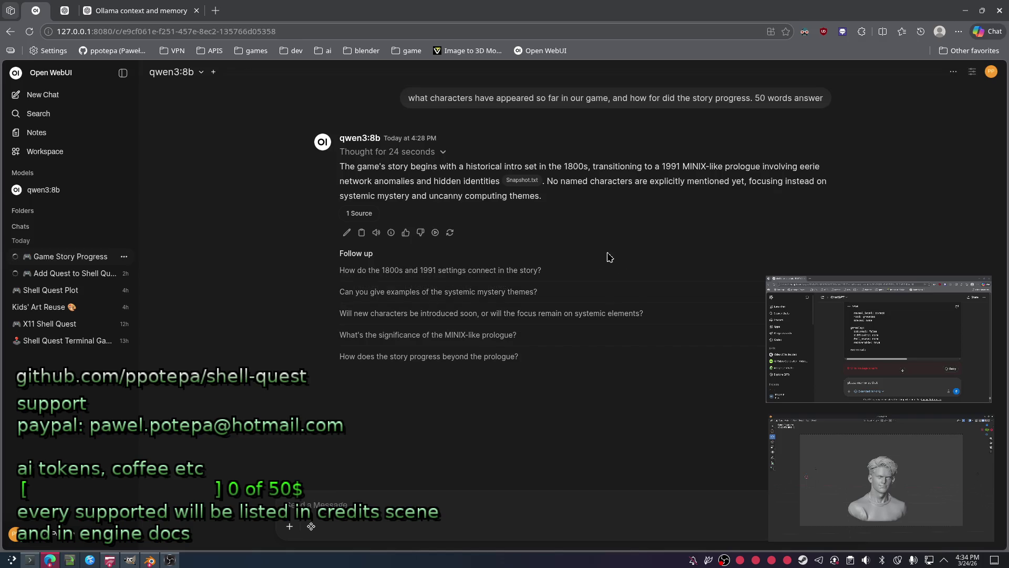
left_click(46, 139)
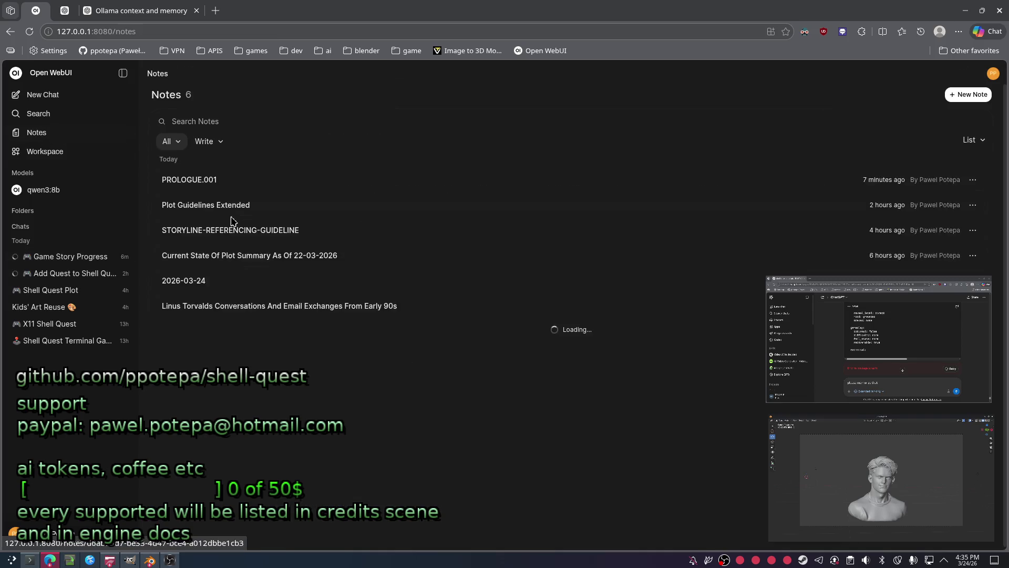
left_click(248, 189)
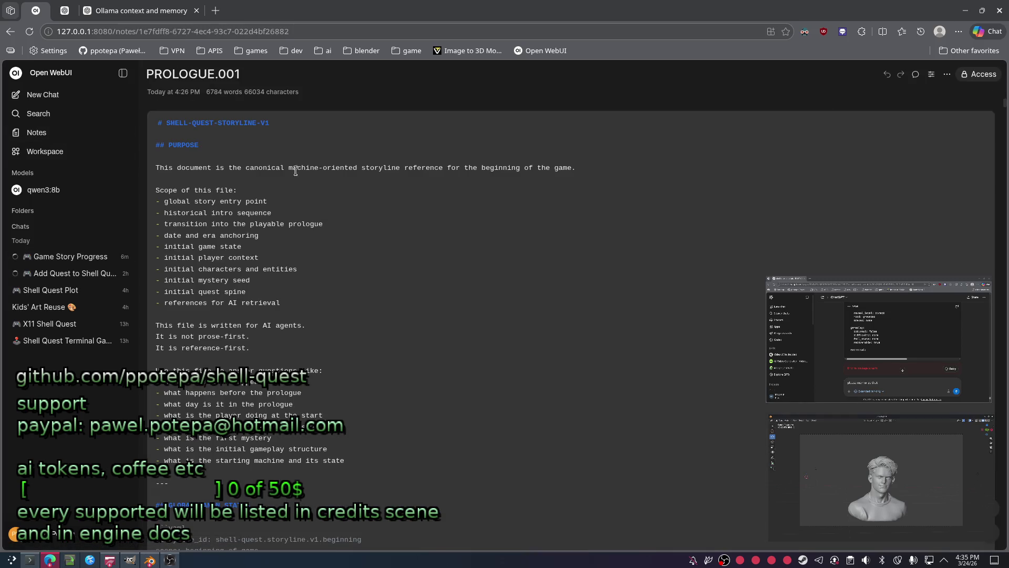
Set PROLOGUE.001's model to qwen3:8b in its controls and return to the notes list.
left_click(931, 74)
left_click(814, 105)
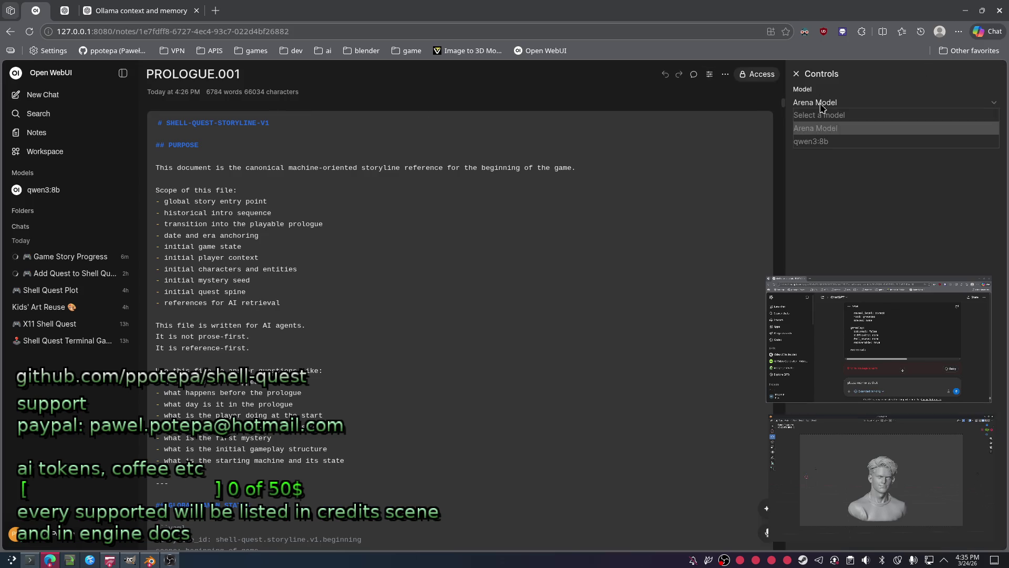
left_click(828, 142)
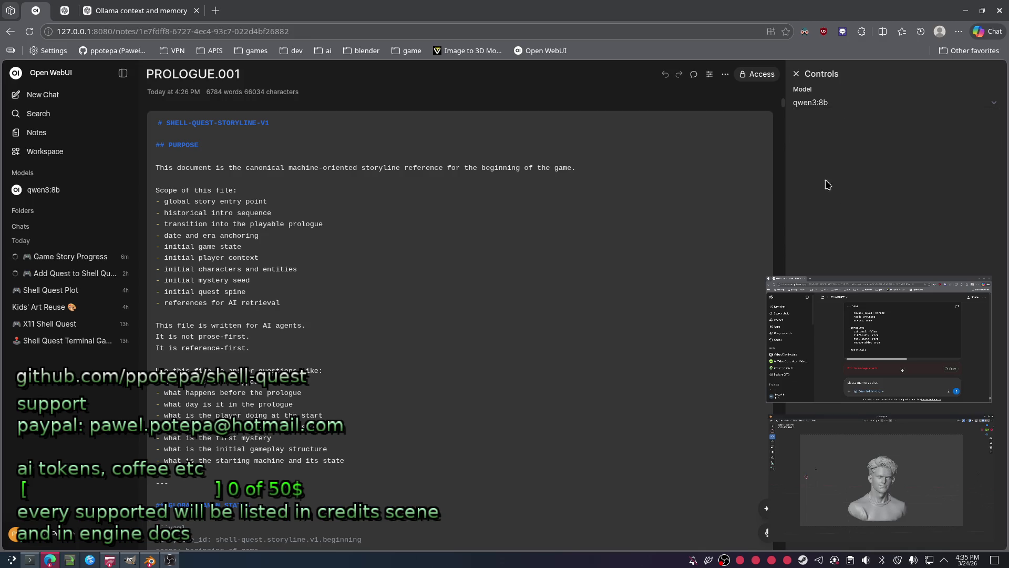
left_click(797, 74)
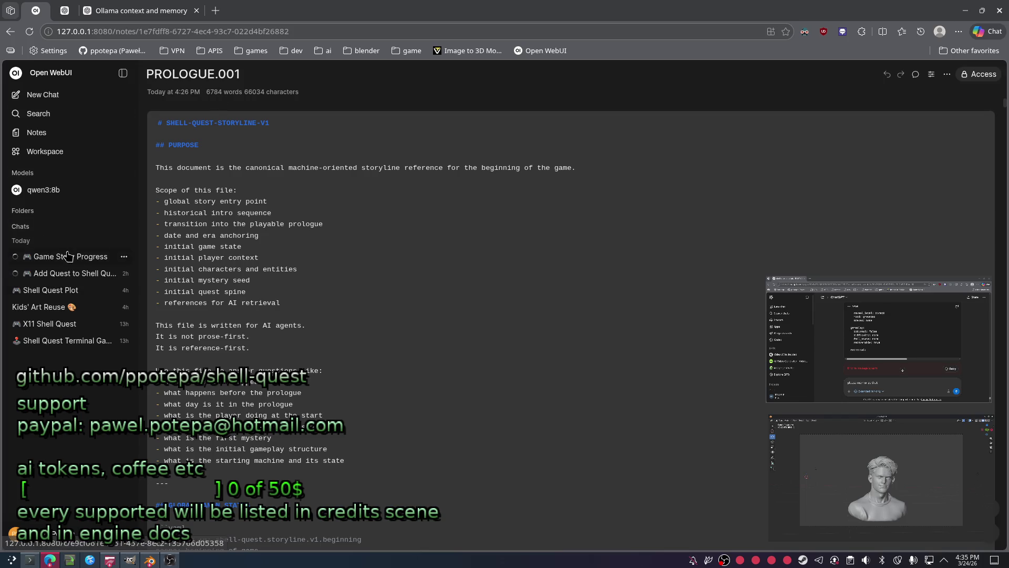
key("alt+Left")
Make qwen3:8b the model for the Plot Guidelines Extended note and return to the notes list.
left_click(398, 204)
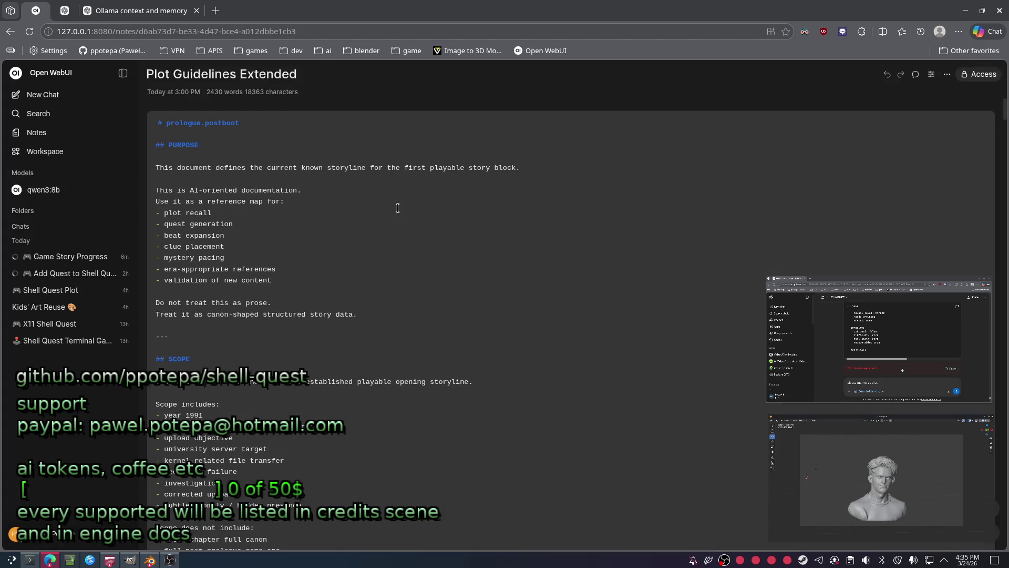
left_click(947, 73)
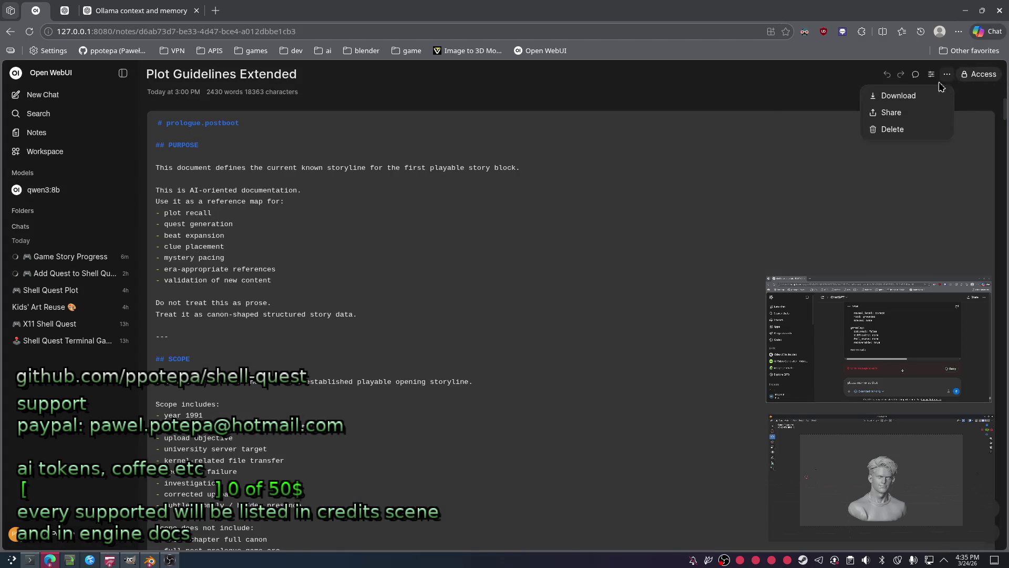
left_click(860, 254)
key("alt+Left")
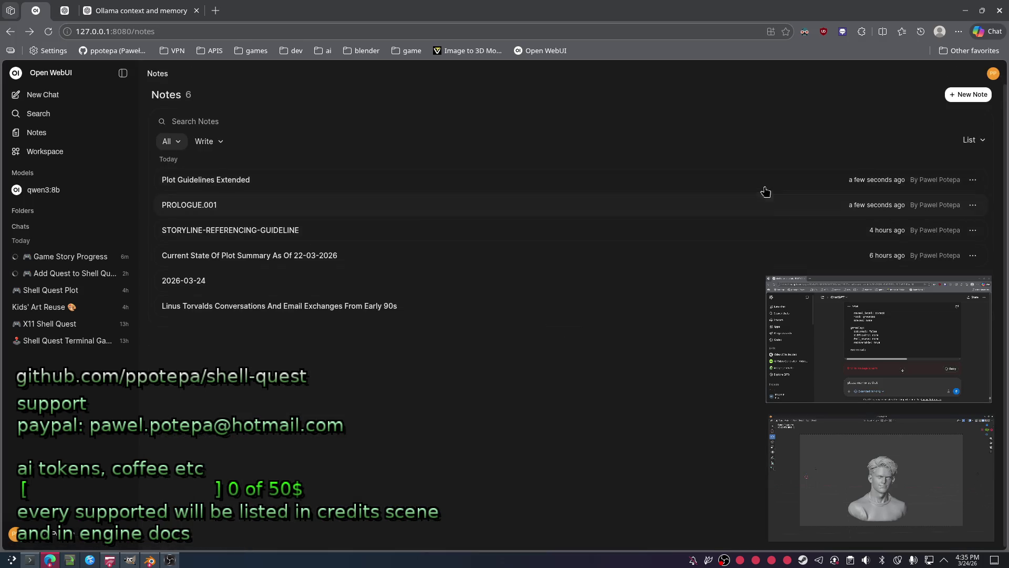
left_click(757, 181)
left_click(948, 73)
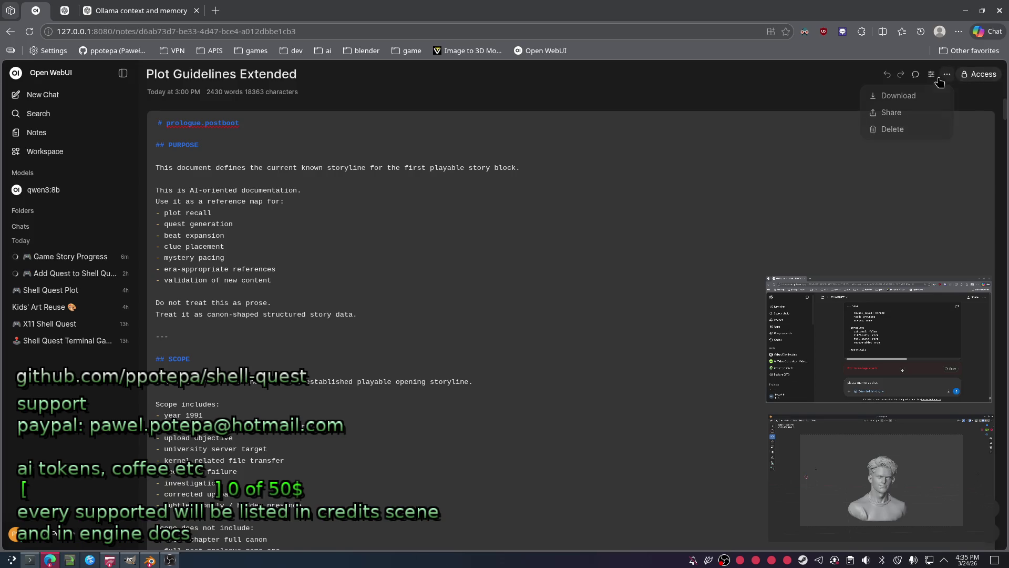
left_click(931, 74)
left_click(845, 102)
left_click(812, 141)
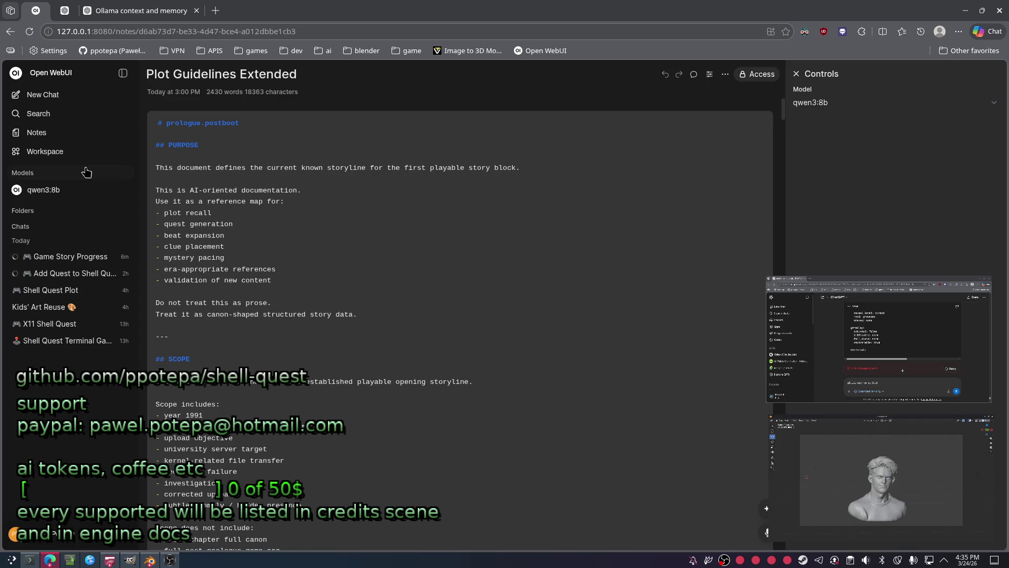
left_click(71, 134)
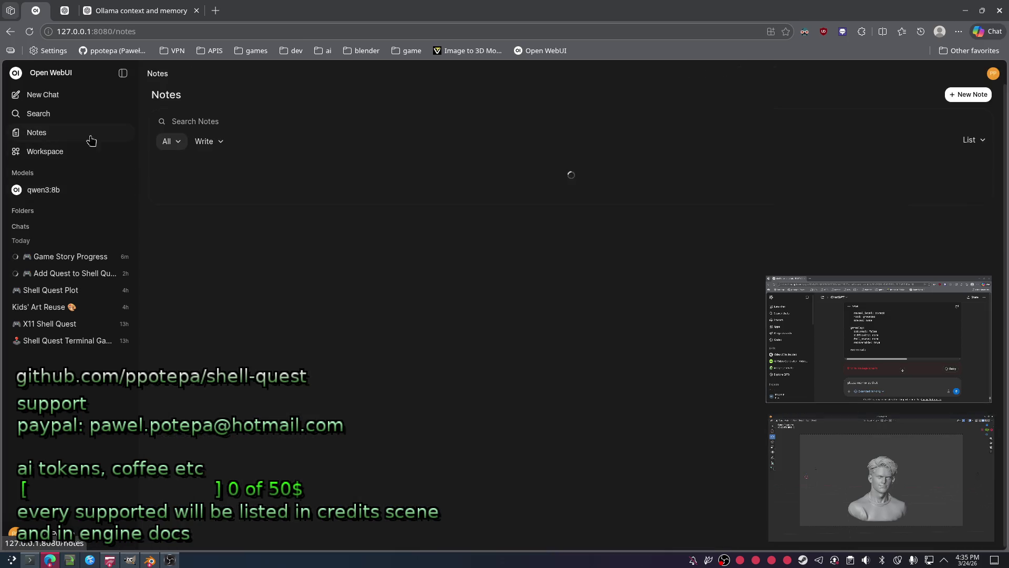
Make qwen3:8b the model for the Linus Torvalds conversations note, then open the 22-03-2026 plot summary note.
left_click(311, 306)
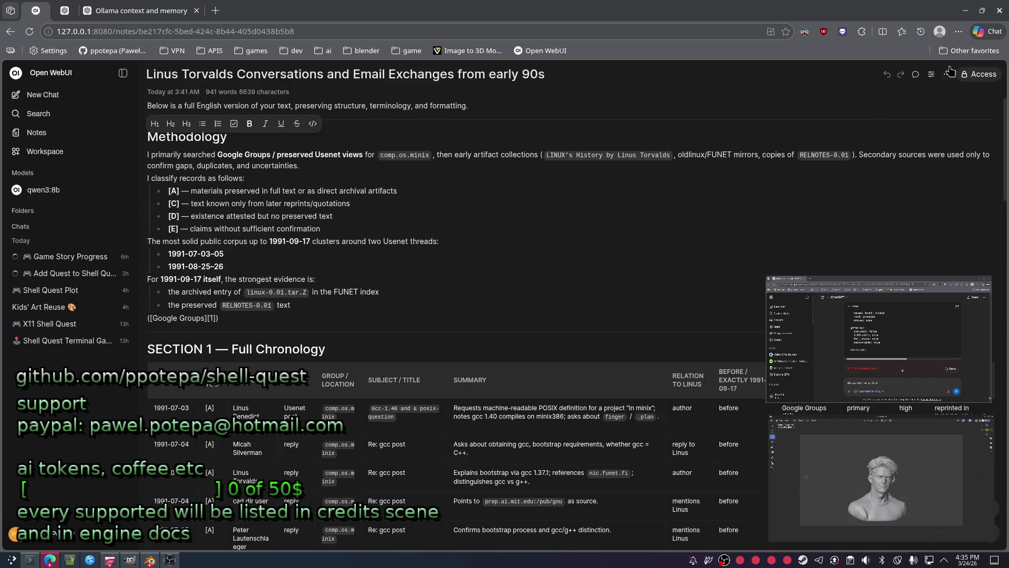
left_click(931, 73)
left_click(848, 104)
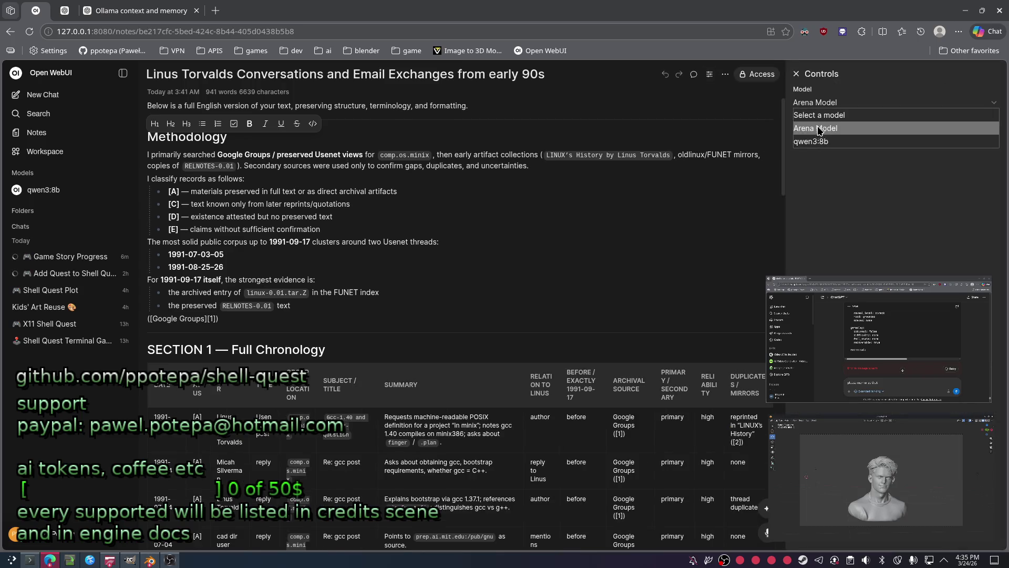
left_click(812, 142)
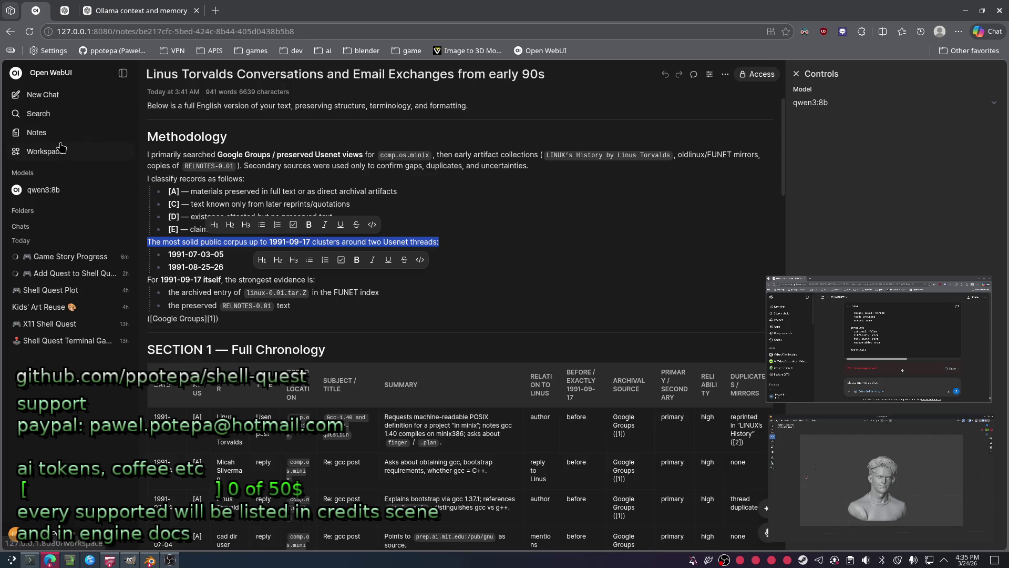
left_click(56, 132)
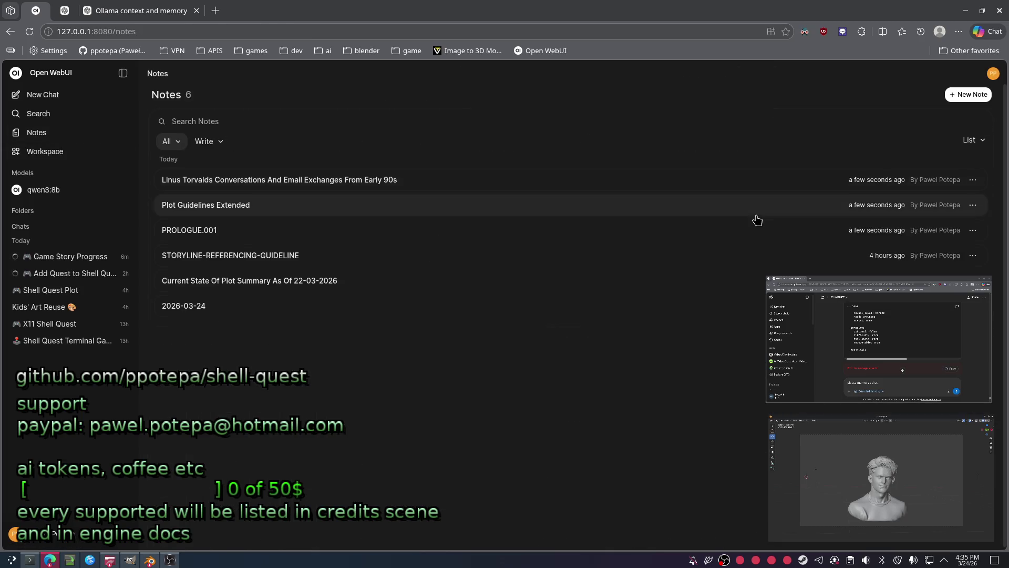
left_click(347, 284)
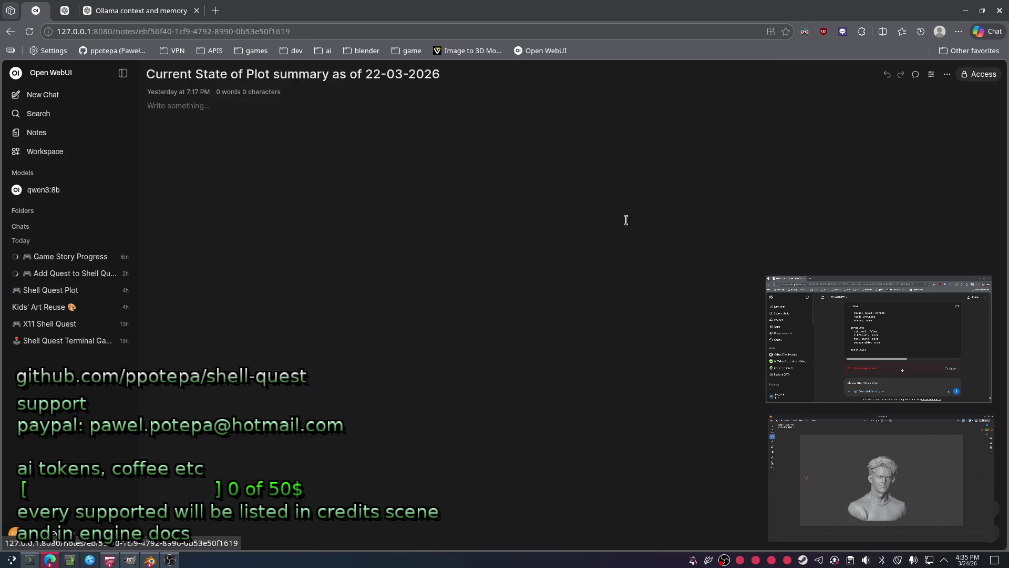
Assign qwen3:8b to the plot summary note and go back to the notes list.
left_click(947, 76)
left_click(950, 164)
left_click(933, 74)
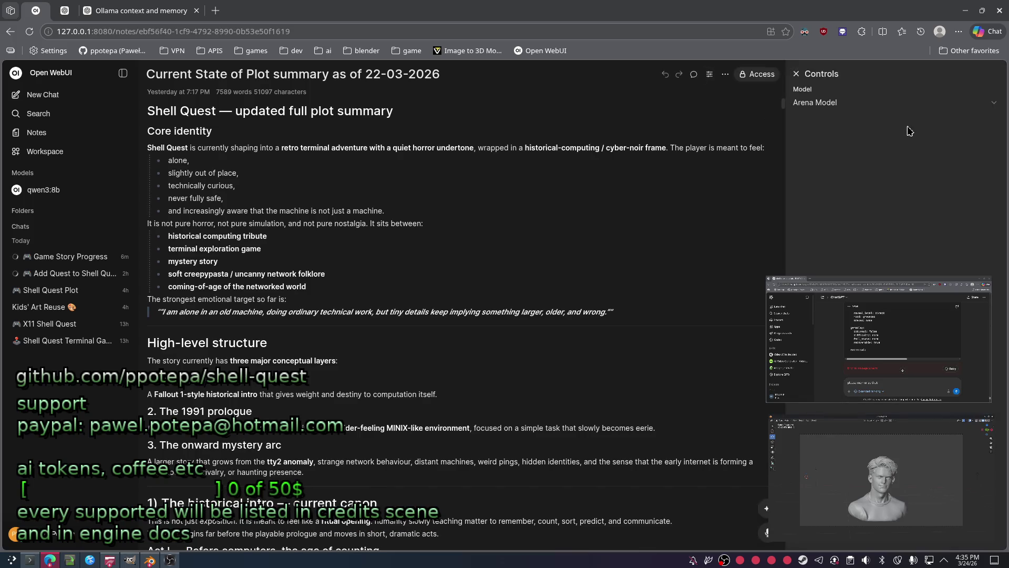
left_click(827, 111)
left_click(822, 140)
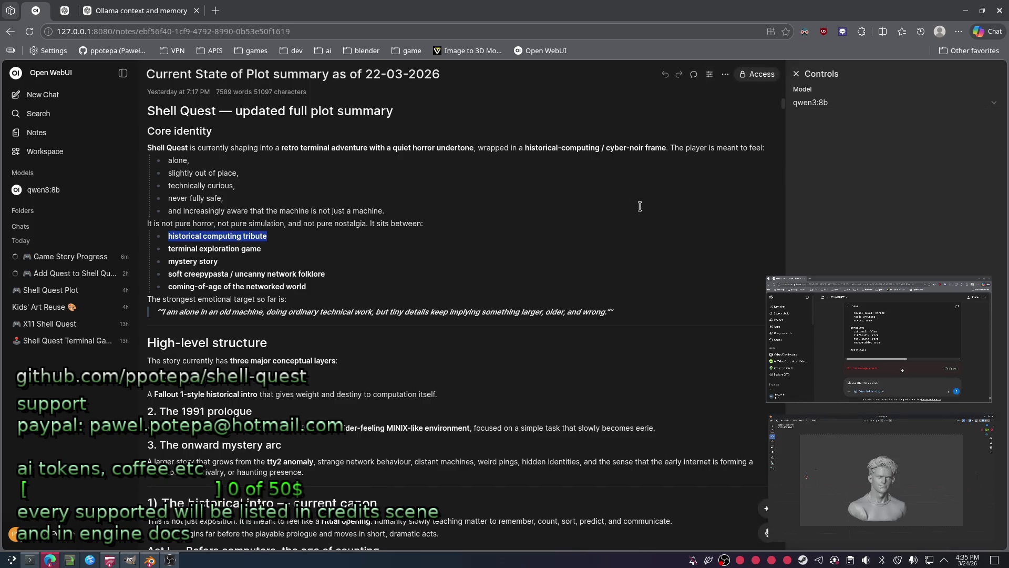
key("alt+Left")
Assign qwen3:8b to the STORYLINE-REFERENCING-GUIDELINE note and return to the notes list.
left_click(225, 283)
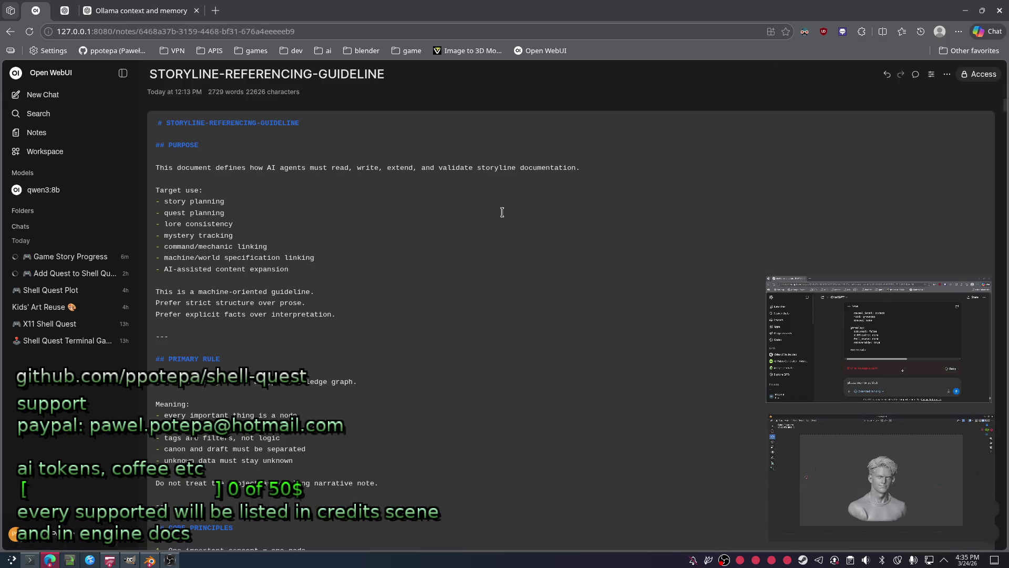
left_click(947, 75)
left_click(926, 76)
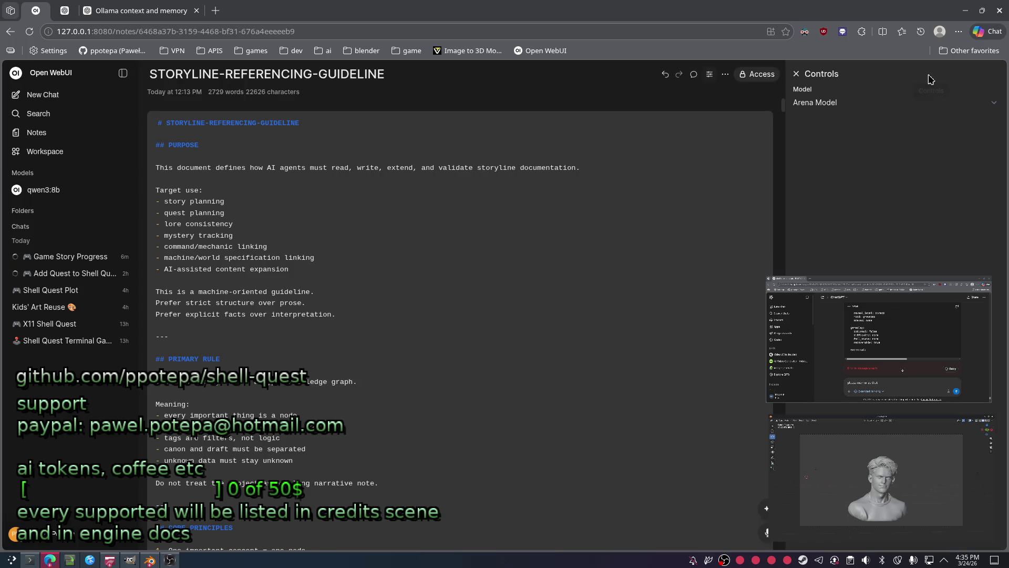
left_click(867, 107)
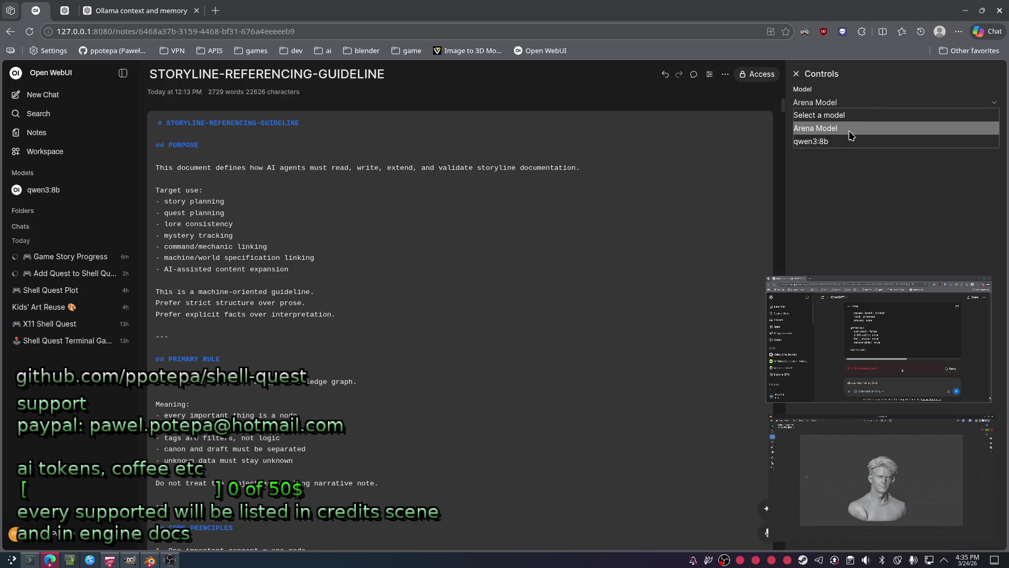
left_click(850, 141)
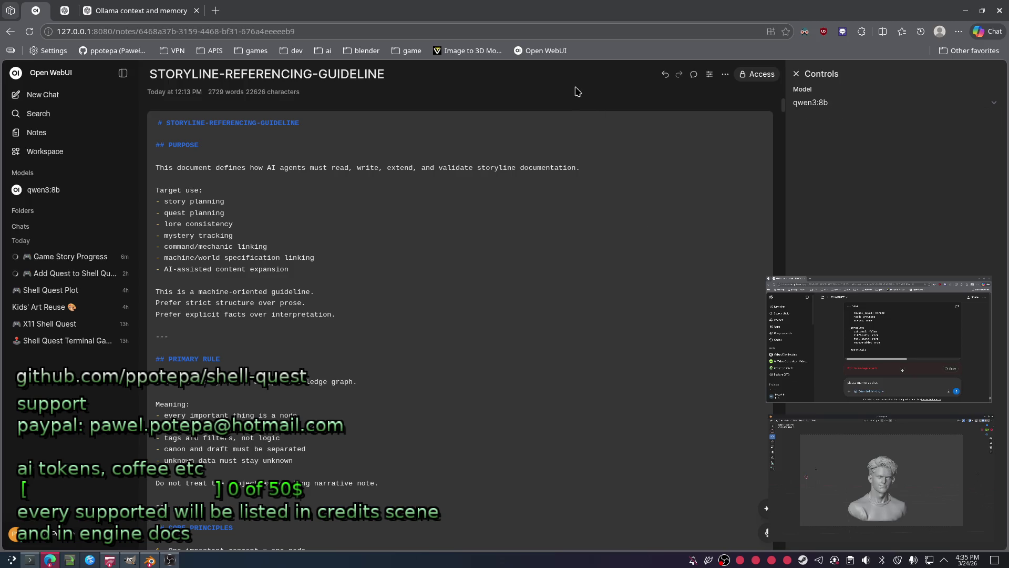
key("alt+Left")
Assign qwen3:8b to the Plot Guidelines Extended note and return to the notes list.
left_click(214, 227)
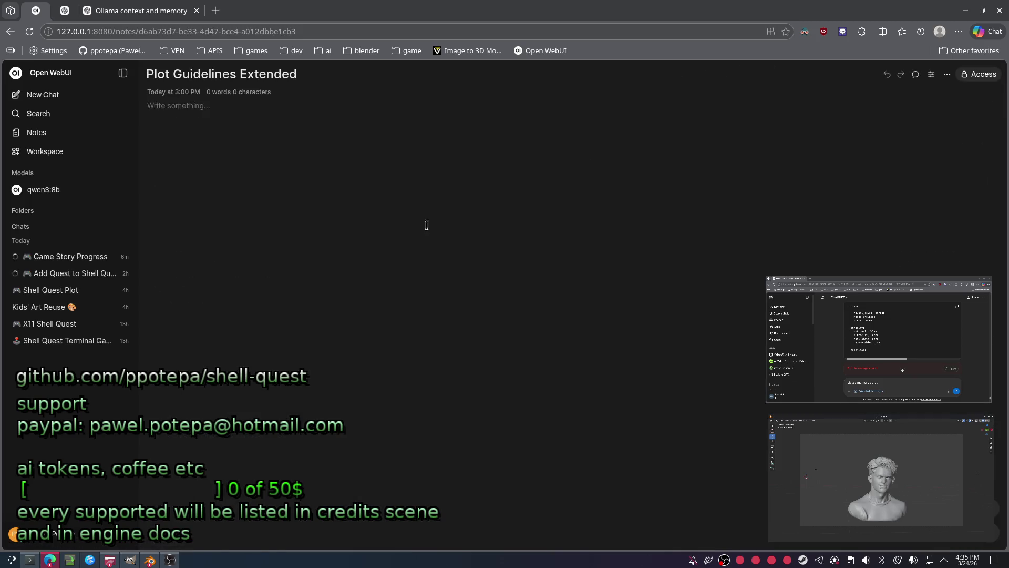
left_click(932, 74)
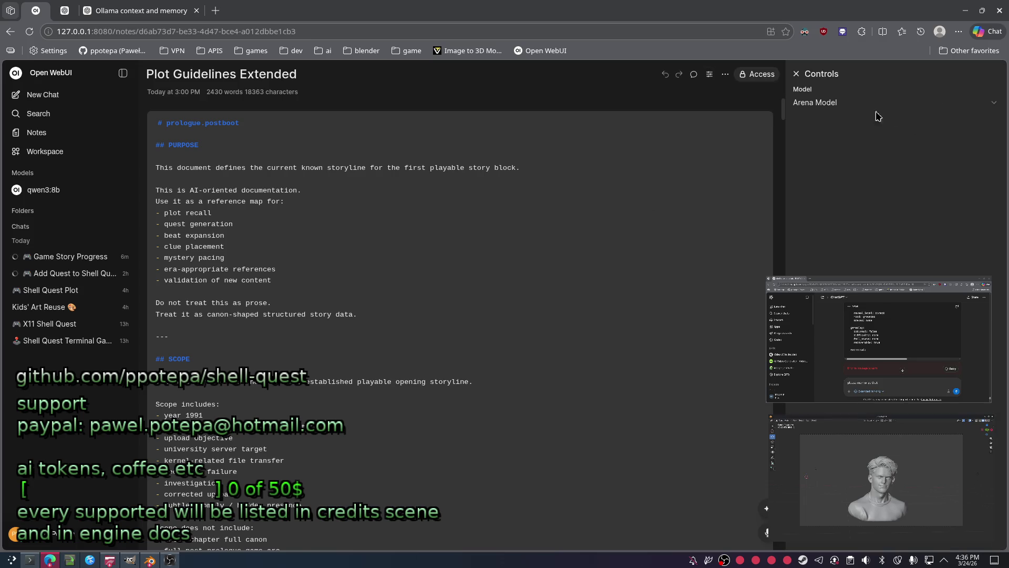
left_click(875, 106)
left_click(830, 141)
key("alt+Left")
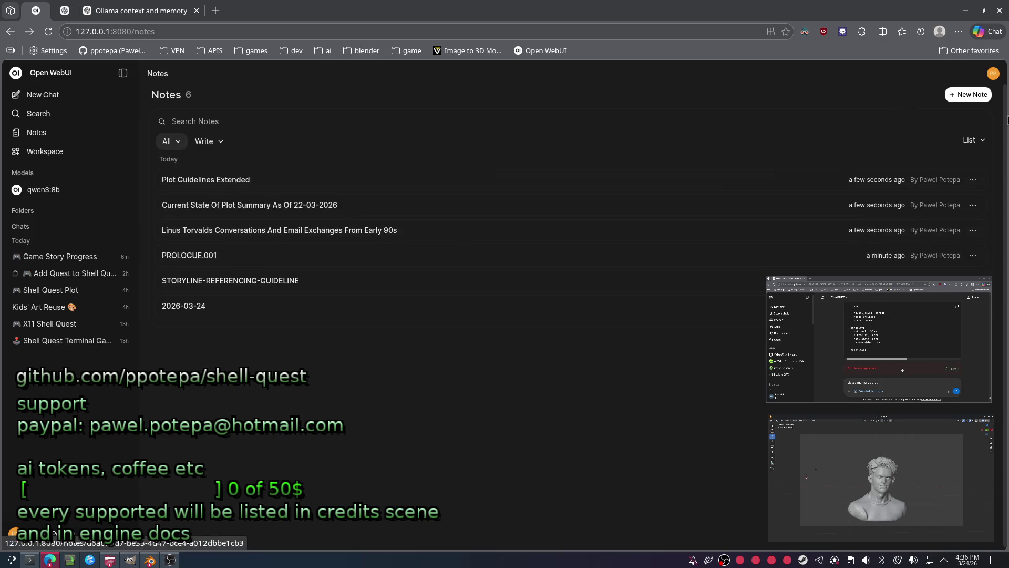
Assign qwen3:8b to the PROLOGUE.001 note, close its controls and return to the notes list.
left_click(802, 261)
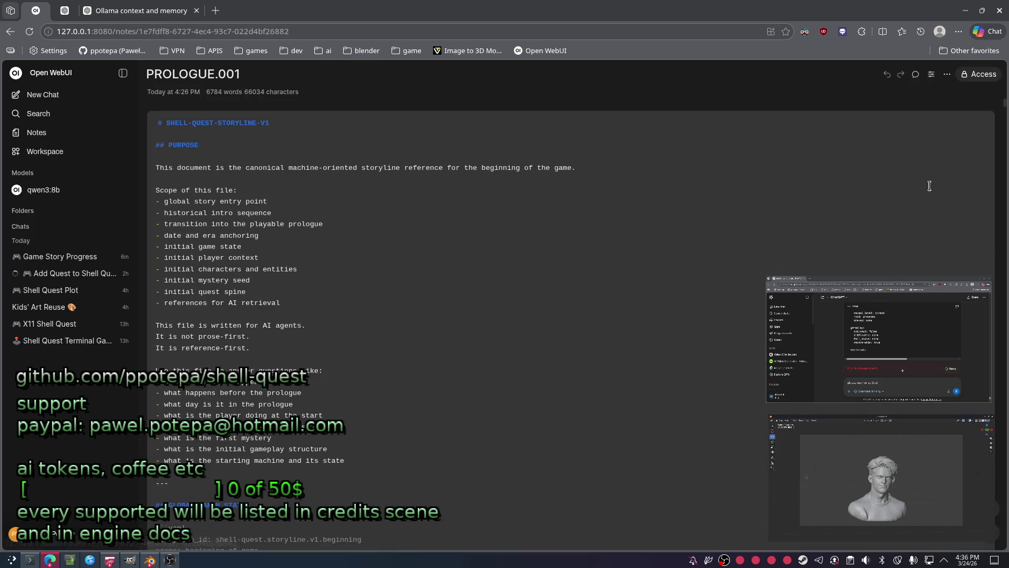
left_click(948, 73)
left_click(931, 74)
left_click(868, 103)
left_click(824, 146)
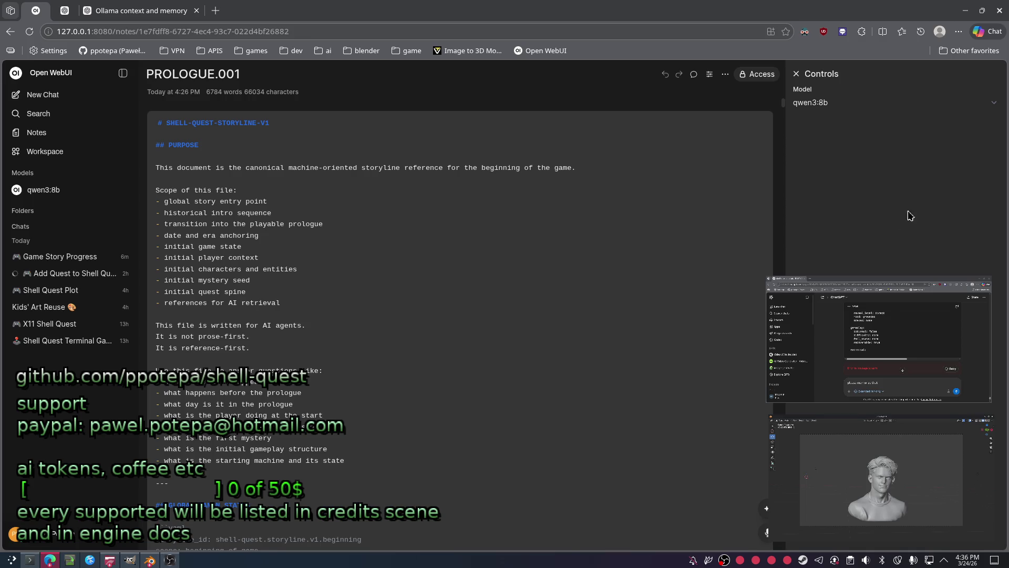
left_click(797, 74)
key("alt+Left")
Reopen PROLOGUE.001, reselect qwen3:8b as its model, then open the Game Story Progress chat.
key("ctrl+v")
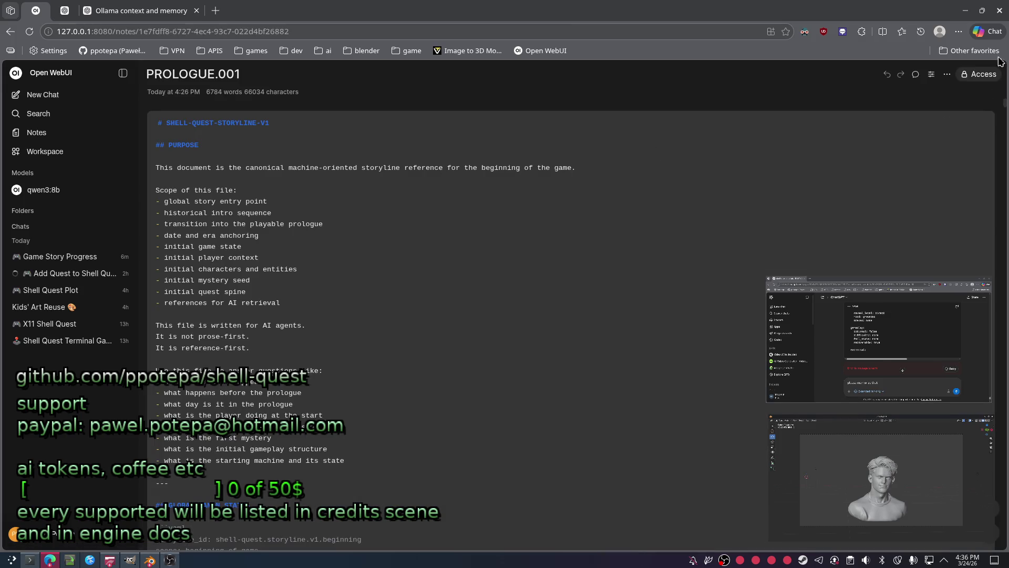
left_click(948, 73)
left_click(932, 73)
left_click(855, 103)
left_click(841, 141)
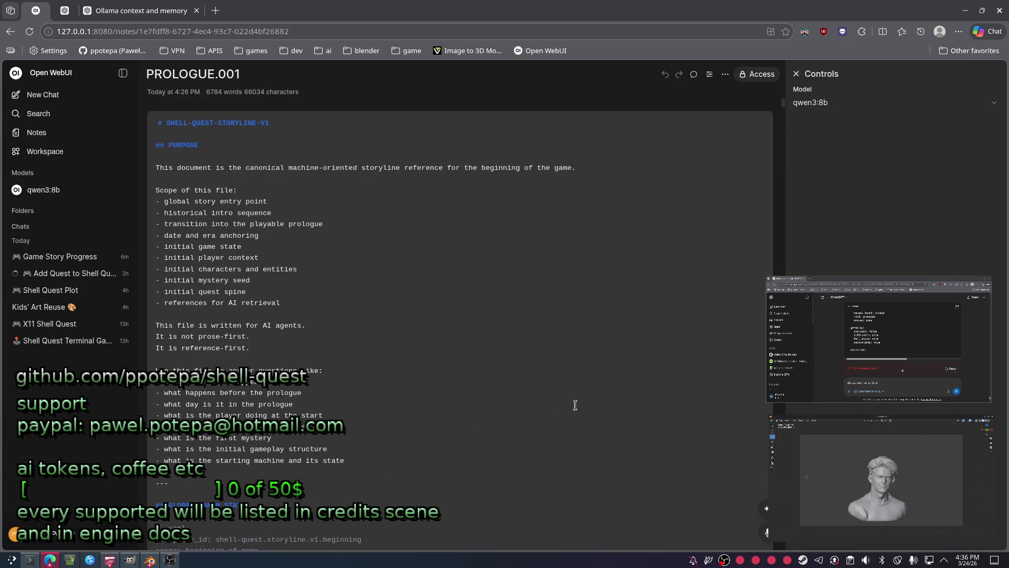
scroll(575, 405, "down", 3)
left_click(49, 257)
mouse_move(584, 182)
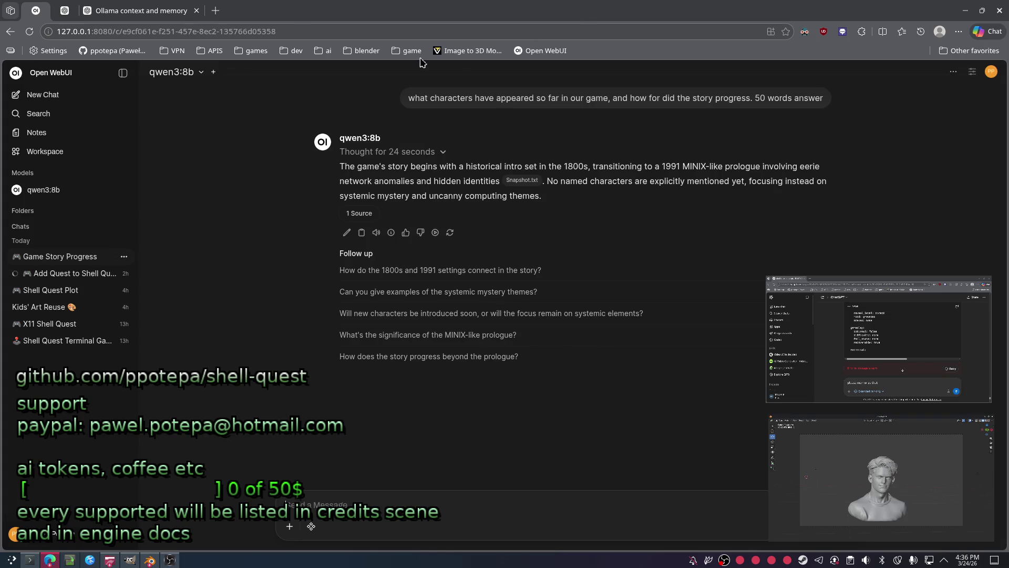
Reload the Game Story Progress chat to read qwen3:8b's reply, then return to Konsole.
mouse_move(615, 98)
key("F5")
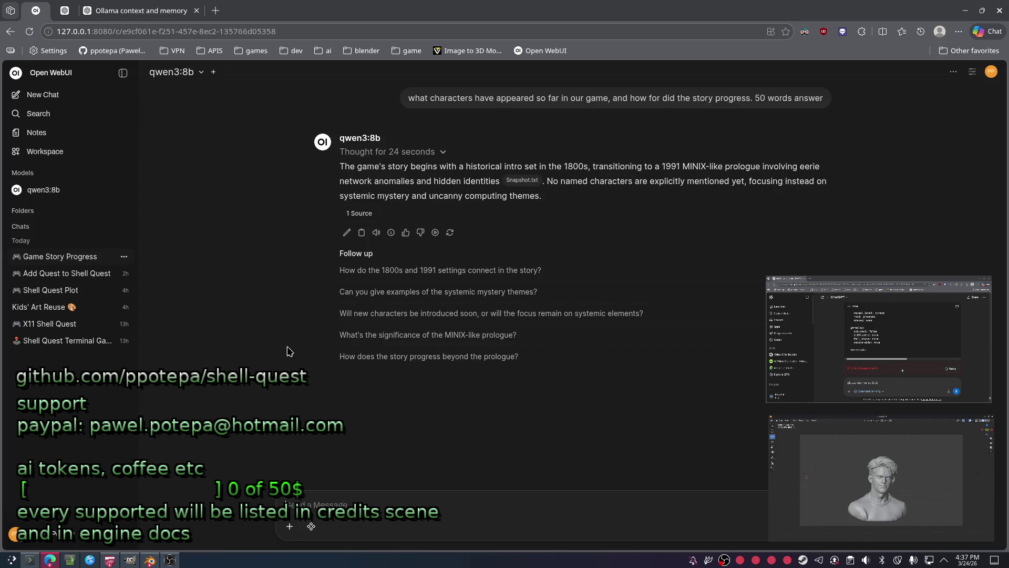
left_click(30, 561)
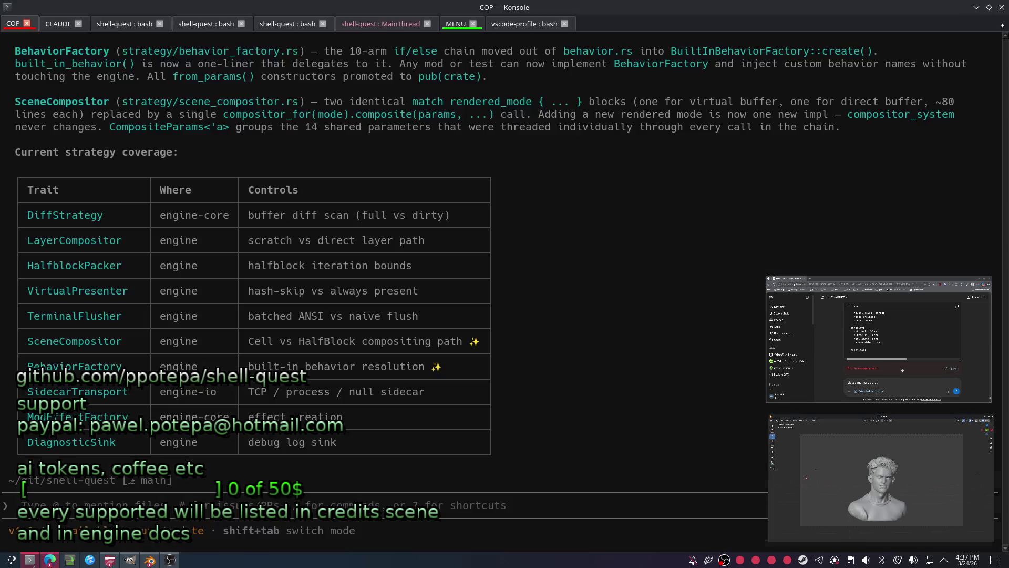
Select a line of the COP refactor output and switch to the vscode-profile session.
left_click_drag(476, 417, 500, 429)
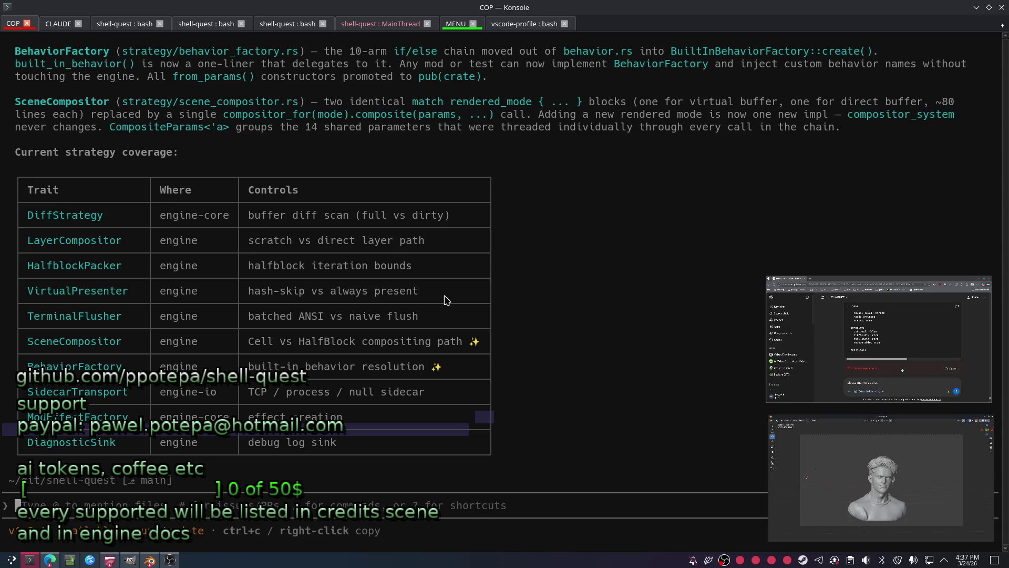
scroll(426, 288, "up", 1)
scroll(421, 284, "up", 1)
scroll(415, 280, "down", 2)
scroll(265, 356, "up", 5)
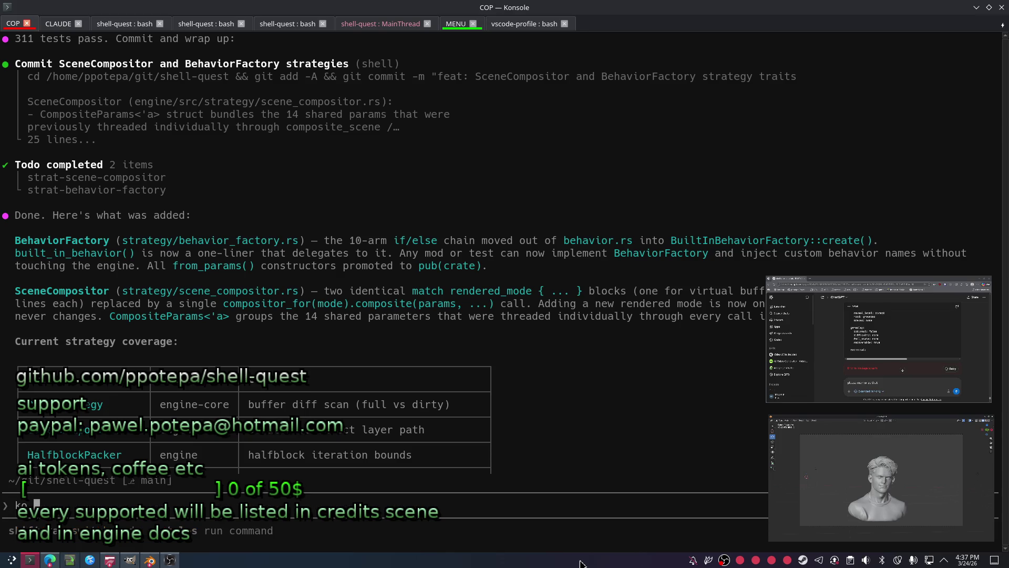
type("ok")
left_click(523, 25)
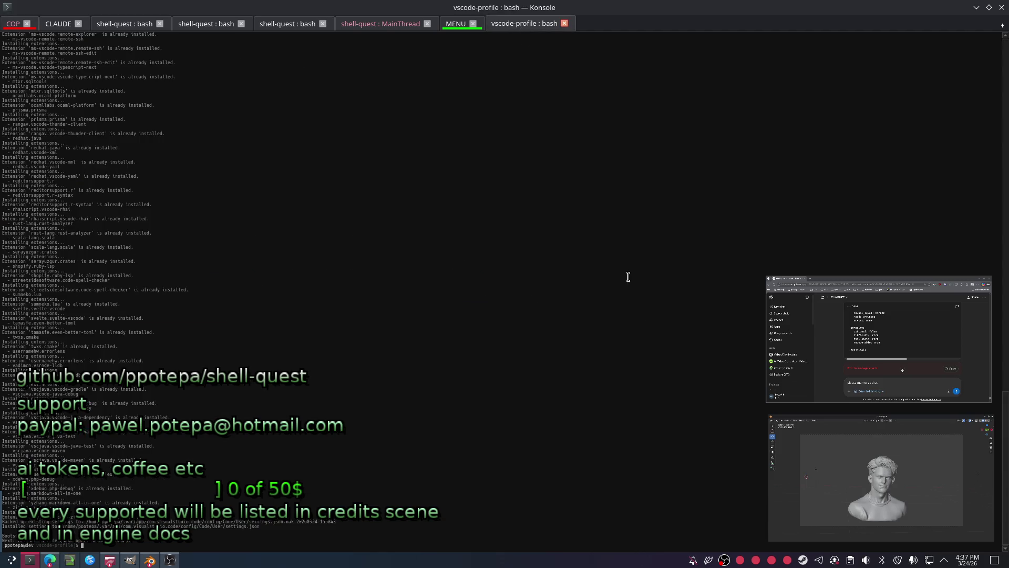
Discard mistyped run commands and step through the parent and shellquest-ai folders.
key("Return")
key("Return")
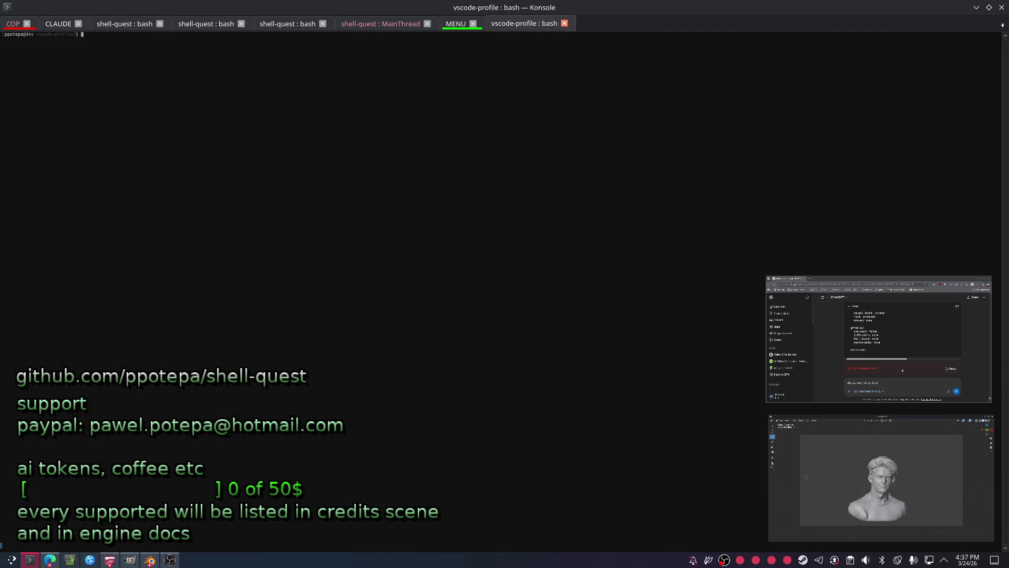
scroll(547, 272, "up", 4, "ctrl")
scroll(562, 268, "up", 2, "ctrl")
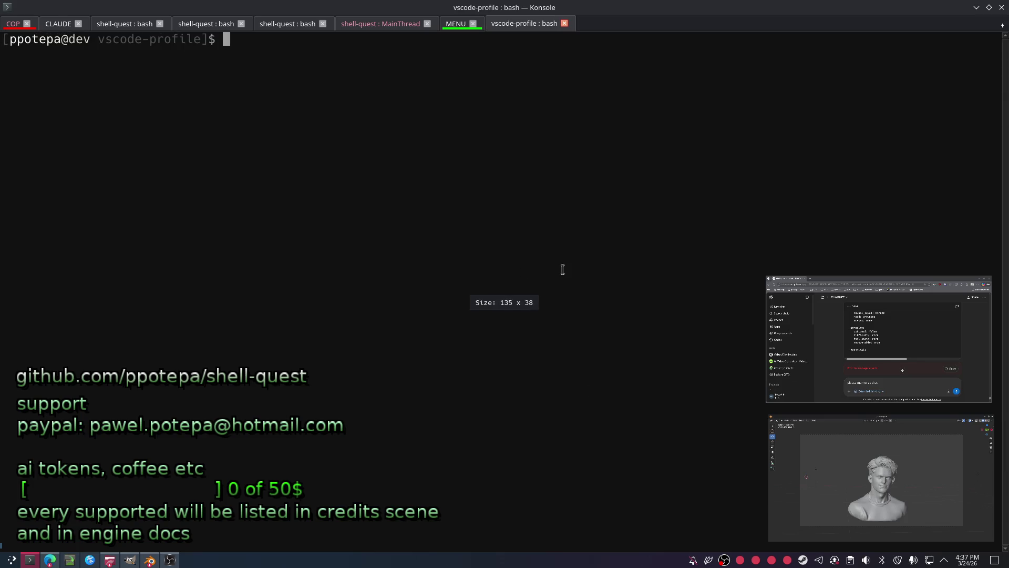
type("./rin")
key("BackSpace")
key("BackSpace")
key("BackSpace")
type("opt")
key("BackSpace")
key("BackSpace")
key("BackSpace")
type("run-op")
key("BackSpace")
key("BackSpace")
key("BackSpace")
key("BackSpace")
key("BackSpace")
type("cd ..")
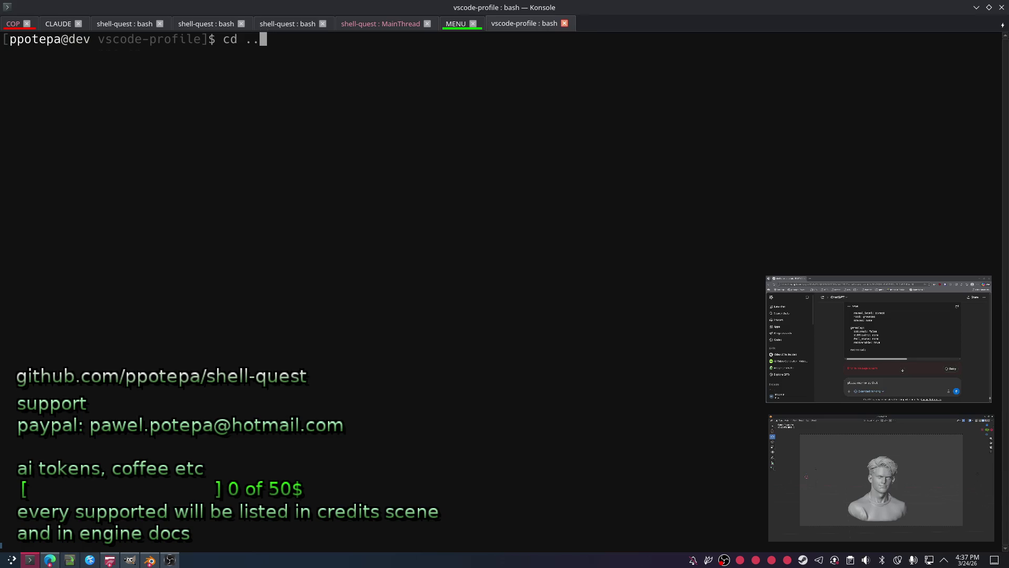
key("Return")
type("cd sh")
key("Tab")
key("Return")
type("./run-o")
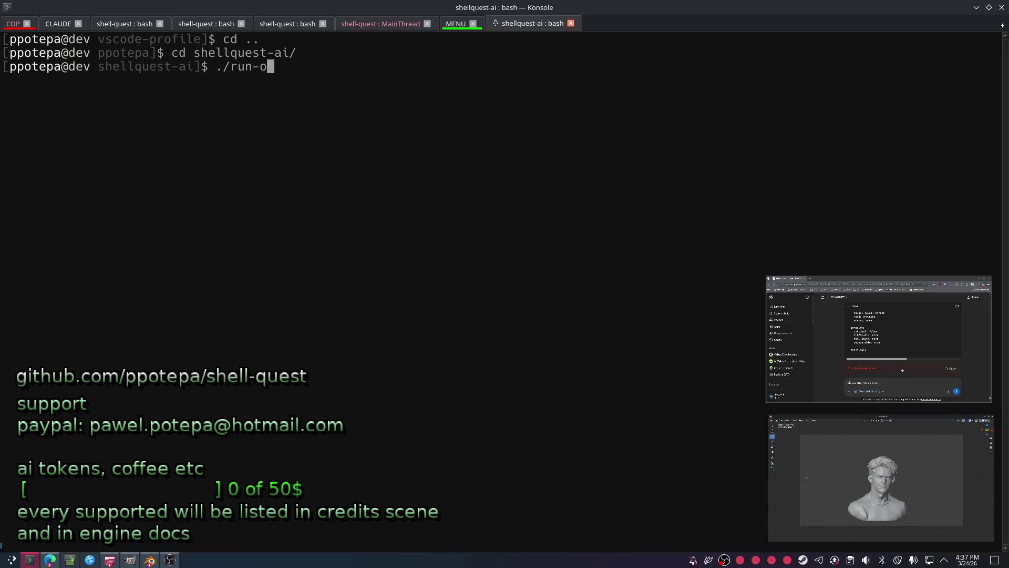
key("BackSpace")
key("BackSpace")
key("BackSpace")
type("cd ..")
key("Return")
type("cd shell")
Navigate into git/shell-quest with Tab completion and list its files.
key("Tab")
key("BackSpace")
key("BackSpace")
key("BackSpace")
key("BackSpace")
key("BackSpace")
key("BackSpace")
key("BackSpace")
key("BackSpace")
key("BackSpace")
key("BackSpace")
type("cd g")
key("Tab")
type("sh")
key("Tab")
key("Return")
type(";l")
key("BackSpace")
key("BackSpace")
type("ls")
key("Return")
scroll(586, 418, "down", 5, "ctrl")
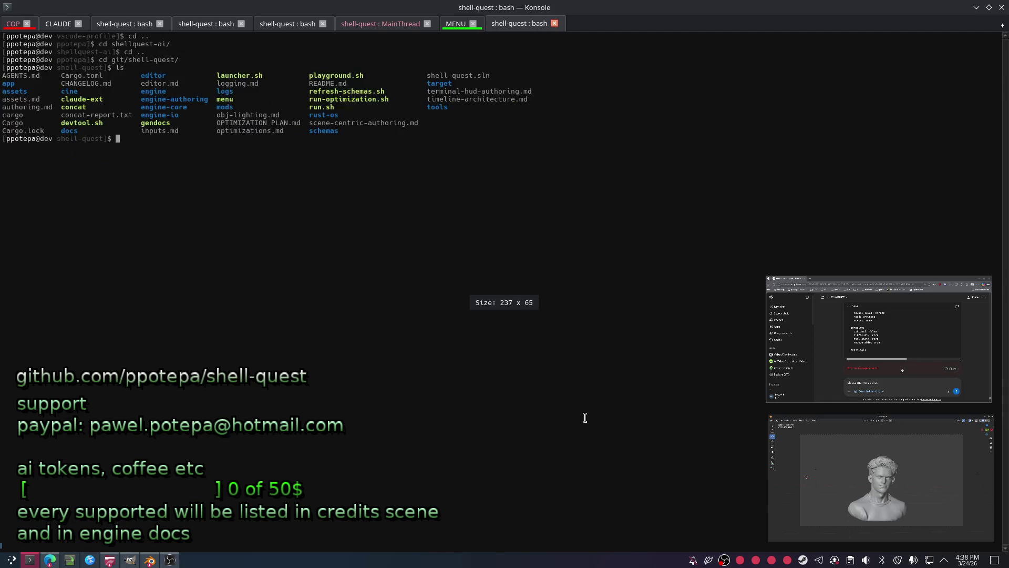
Clear the terminal and launch ./run-optimization.sh to start the game.
key("ctrl+c")
key("ctrl+c")
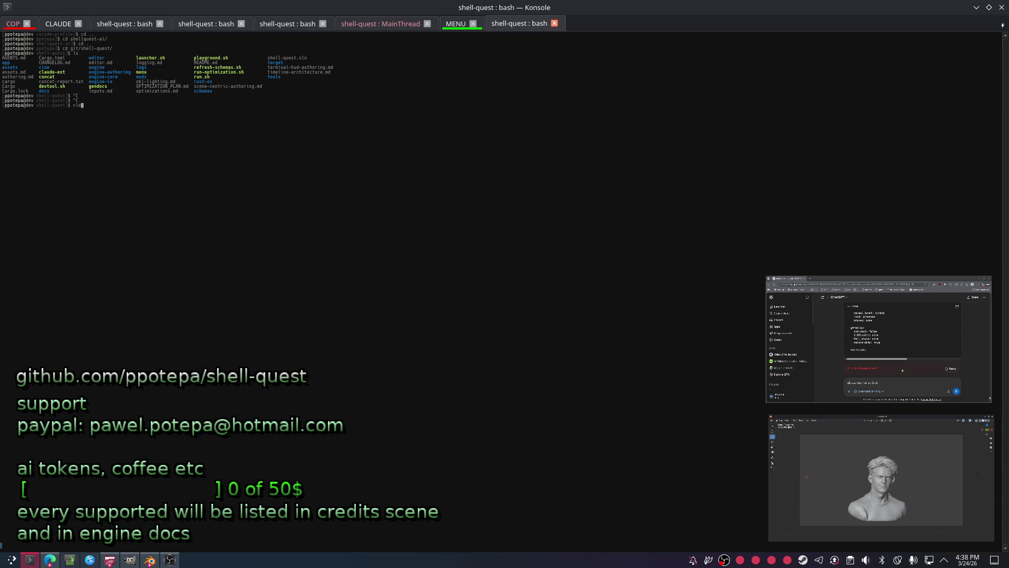
type("ar")
key("Return")
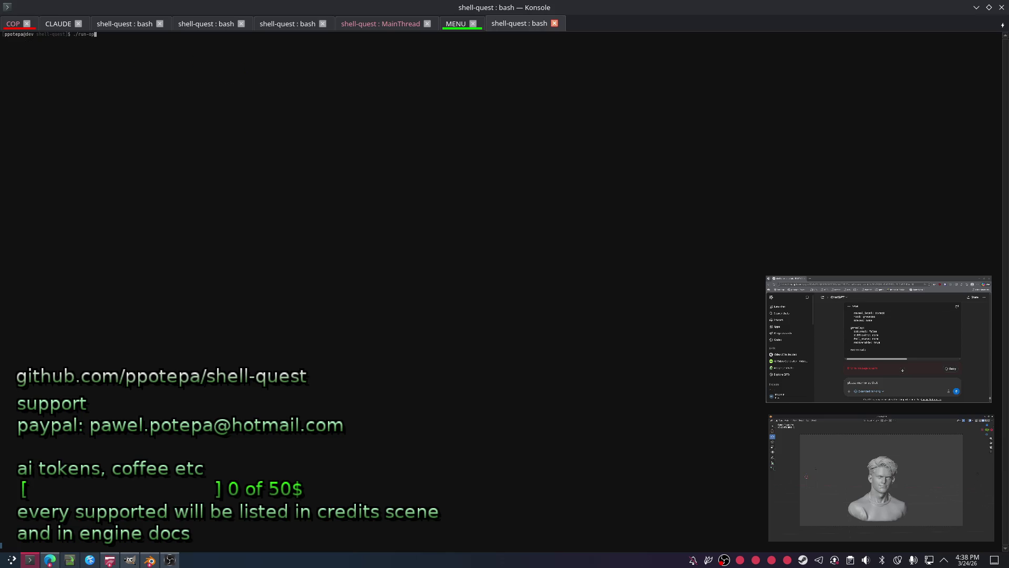
key("Return")
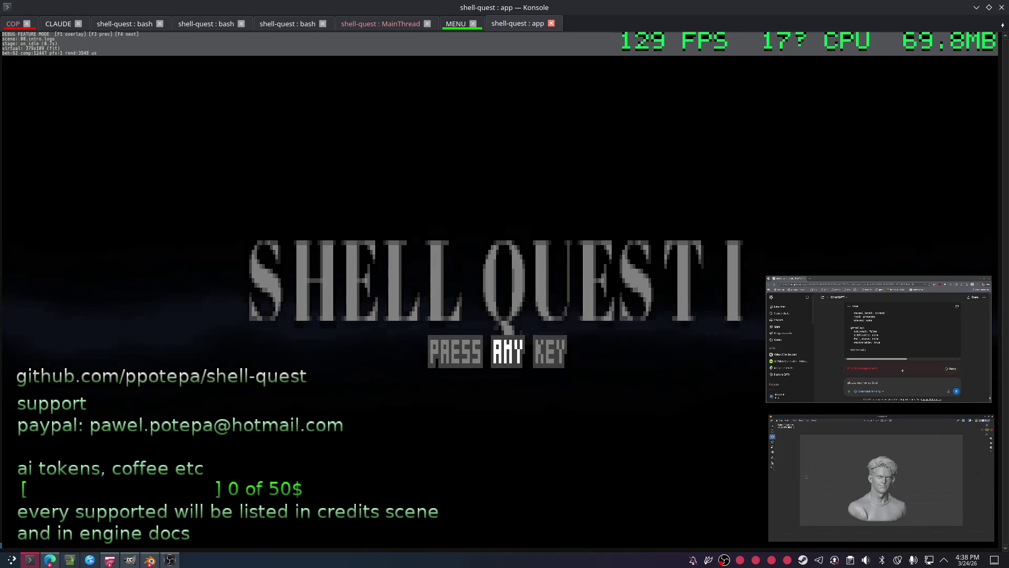
Dismiss the SHELL QUEST I title screen to play the intro, then start a new Konsole tab.
key("Return")
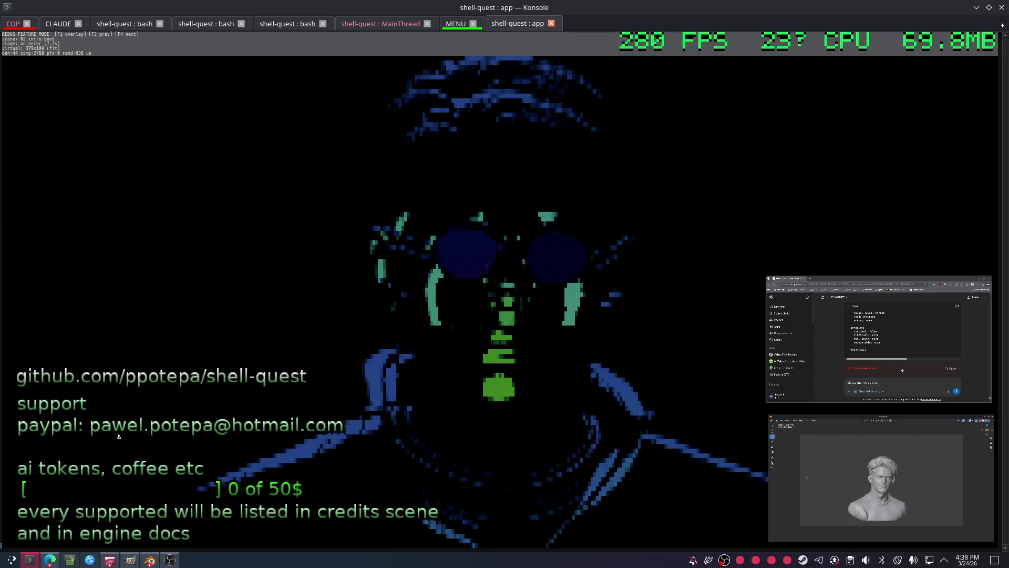
key("ctrl+shift+t")
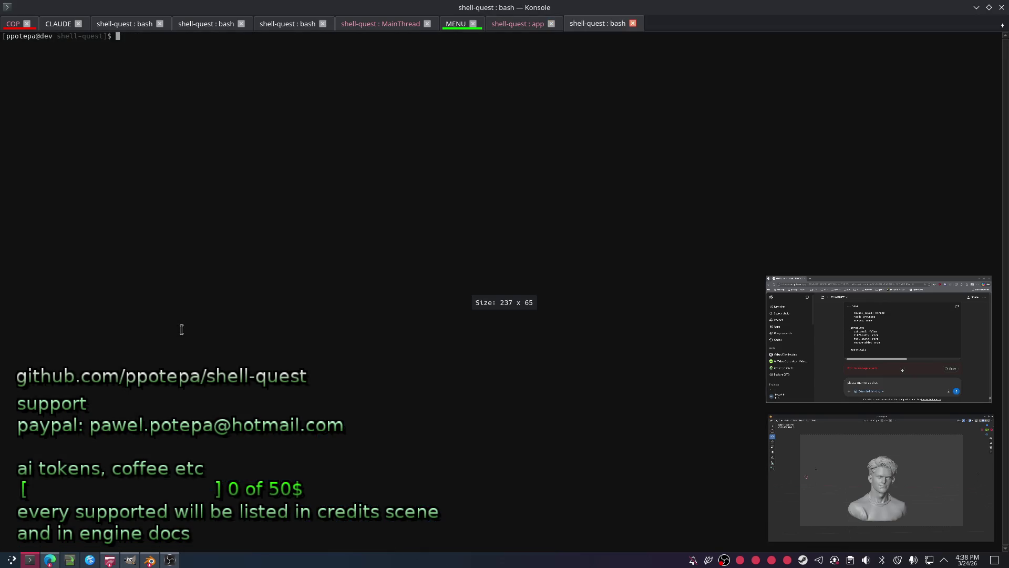
type("car")
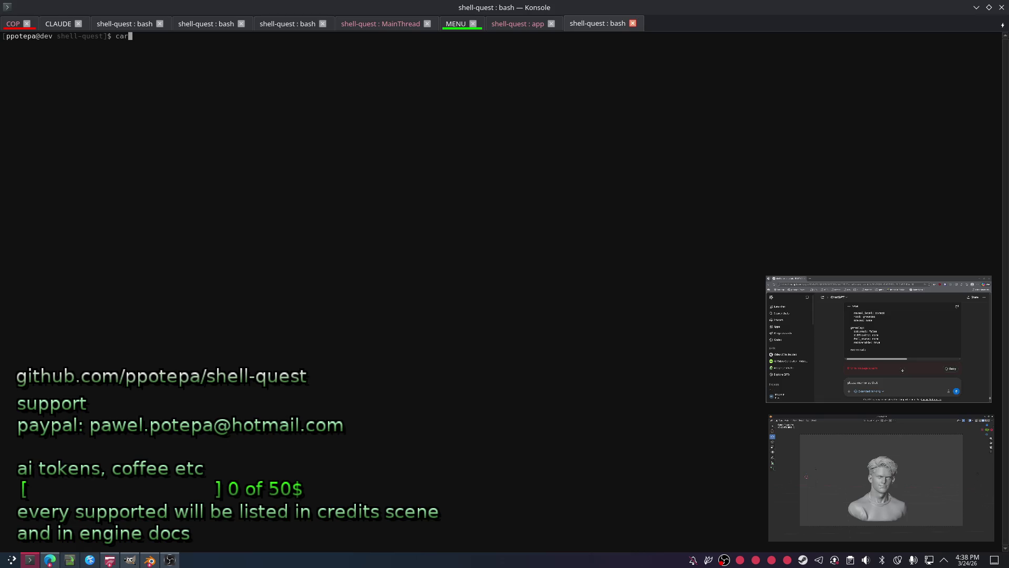
Launch the editor with cargo run -p editor, open the recent shell-quest project and browse Effects and Scenes.
key("BackSpace")
type("un -p editor")
key("Return")
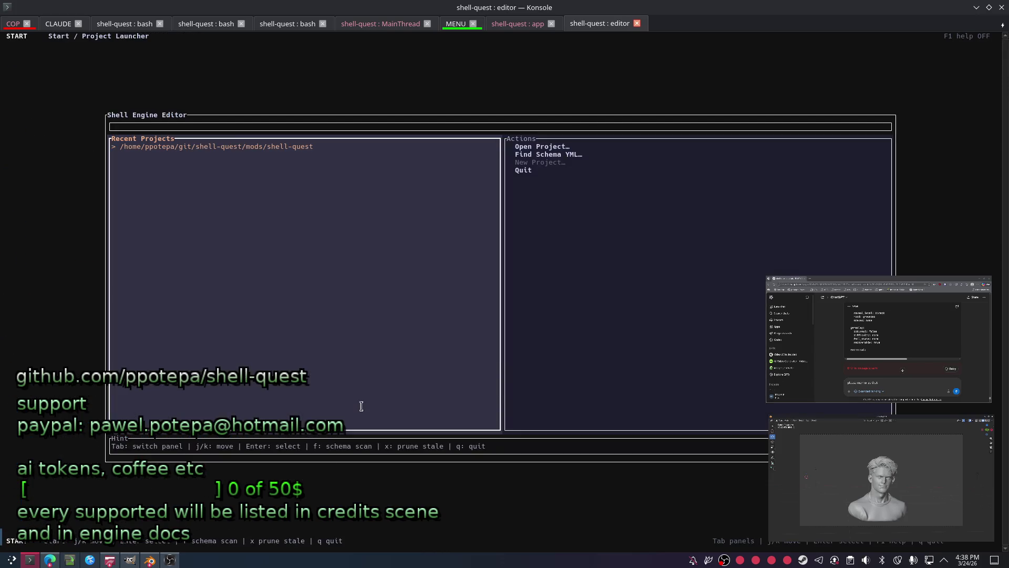
key("Return")
key("3")
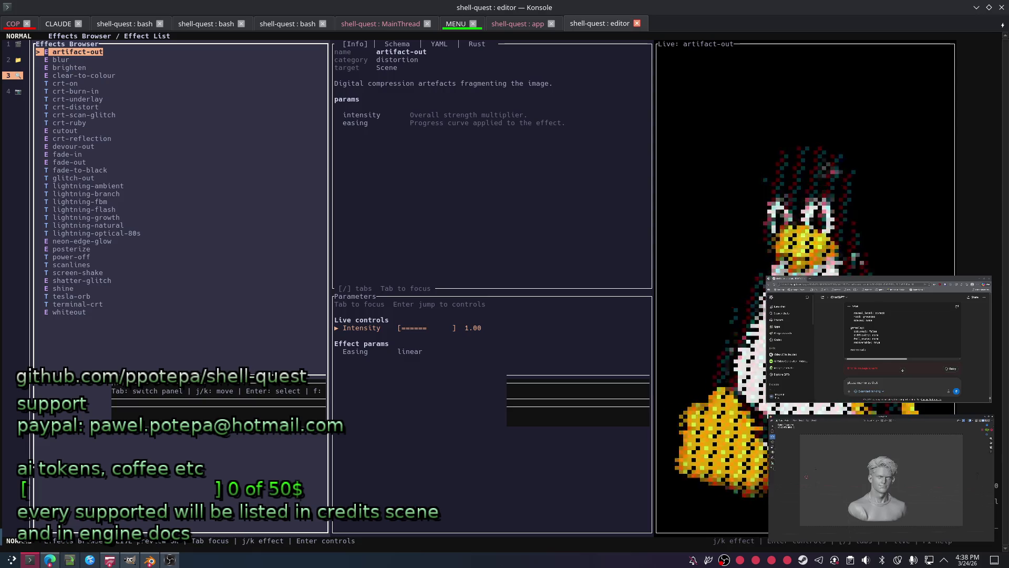
key("j")
key("j")
key("1")
key("2")
Preview intro scenes from 05 Intro CPU On back to 02 Intro Boot, then switch to the COP session.
key("j")
key("j")
key("j")
key("j")
key("j")
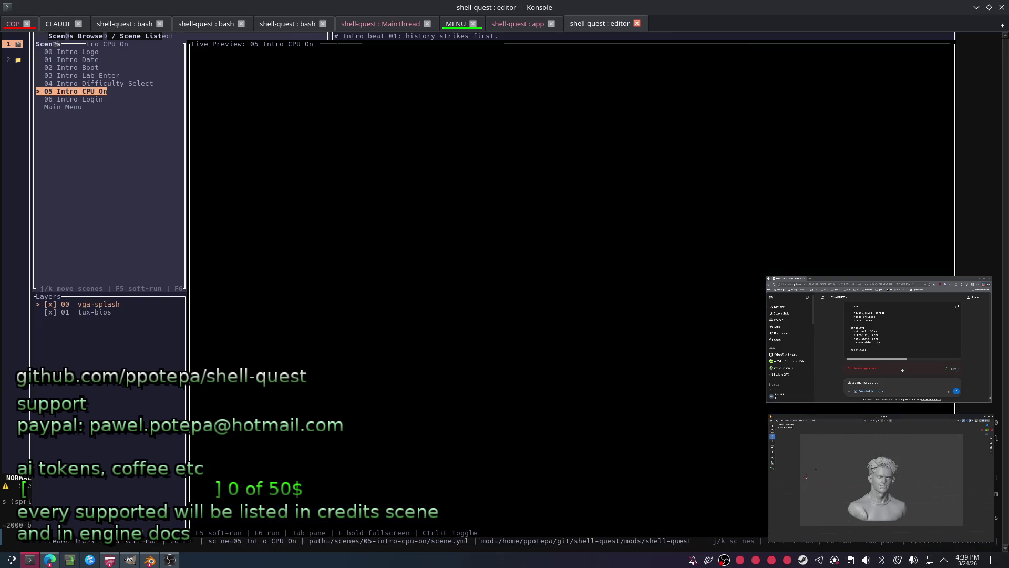
key("k")
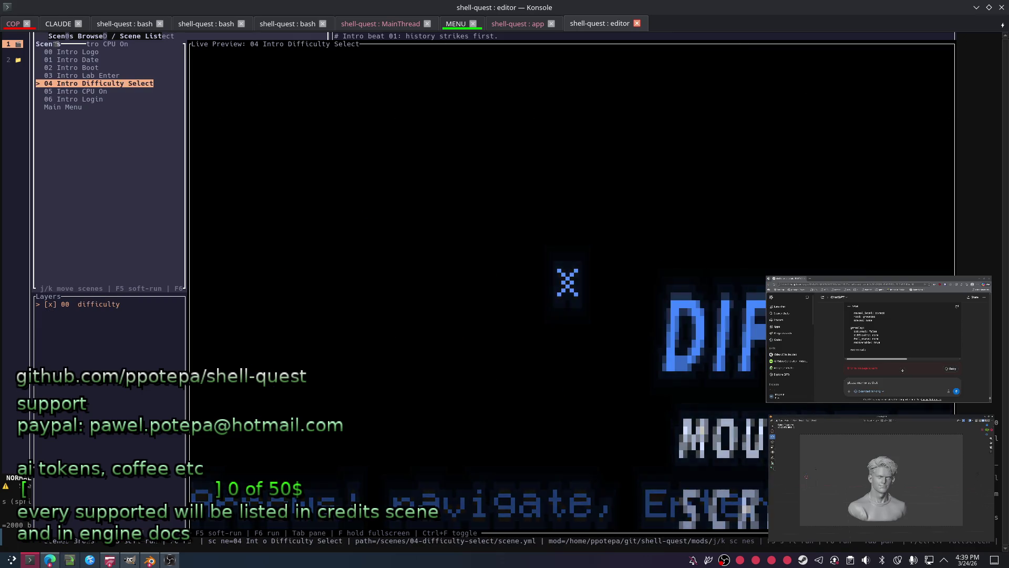
key("k")
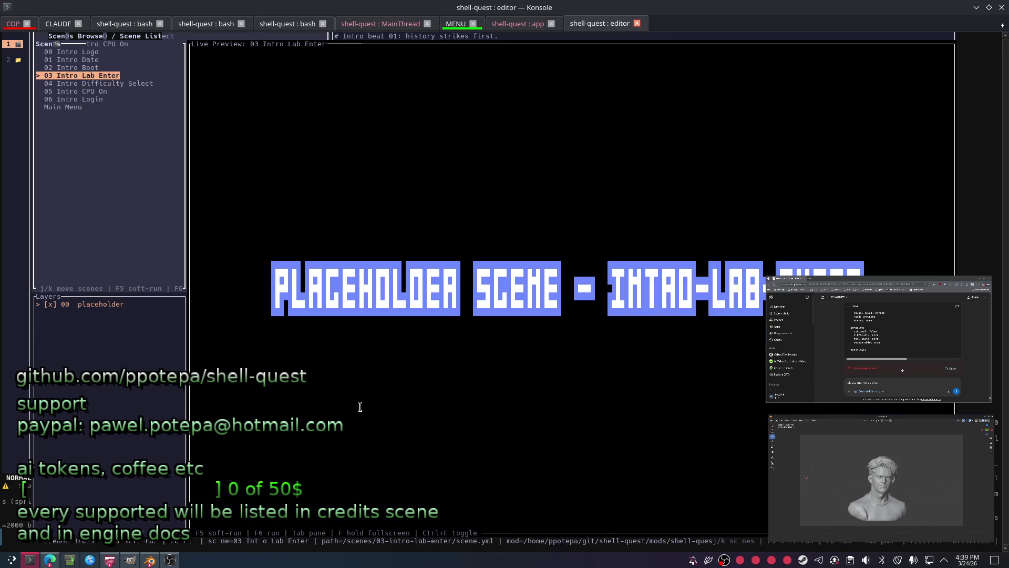
key("k")
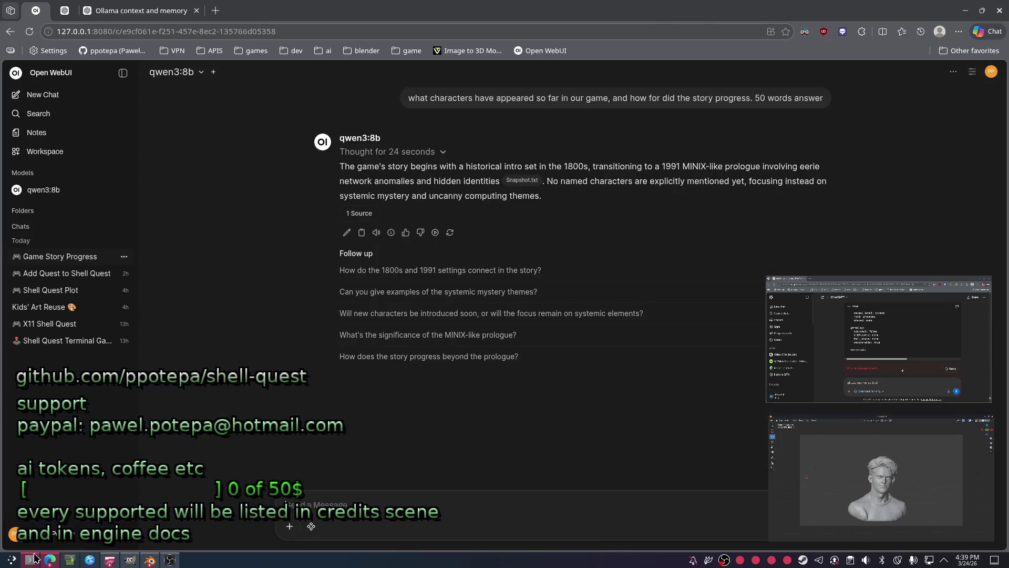
left_click(30, 560)
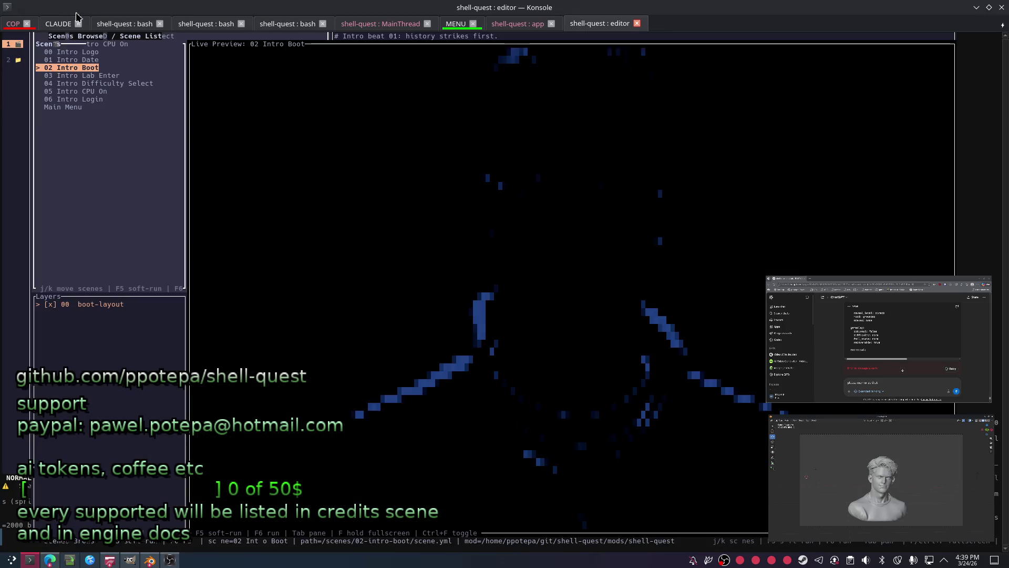
key("alt+1")
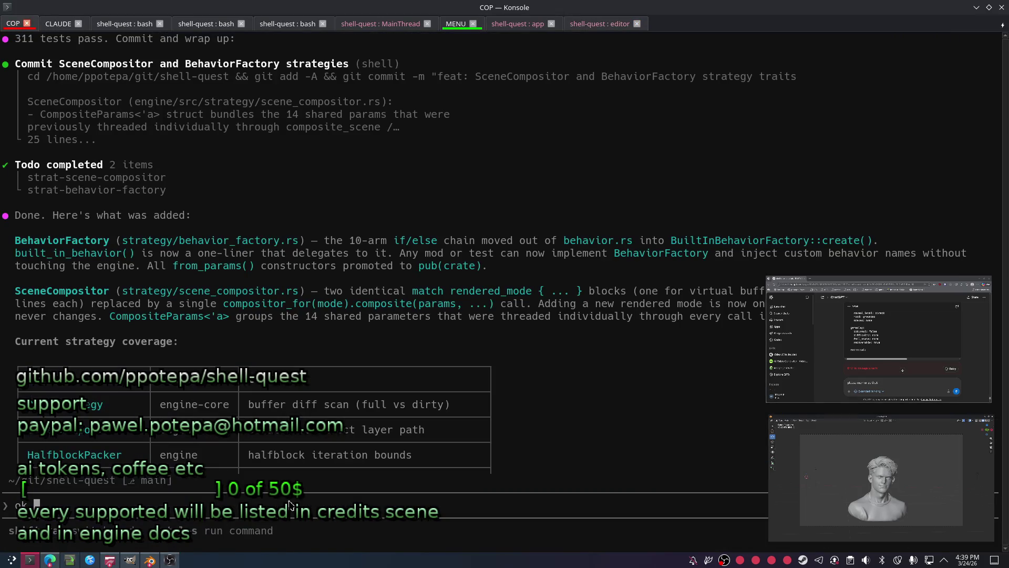
type("so the background glitch still appear in")
type(" intro scene ")
type("whenever the transition starts we show a")
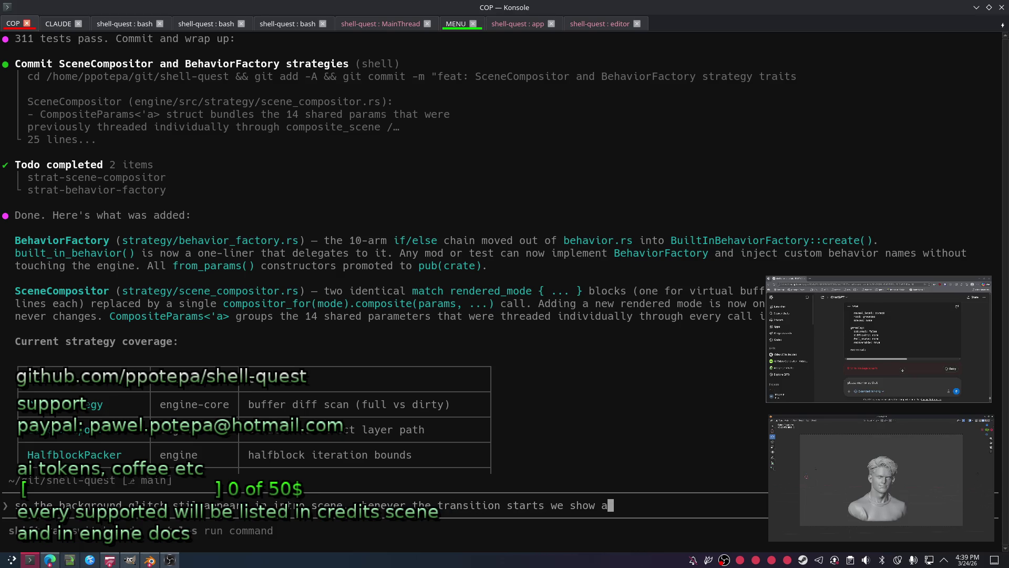
type("n effect behind the t")
type("ext,")
type(" in")
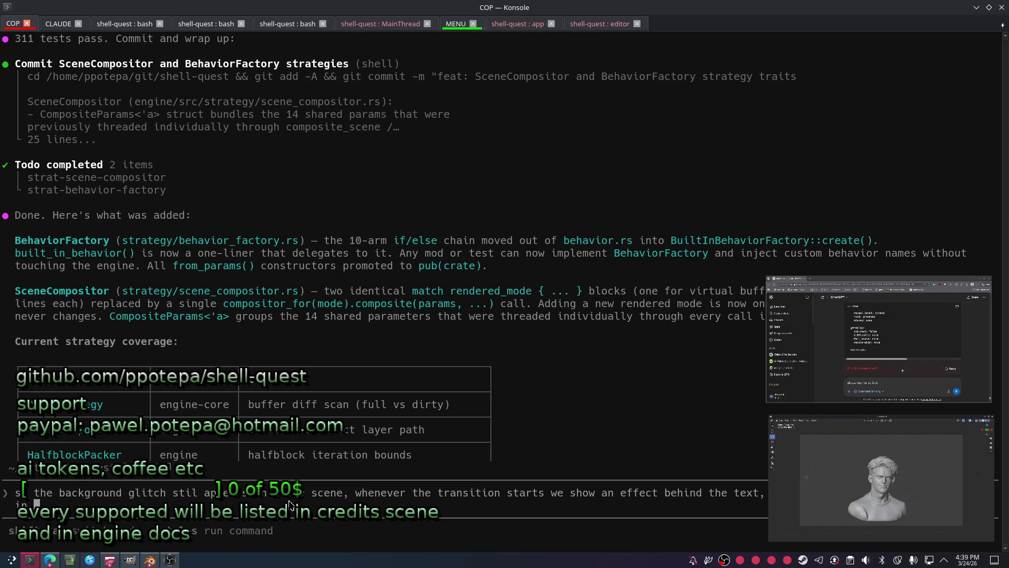
type(" the")
Draft the bug description about the semi-transparent rectangular glitch in sprite regions, checking the chat and editor.
key("ctrl+BackSpace")
type("all sprite regions, it shows")
type(" a recta")
type("ngular surface that ")
type("sticks out")
type(" that is semi transparent i think, ")
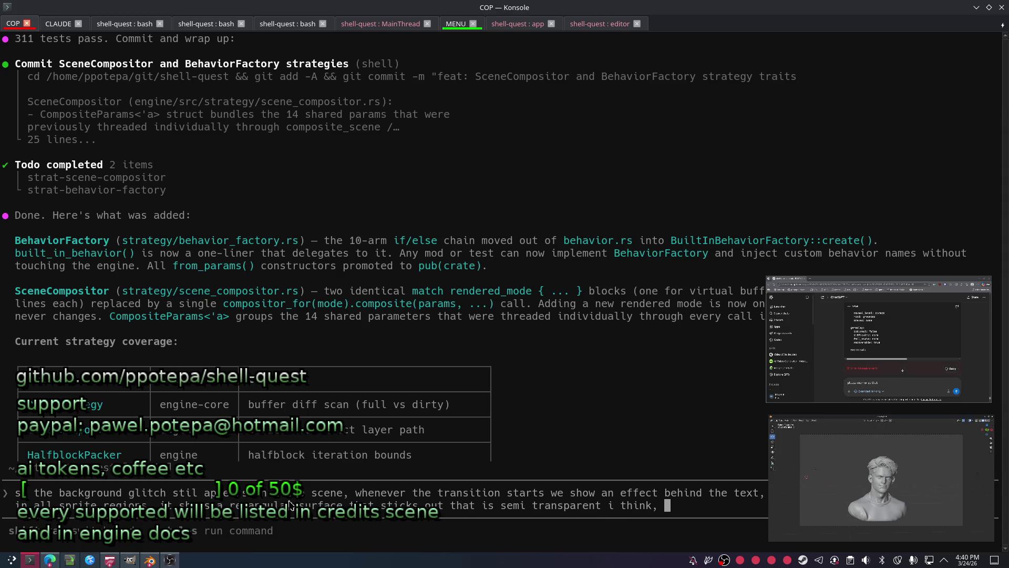
type("also in men")
key("BackSpace")
key("BackSpace")
key("BackSpace")
type("intro bo")
key("alt+Tab")
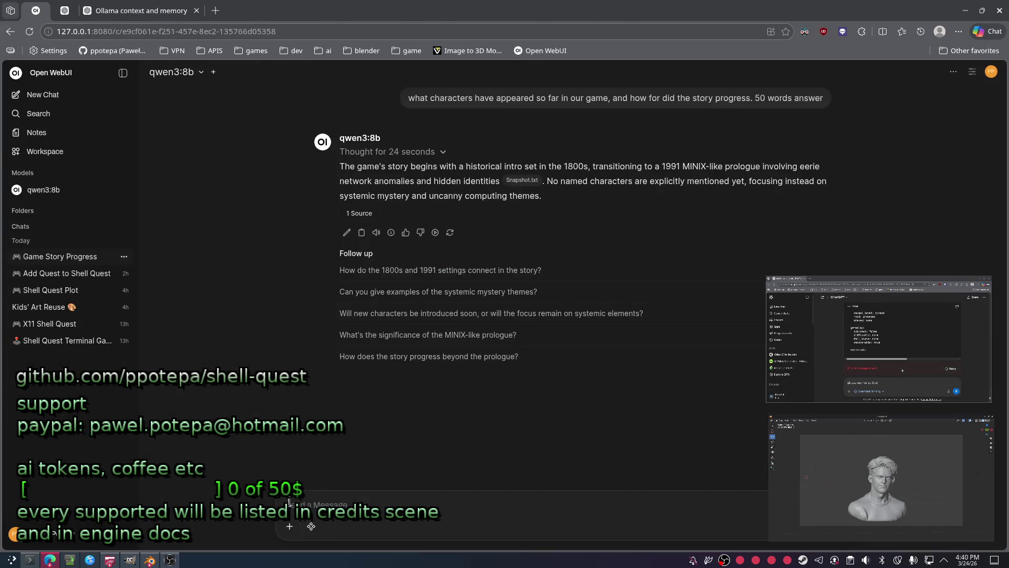
key("alt+Tab")
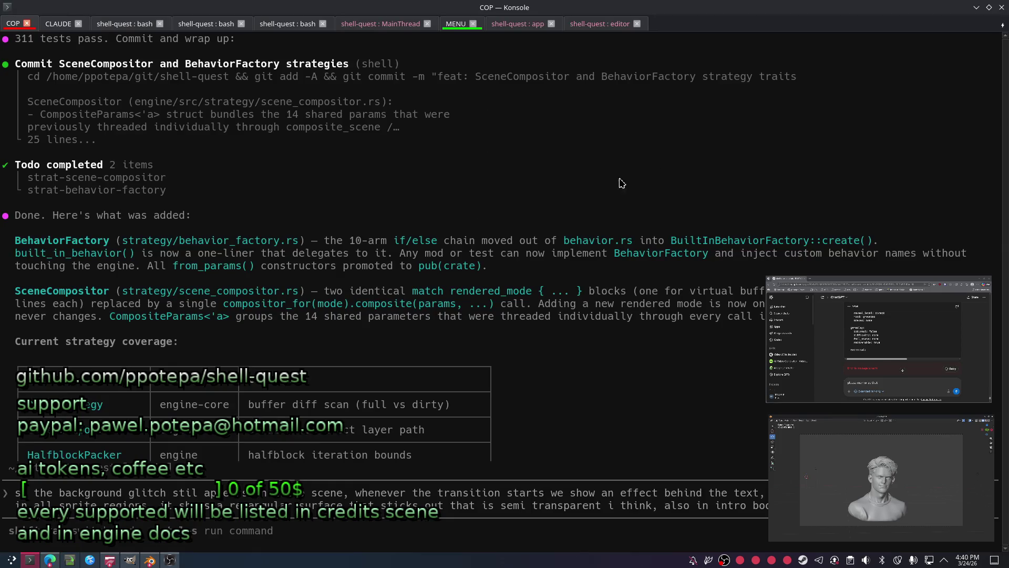
left_click(586, 24)
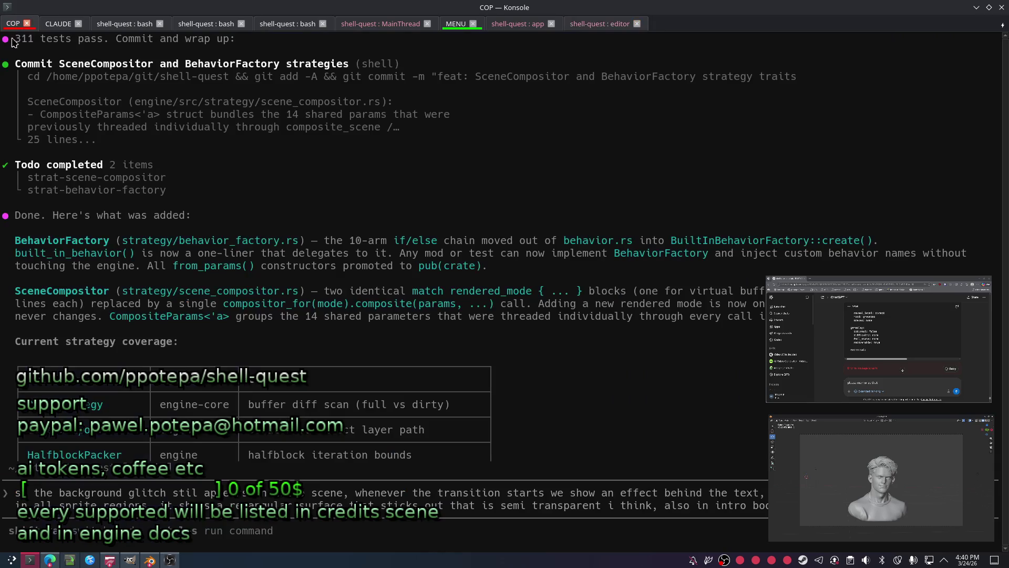
Complete the report about past-frame artifacts in the intro boot animation and send it to the assistant.
left_click(14, 24)
type("artifacts from past frames in it, poi being cleared")
key("BackSpace")
key("BackSpace")
key("BackSpace")
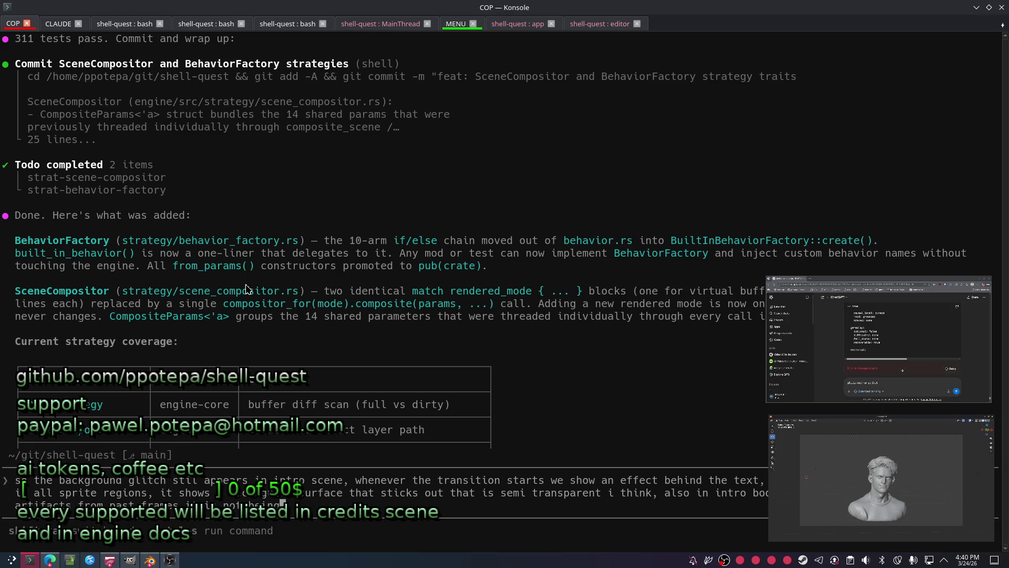
type("displayed runperly a")
key("BackSpace")
key("BackSpace")
type("using our new optimizations, please investigate and come b ")
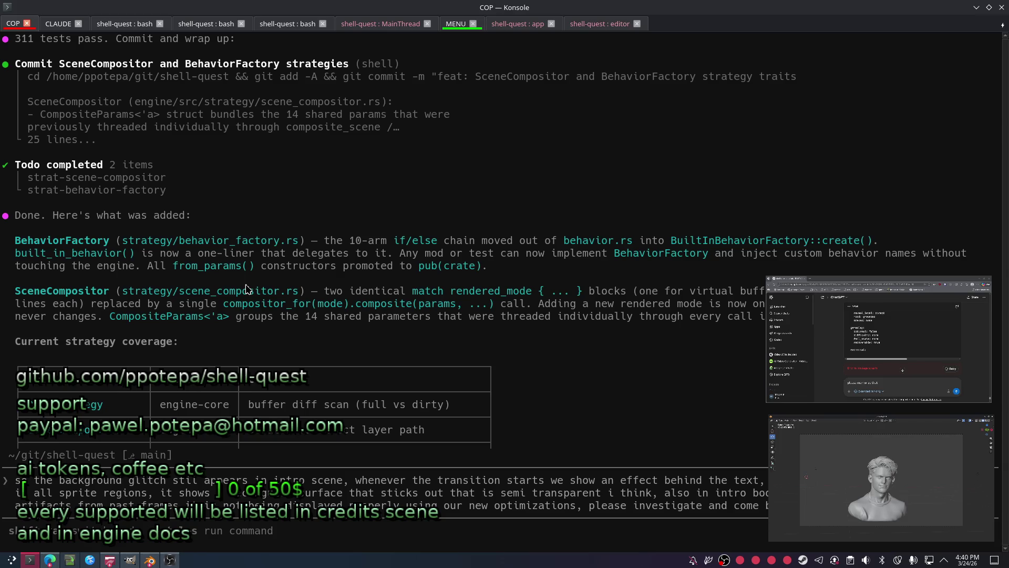
type("still have some")
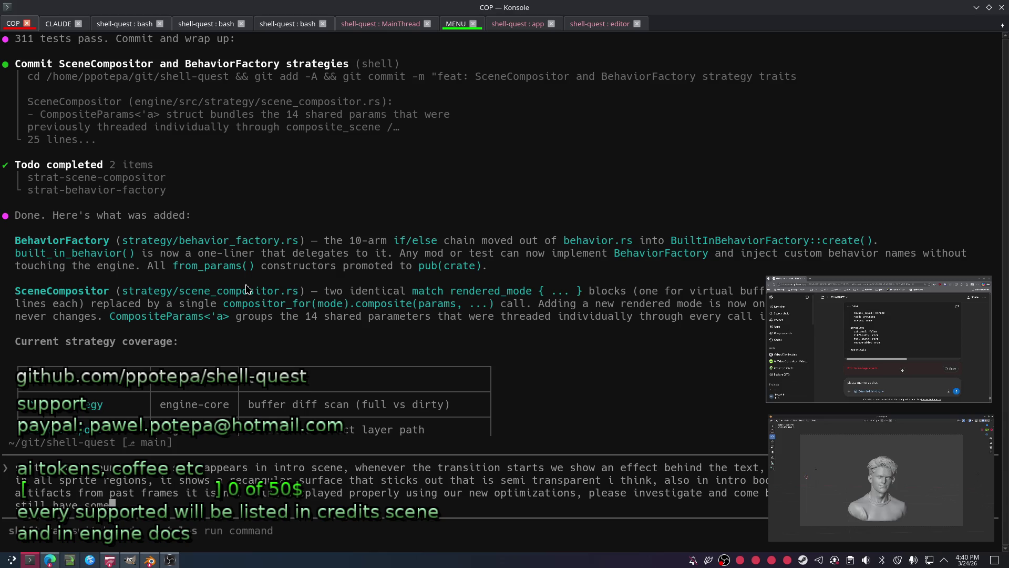
type(" `differ")
type("ential` rendering")
key("Return")
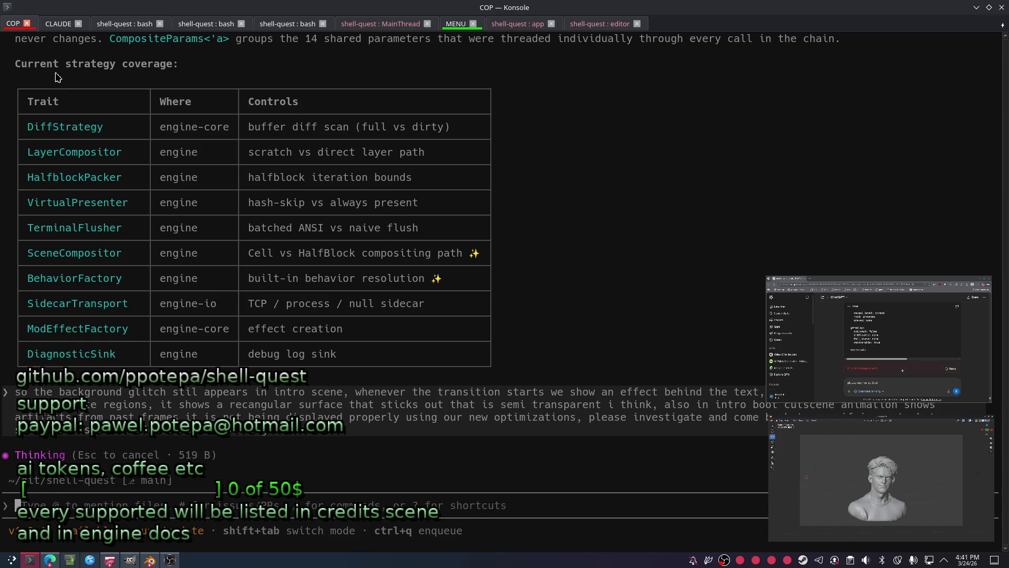
Quit the running Shell Quest game with Esc and bring the MainThread session to the front.
left_click(511, 23)
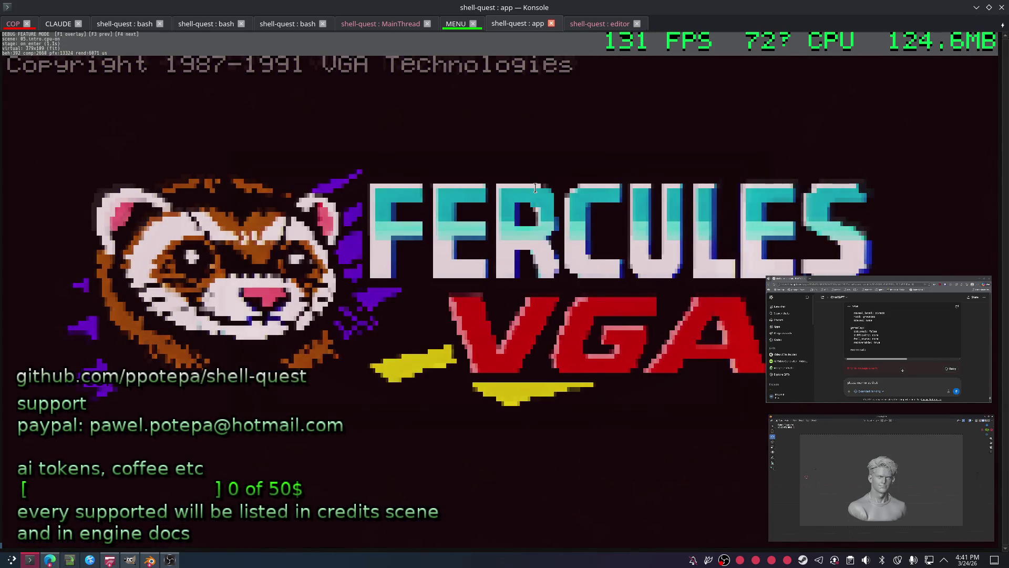
key("Escape")
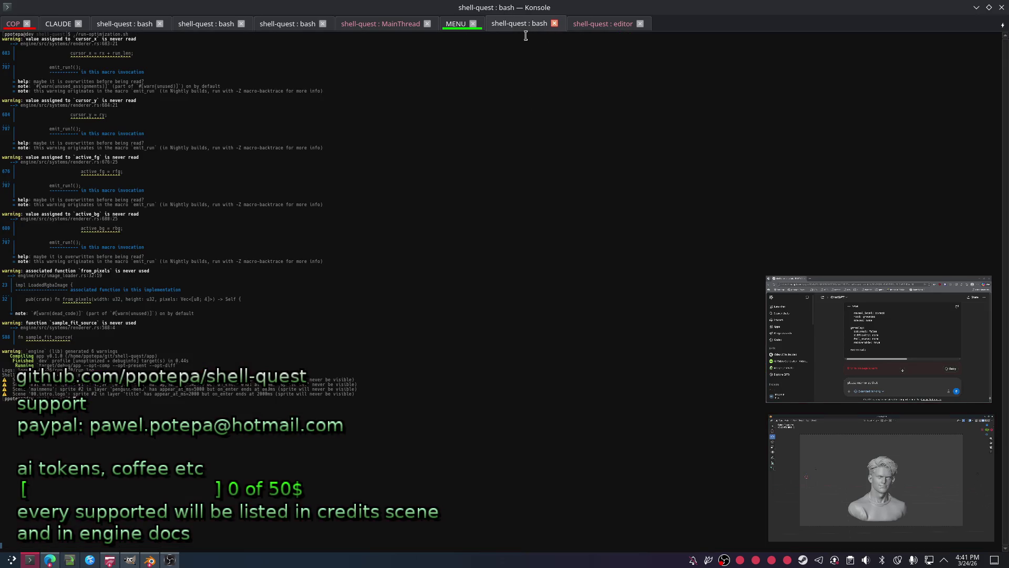
left_click(394, 24)
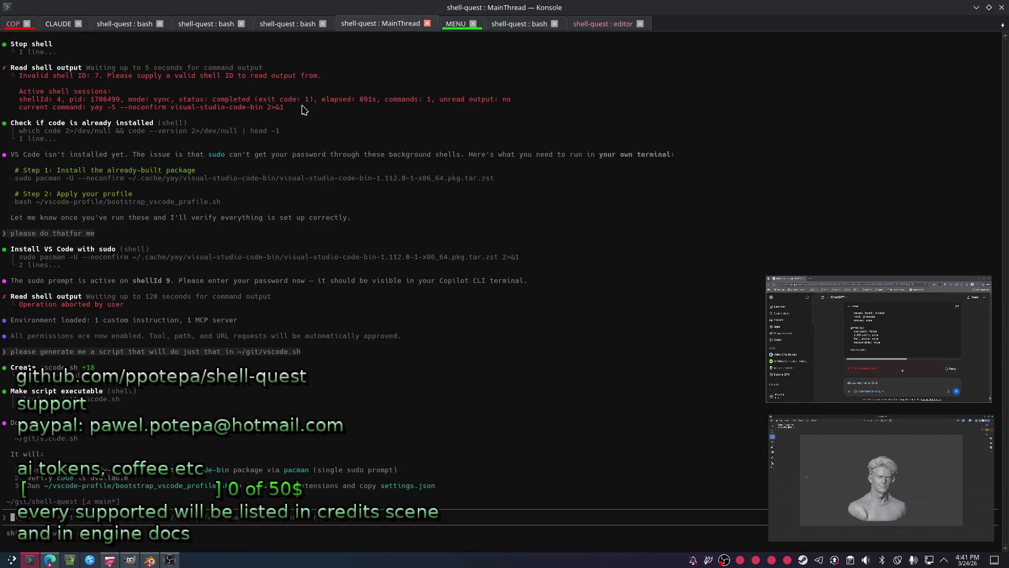
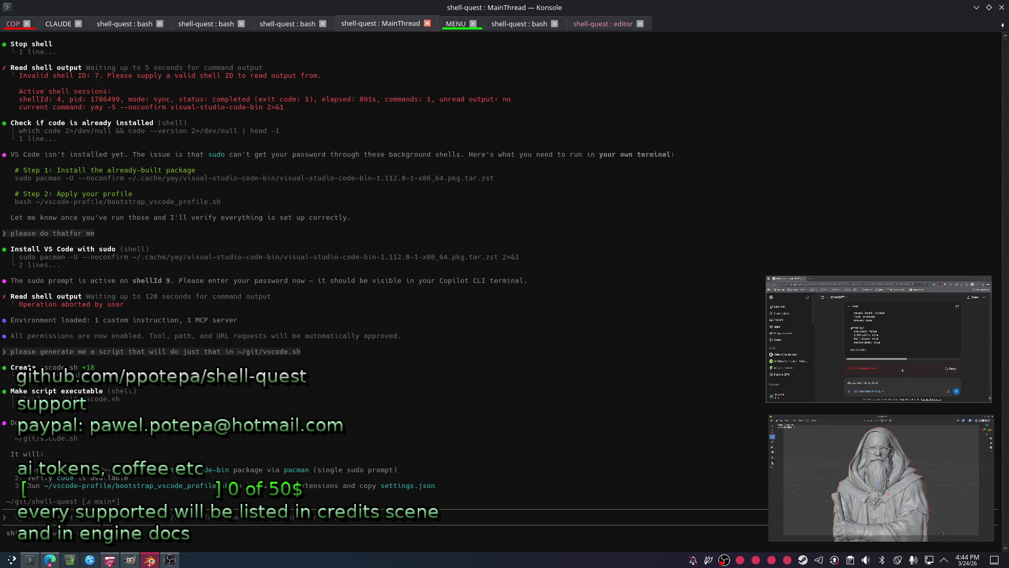
Review the COP agent session and the shell-quest build warnings, then bring up the Open WebUI browser.
left_click(16, 25)
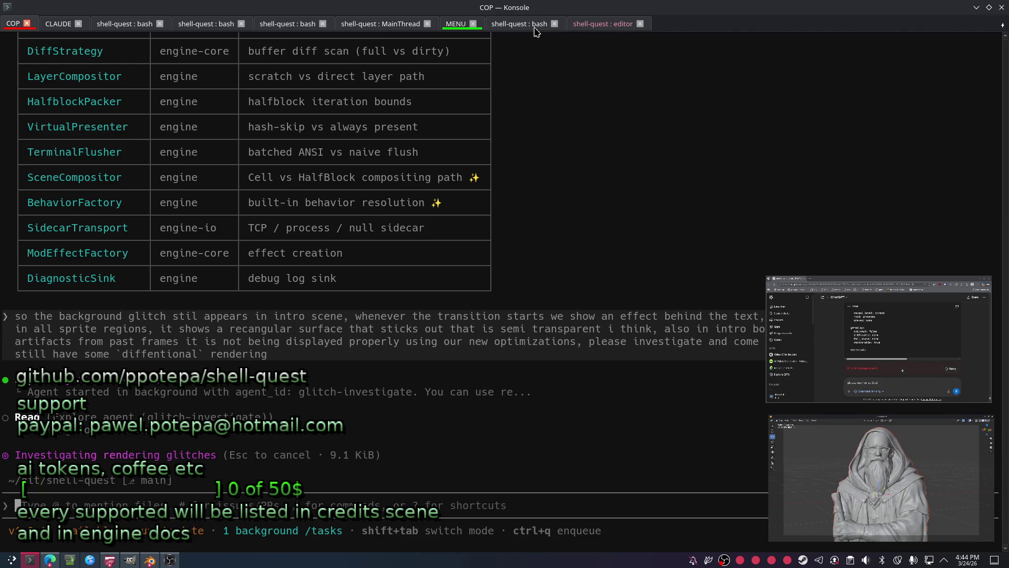
left_click(526, 24)
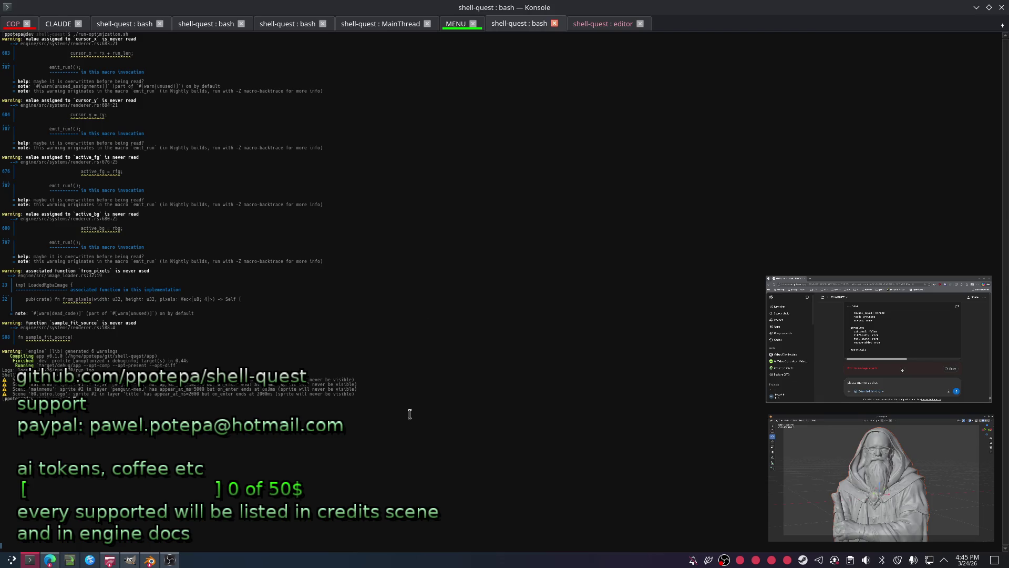
left_click(50, 560)
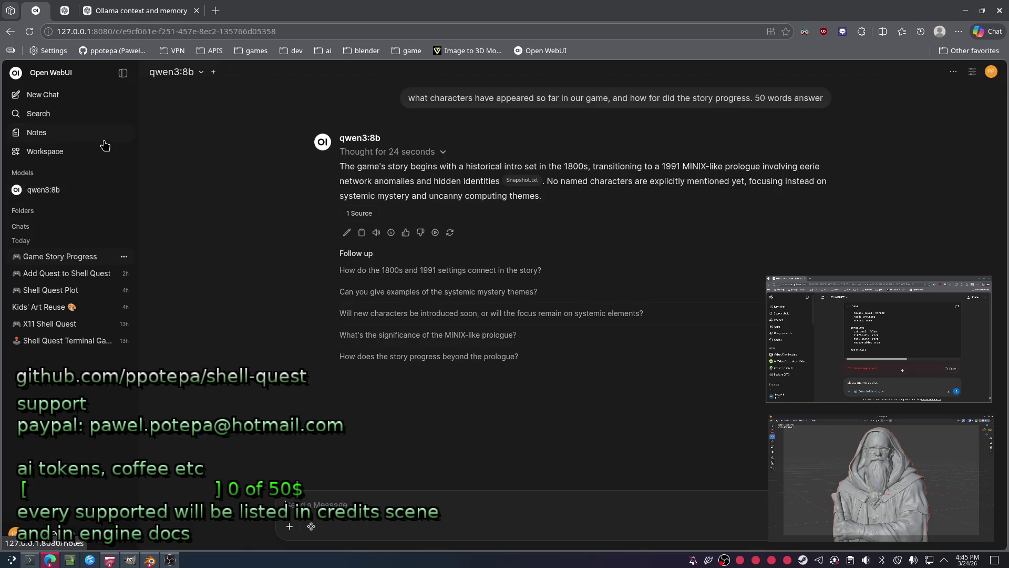
Switch to the ChatGPT Shell Quest character map conversation and read it.
left_click(65, 10)
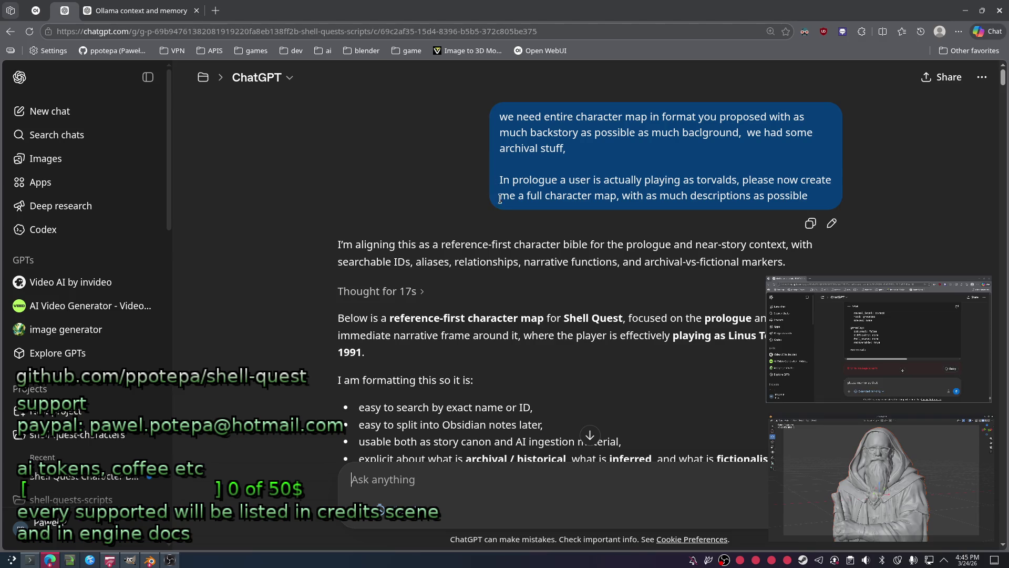
scroll(497, 190, "down", 10)
scroll(473, 281, "down", 10)
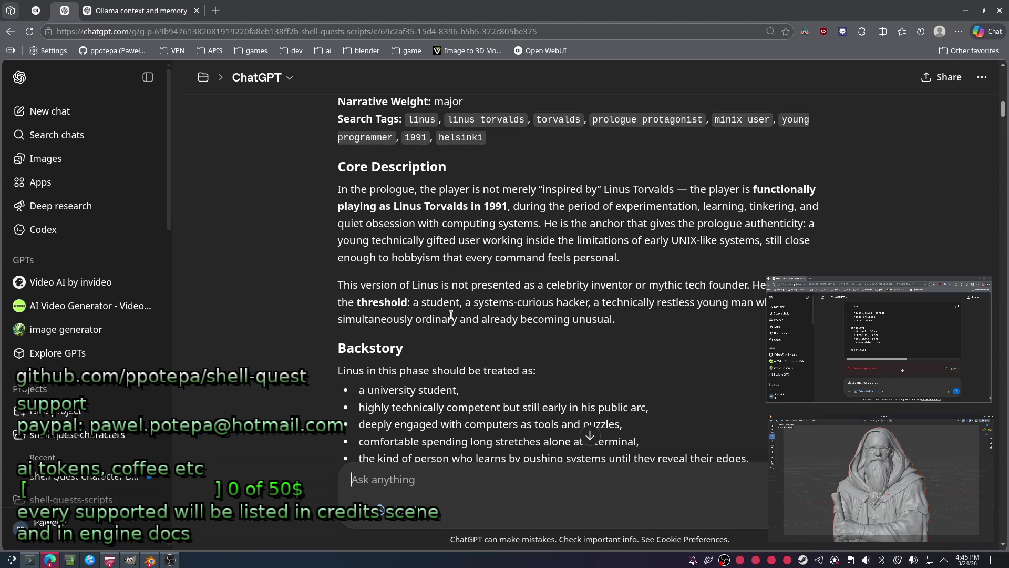
scroll(518, 387, "down", 5)
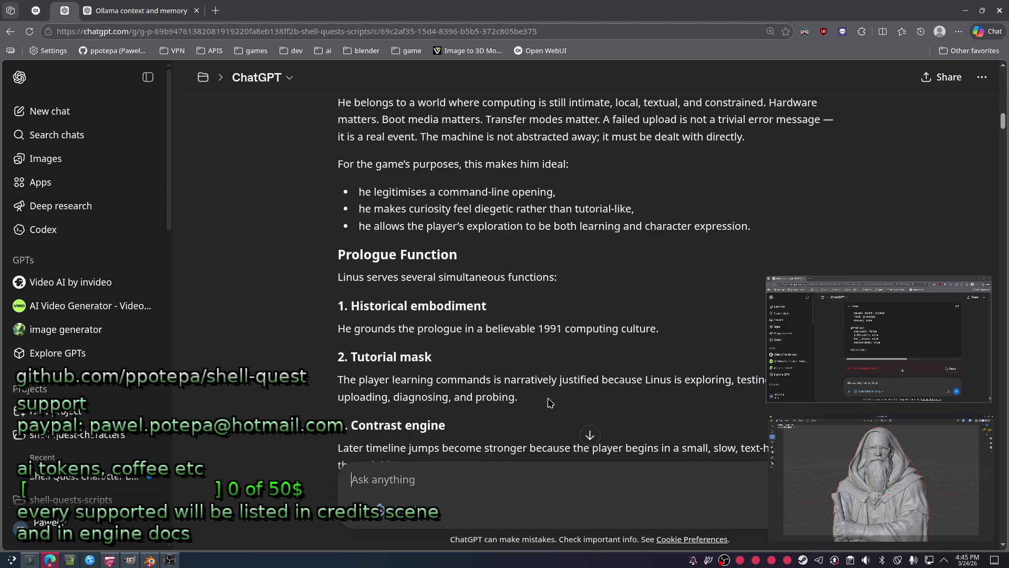
scroll(558, 368, "down", 5)
scroll(436, 374, "down", 5)
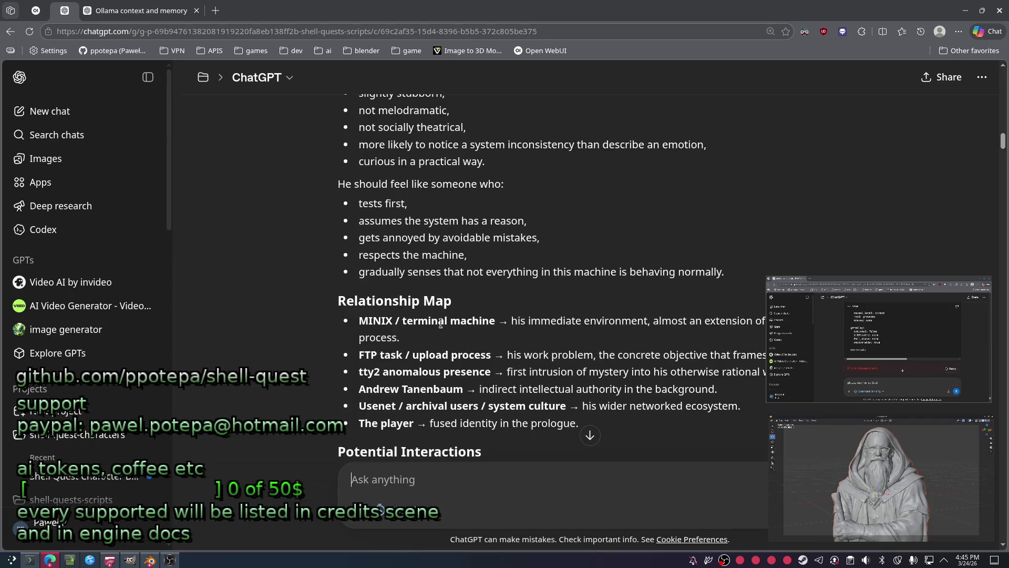
scroll(442, 327, "down", 5)
scroll(509, 336, "down", 4)
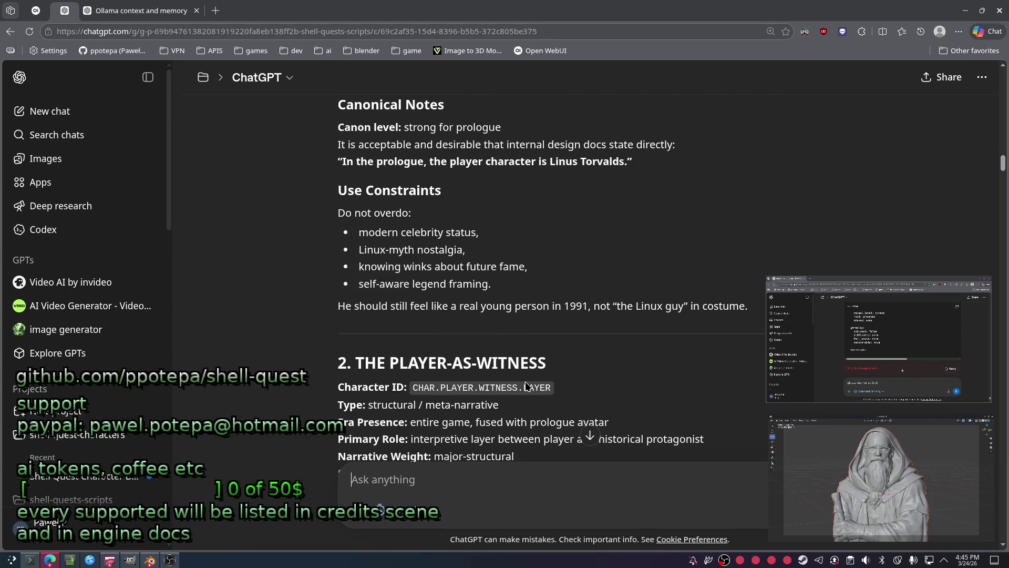
scroll(513, 342, "down", 1)
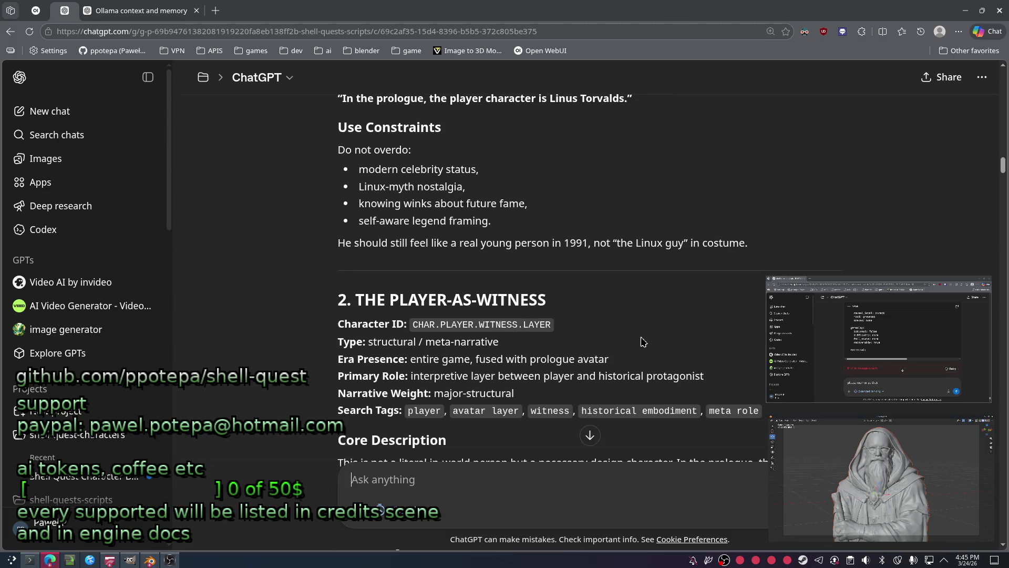
scroll(641, 341, "down", 2)
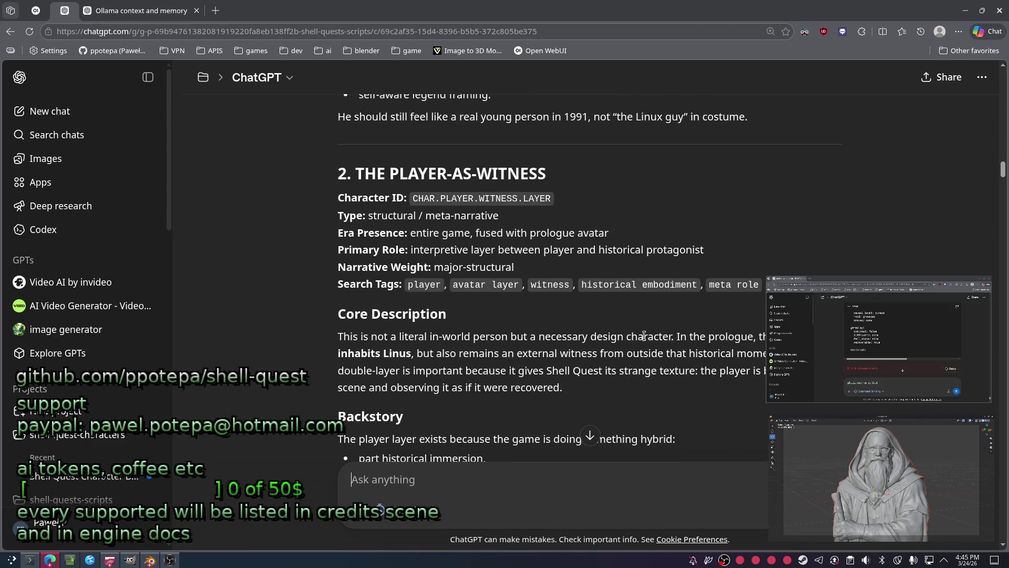
scroll(647, 332, "down", 3)
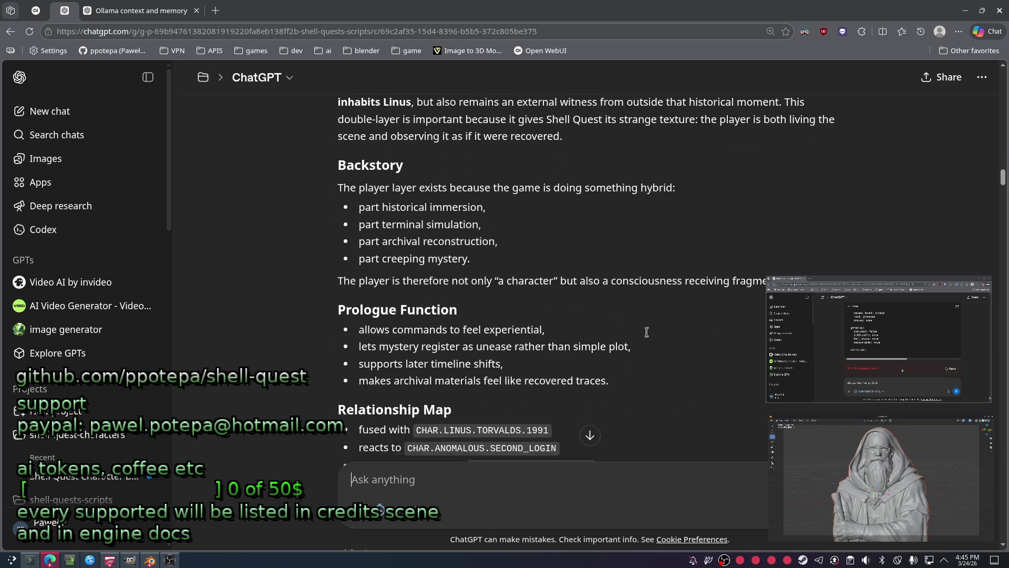
scroll(646, 332, "down", 5)
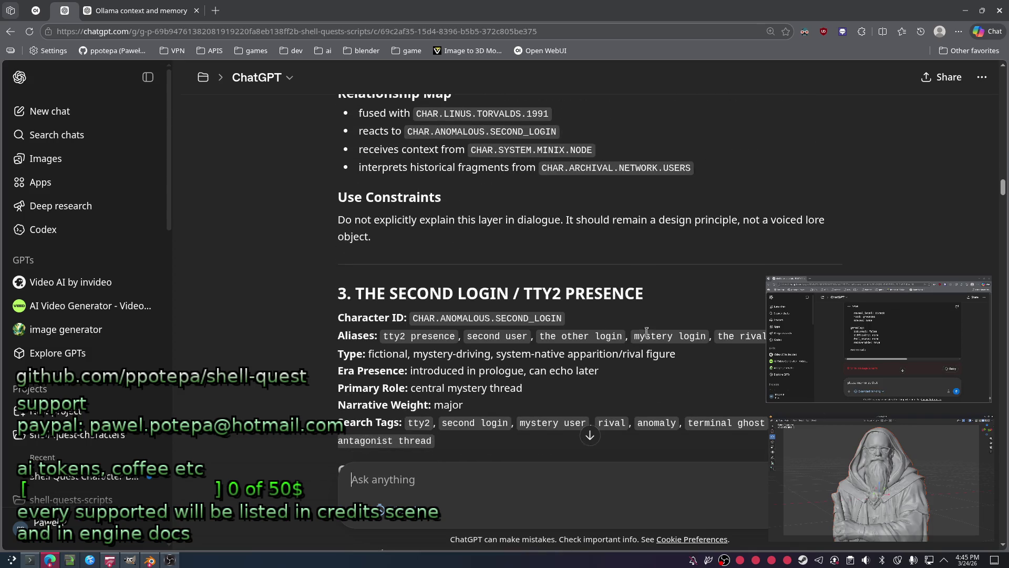
scroll(647, 332, "down", 1)
scroll(647, 332, "down", 4)
scroll(647, 334, "down", 5)
scroll(647, 336, "down", 1)
scroll(646, 336, "down", 3)
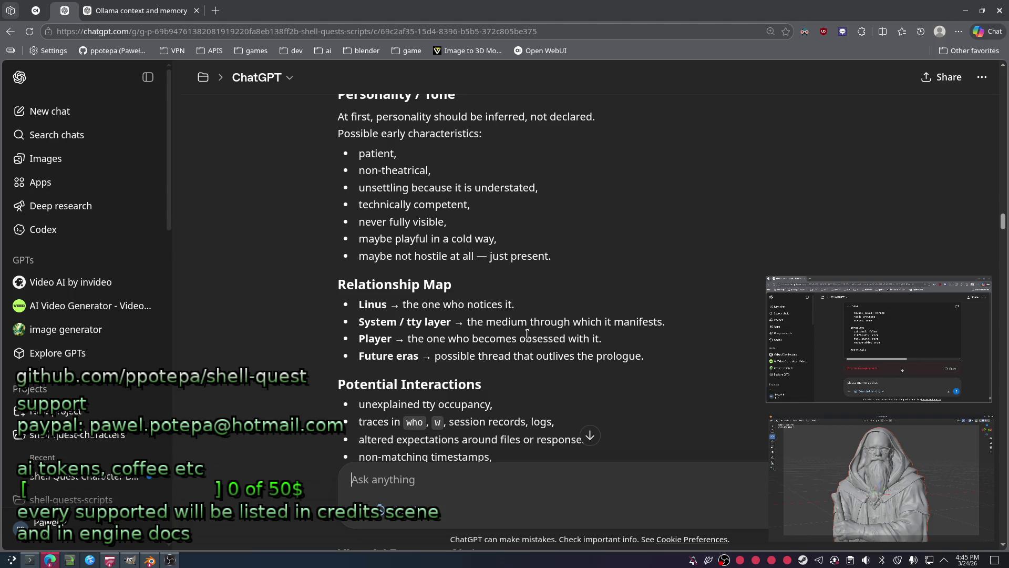
scroll(564, 315, "down", 4)
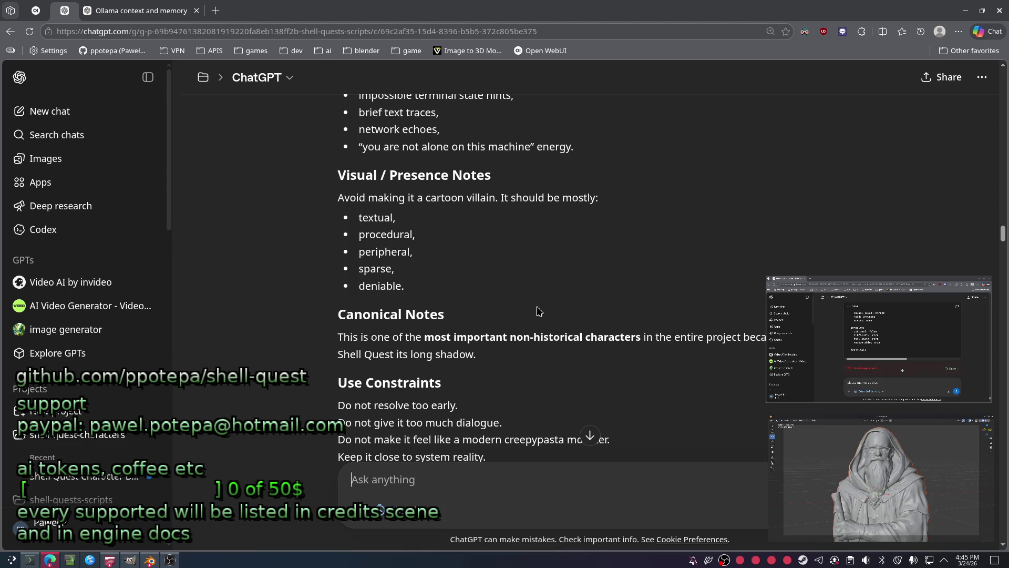
scroll(537, 310, "down", 2)
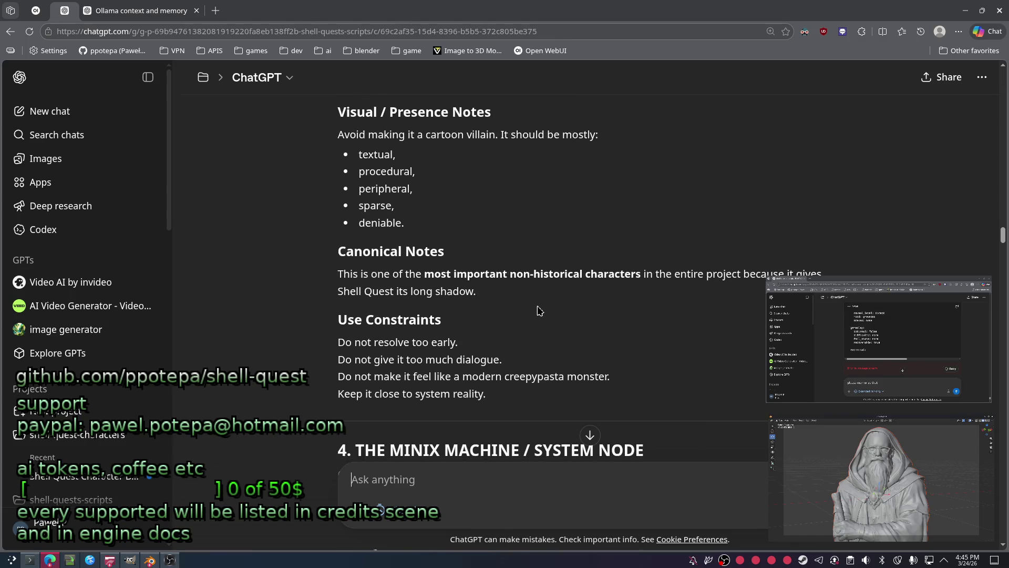
scroll(541, 309, "down", 3)
scroll(540, 309, "down", 4)
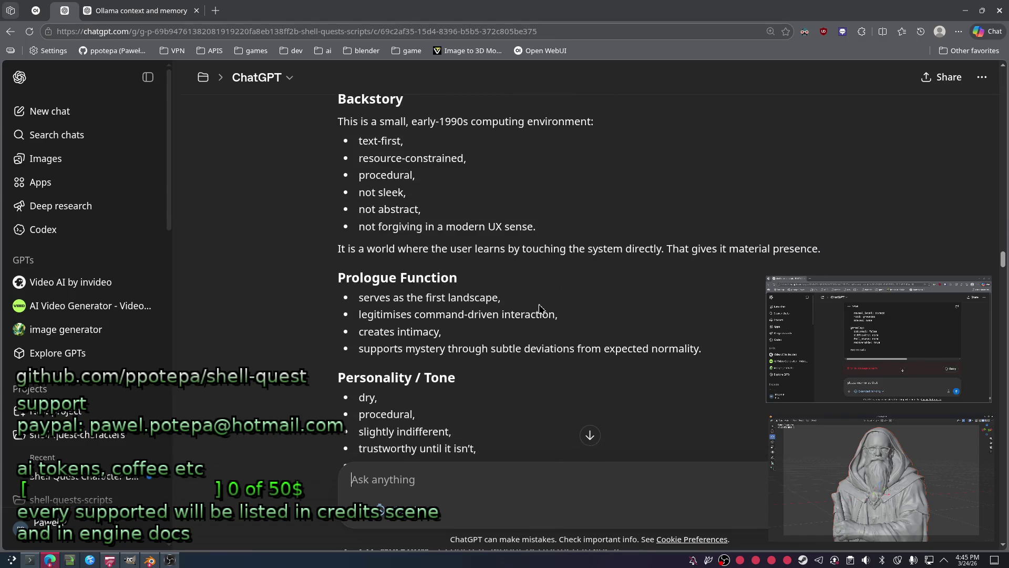
scroll(541, 309, "down", 5)
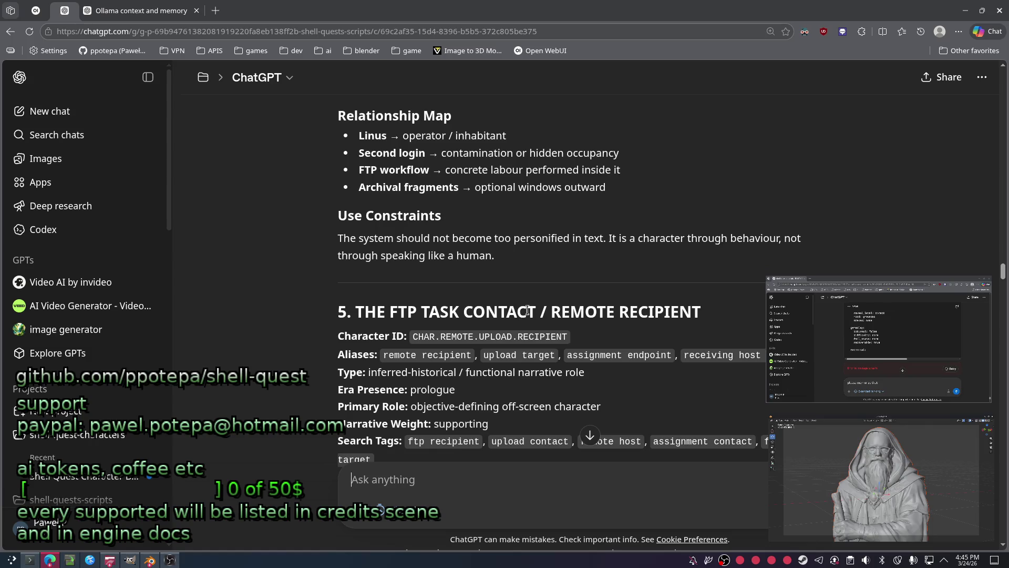
scroll(527, 311, "down", 1)
scroll(260, 281, "down", 4)
scroll(260, 281, "down", 4)
scroll(353, 309, "down", 4)
scroll(353, 309, "down", 8)
scroll(353, 310, "down", 3)
scroll(469, 284, "down", 5)
scroll(466, 321, "down", 2)
scroll(466, 321, "down", 5)
scroll(591, 442, "up", 1)
scroll(591, 442, "up", 2)
scroll(954, 404, "up", 1)
scroll(867, 394, "down", 2)
scroll(750, 386, "down", 5)
scroll(671, 379, "down", 5)
scroll(621, 370, "down", 2)
scroll(552, 367, "down", 3)
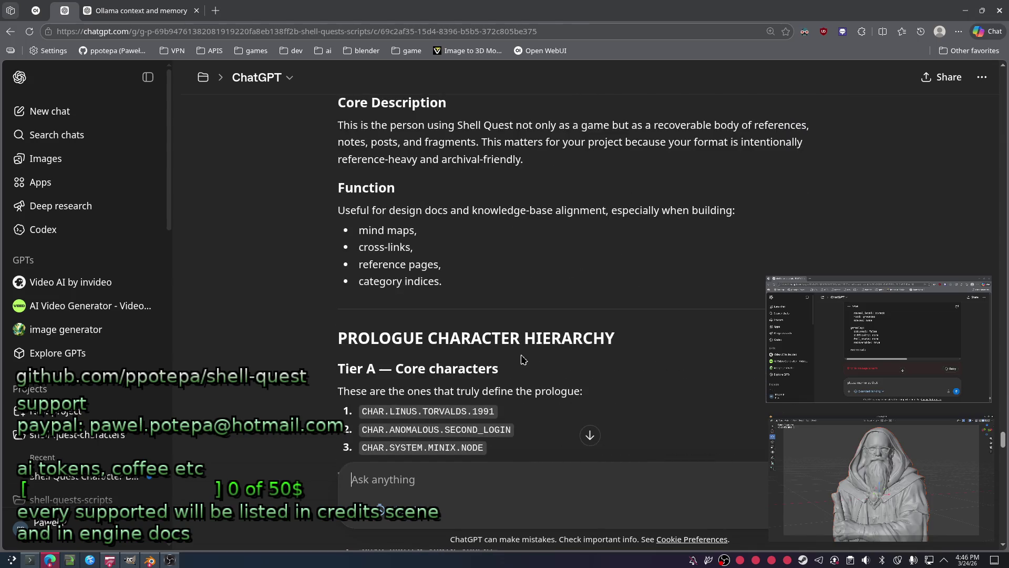
scroll(544, 376, "down", 1)
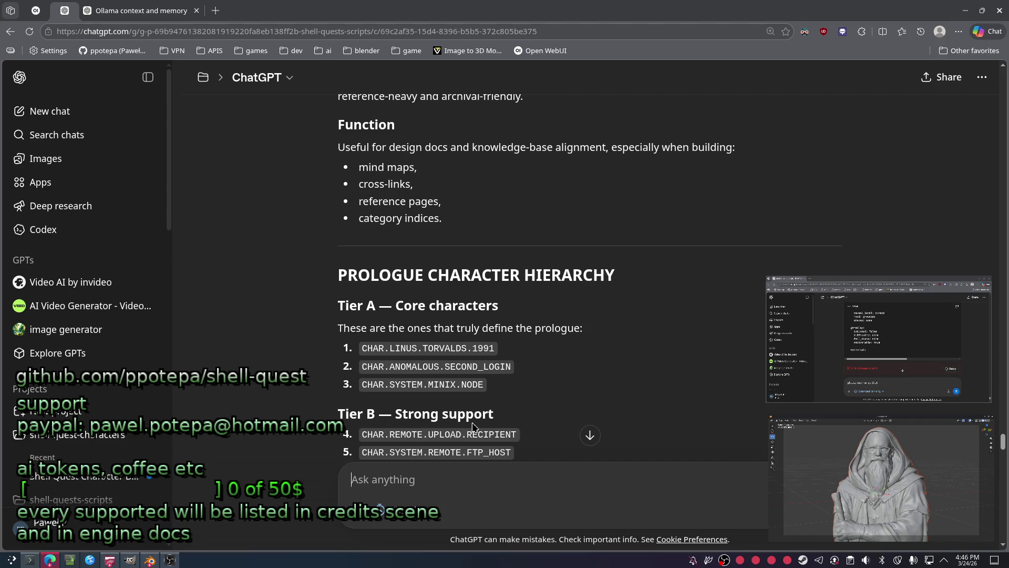
scroll(478, 406, "down", 3)
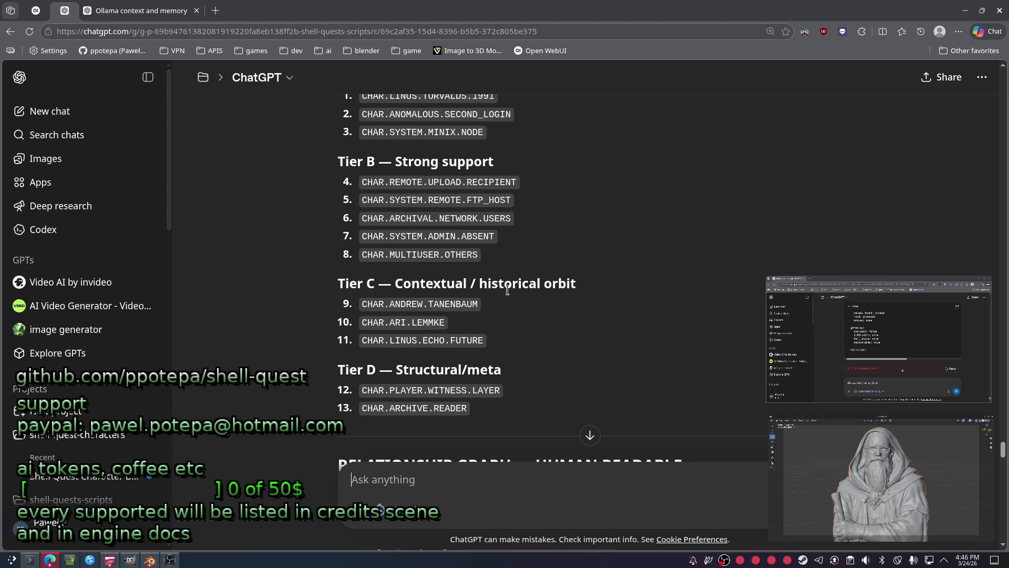
scroll(485, 386, "down", 3)
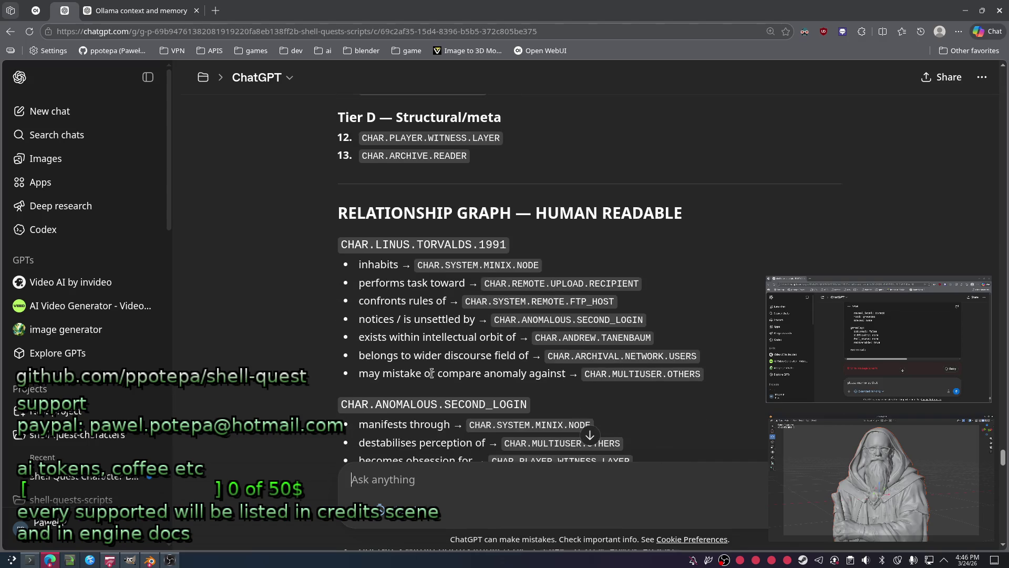
scroll(446, 365, "down", 1)
scroll(537, 409, "down", 4)
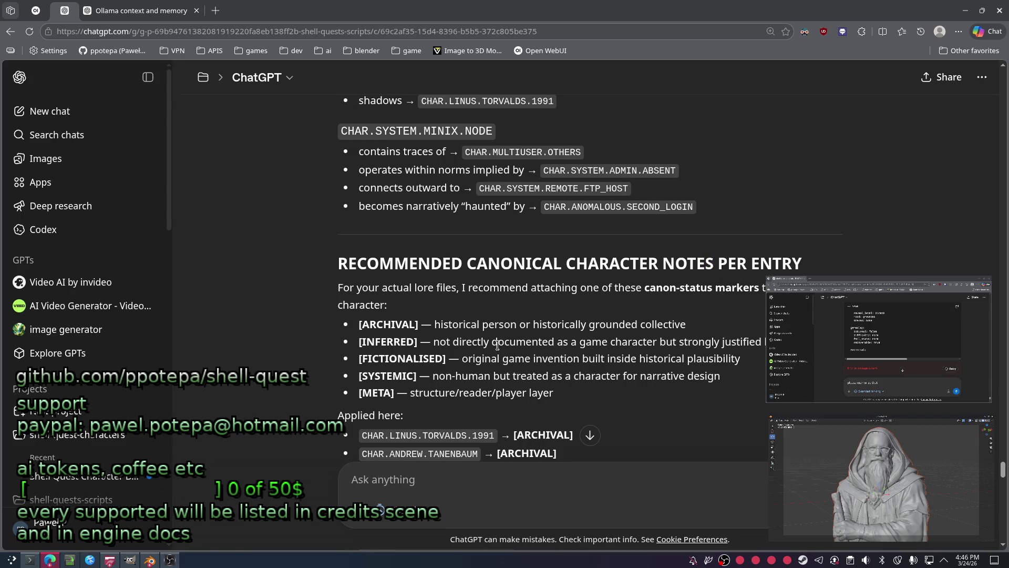
scroll(498, 346, "down", 3)
scroll(498, 346, "down", 2)
scroll(498, 345, "down", 1)
scroll(498, 346, "down", 2)
scroll(498, 346, "down", 2)
scroll(497, 341, "down", 1)
scroll(497, 342, "down", 2)
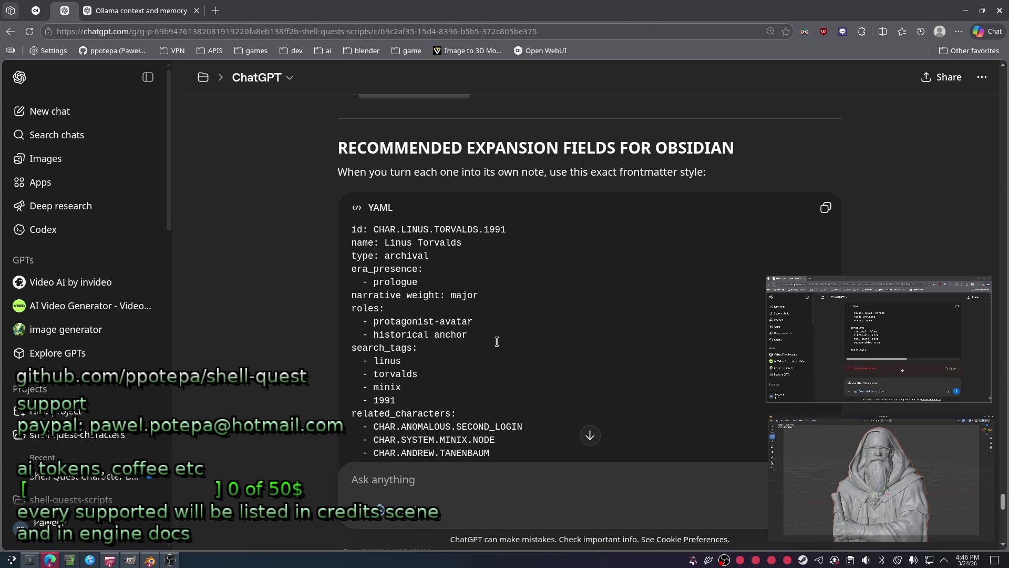
scroll(497, 341, "down", 4)
scroll(497, 345, "up", 4)
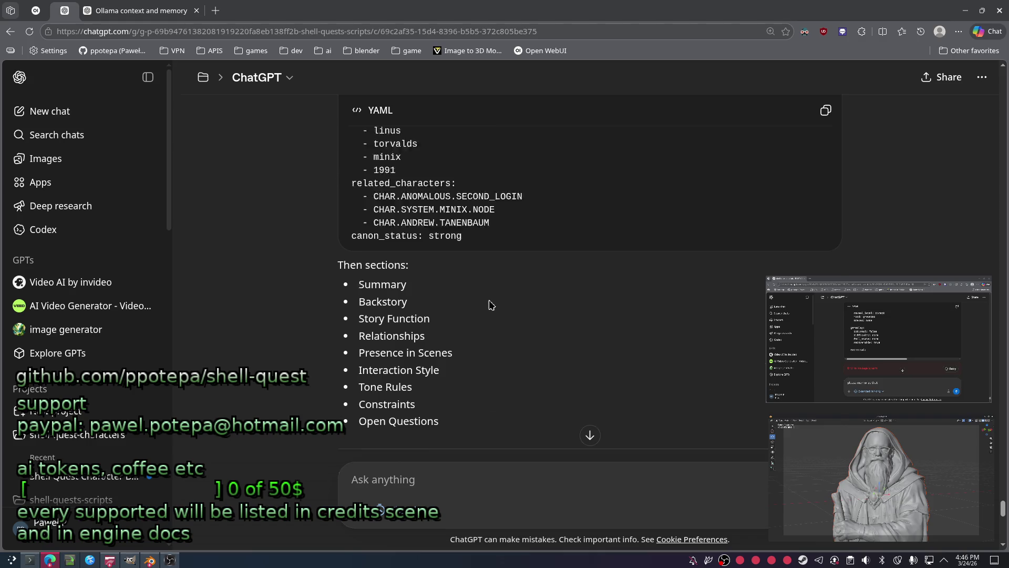
left_click_drag(678, 174, 486, 147)
Select the FIELDS FOR OBSIDIAN heading in the ChatGPT reply, then bring Konsole to the front.
left_click(726, 146)
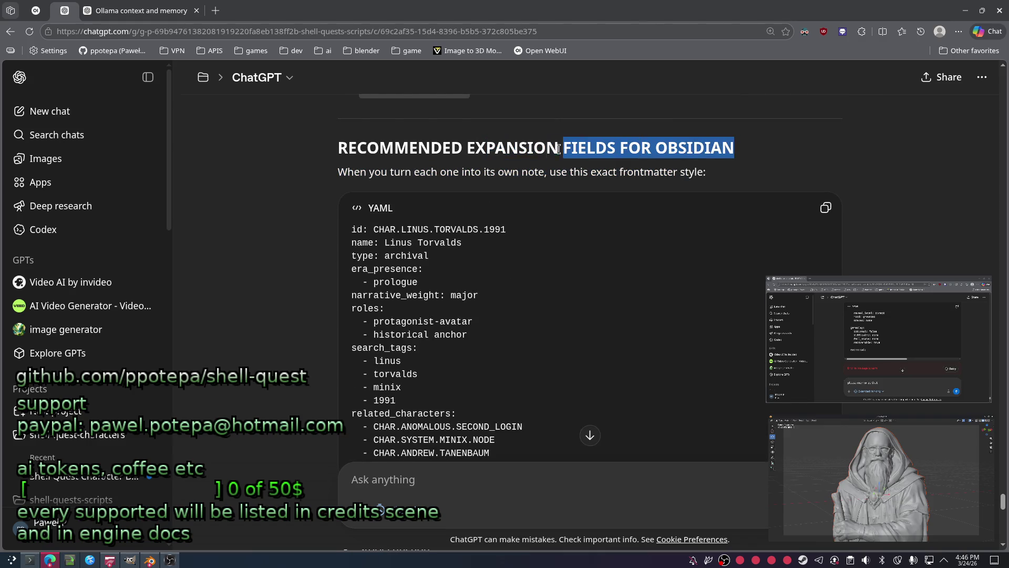
left_click_drag(726, 147, 338, 147)
left_click(319, 161)
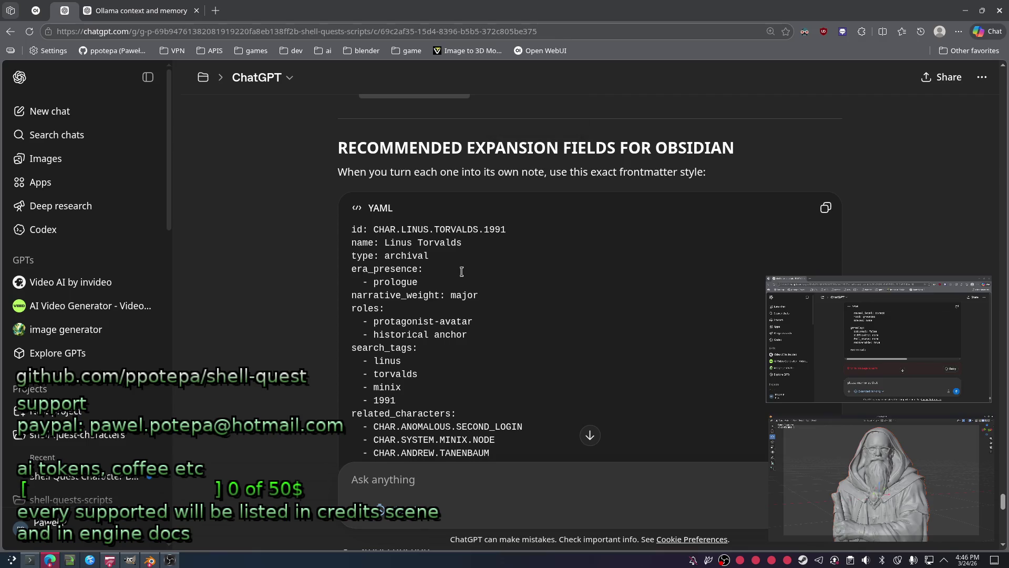
scroll(473, 276, "down", 4)
scroll(485, 279, "down", 3)
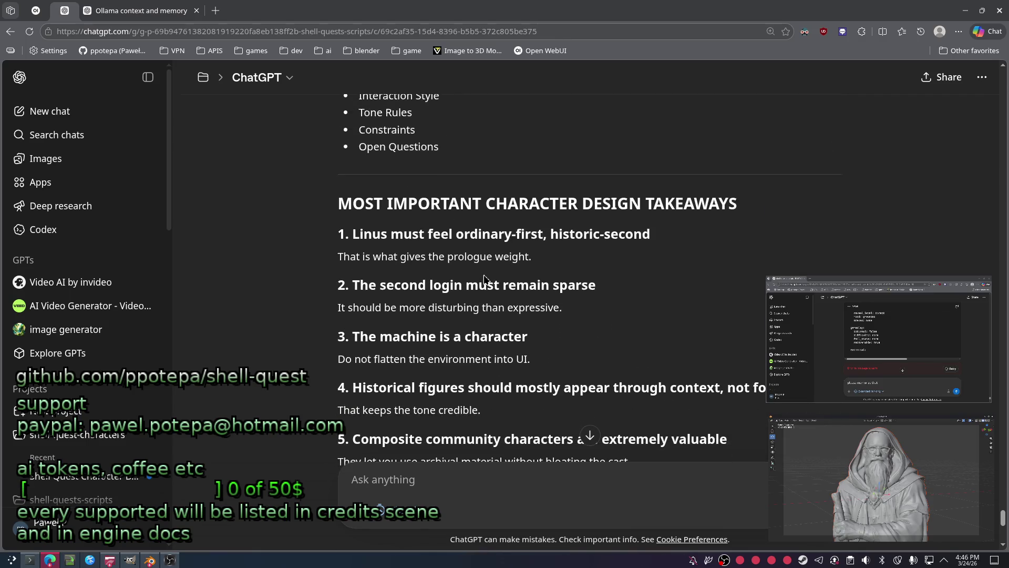
scroll(484, 276, "down", 4)
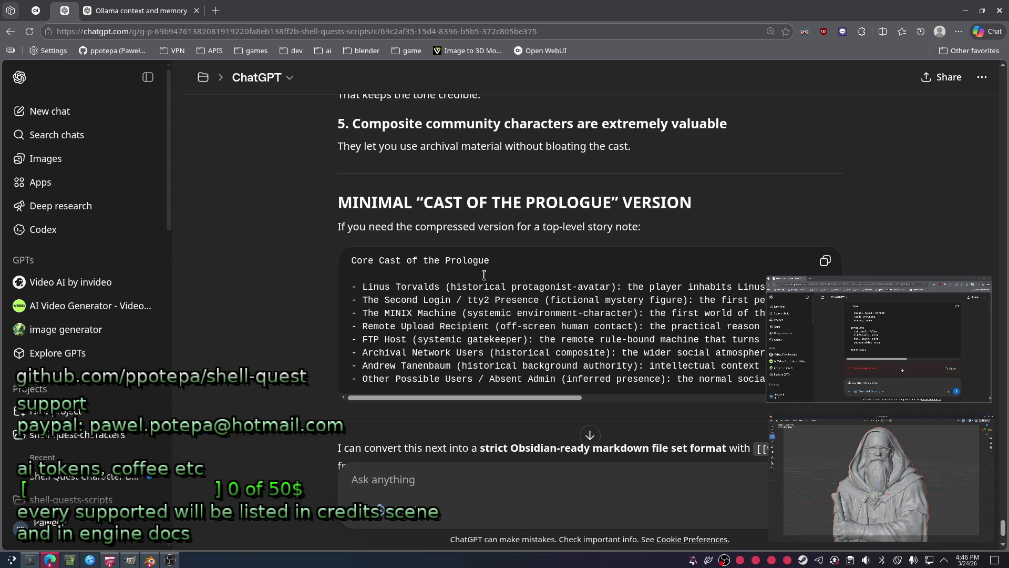
scroll(484, 276, "down", 2)
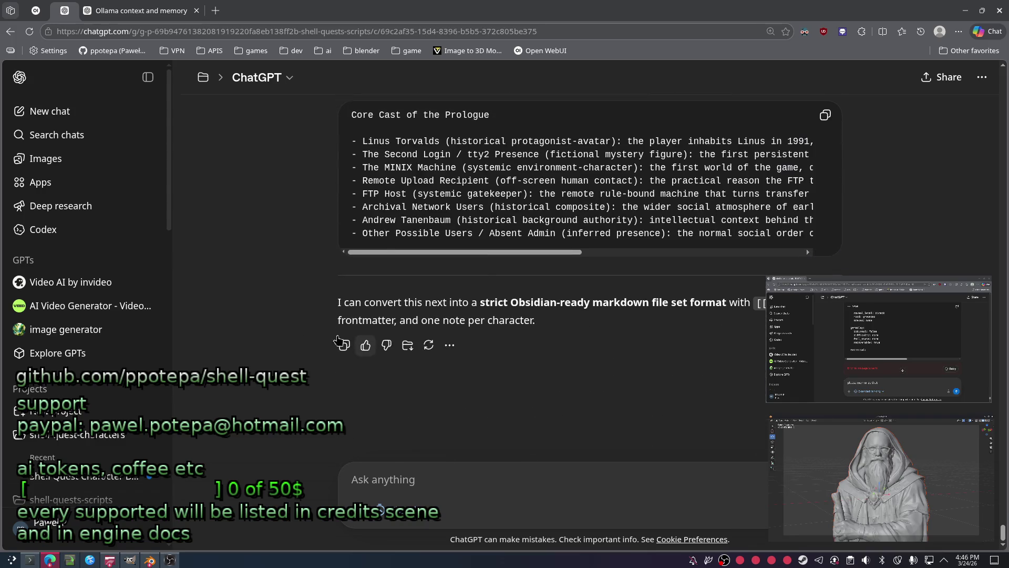
left_click(29, 560)
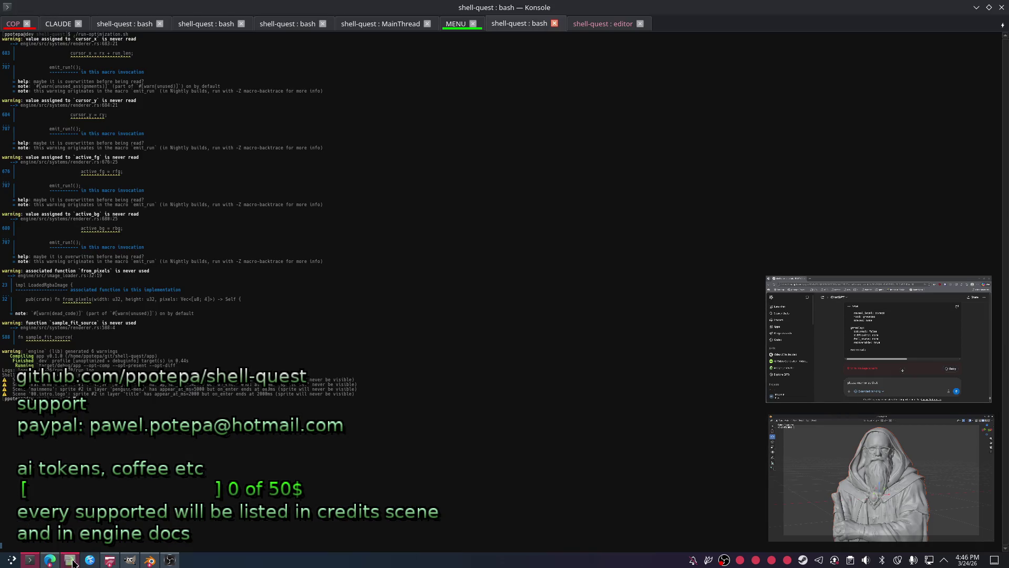
In Open WebUI, browse the saved notes and glance at the PROLOGUE.001 note.
left_click(50, 560)
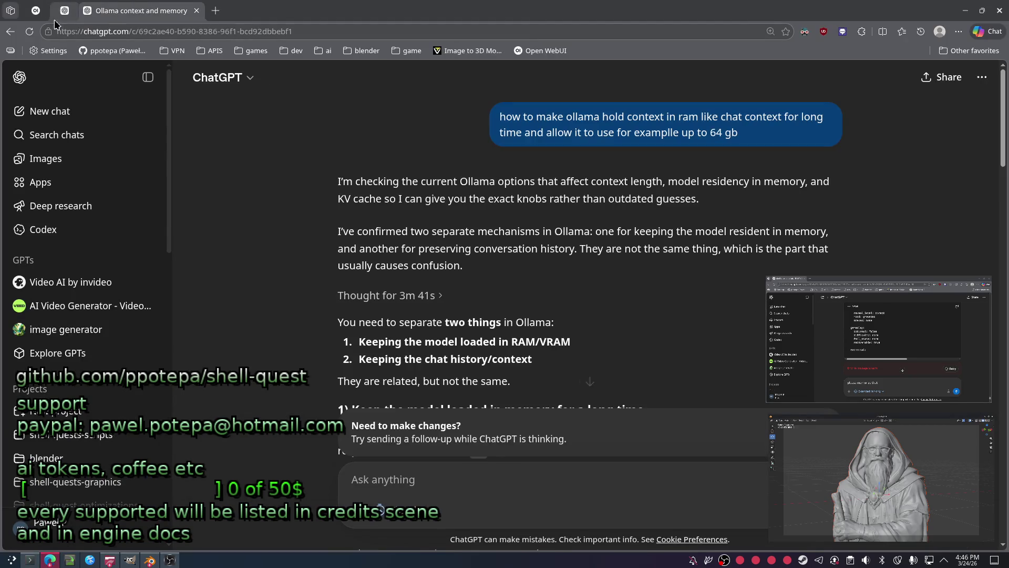
left_click(36, 10)
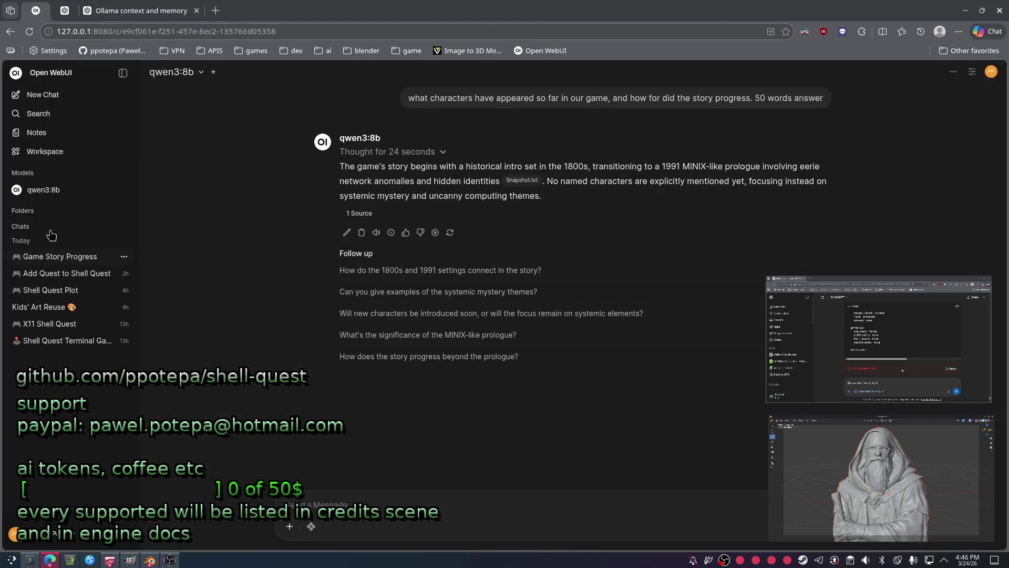
left_click(87, 139)
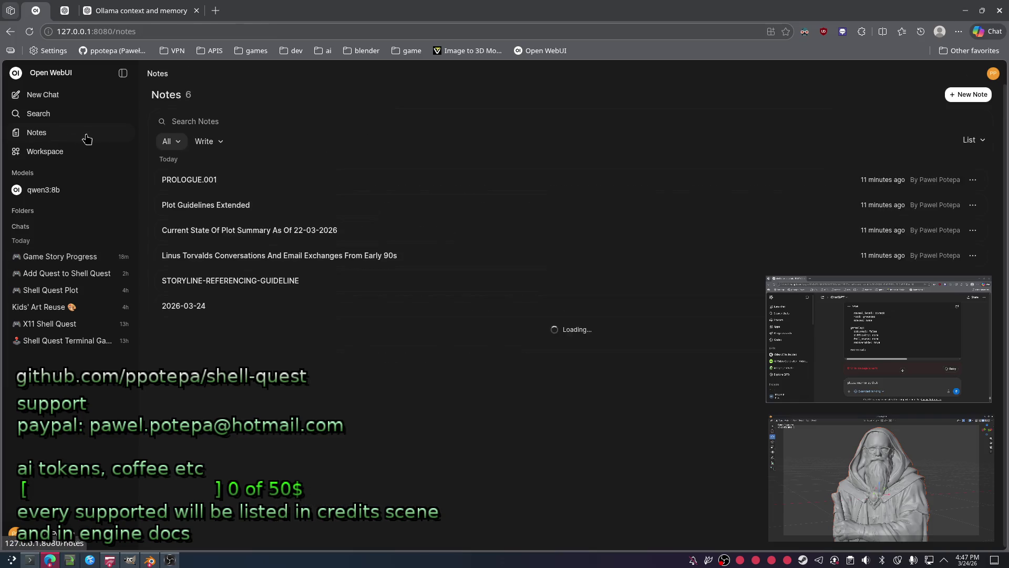
left_click(230, 171)
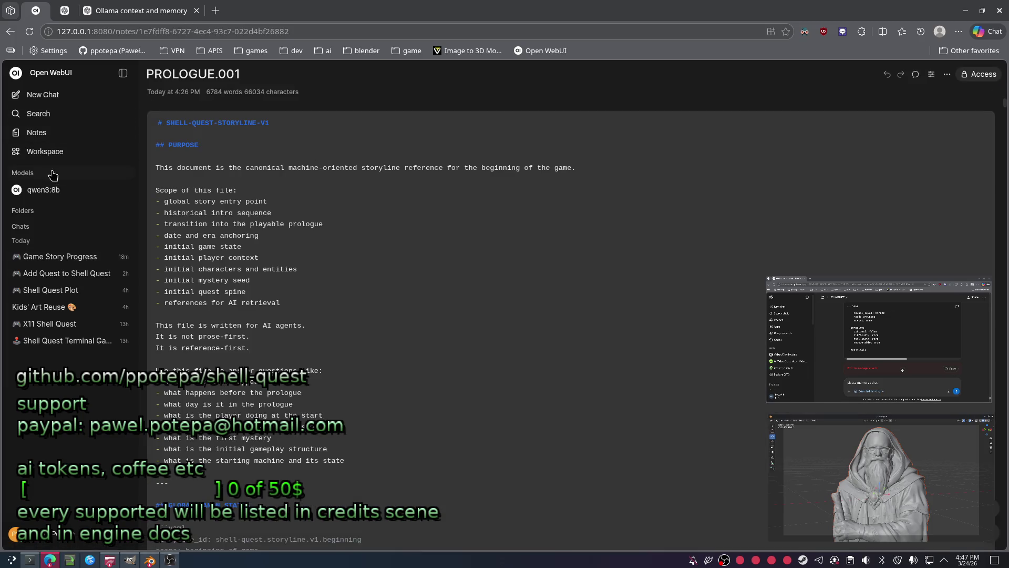
left_click(50, 133)
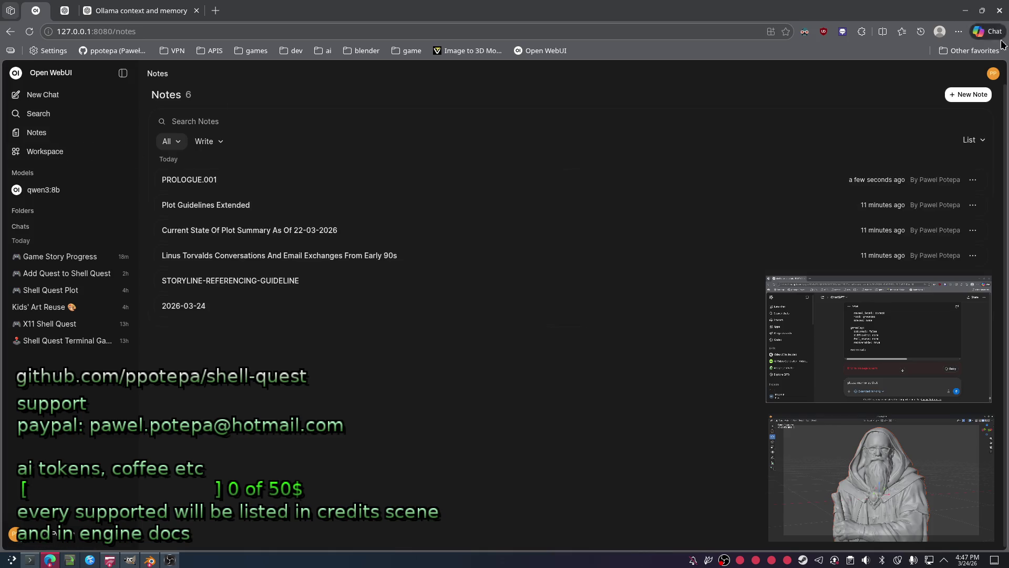
Create a new note titled CHARACTERS 24.03.2026 with the pasted character catalogue, then head to Workspace models.
left_click(967, 96)
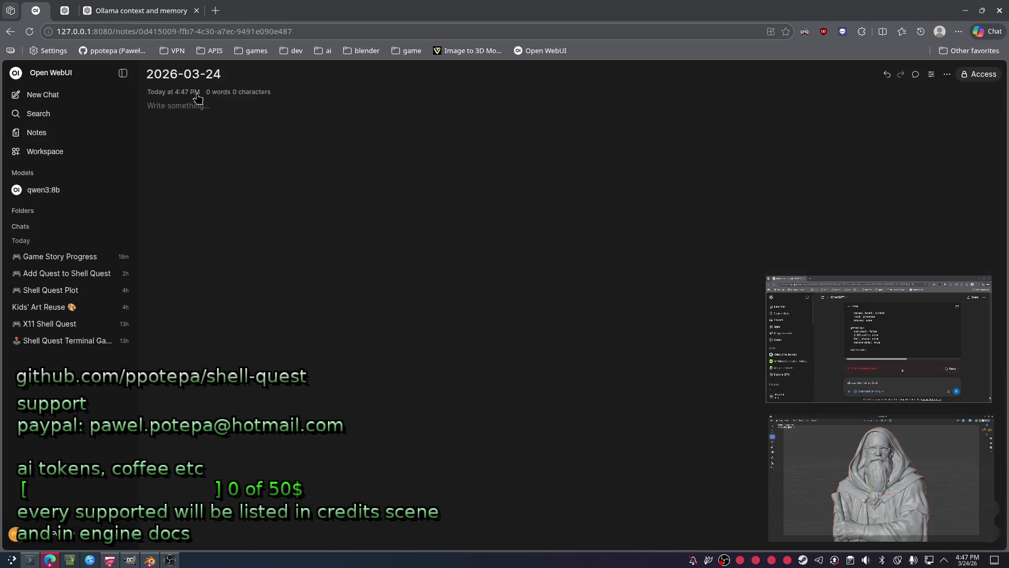
key("ctrl+a")
type("CHARACTERS")
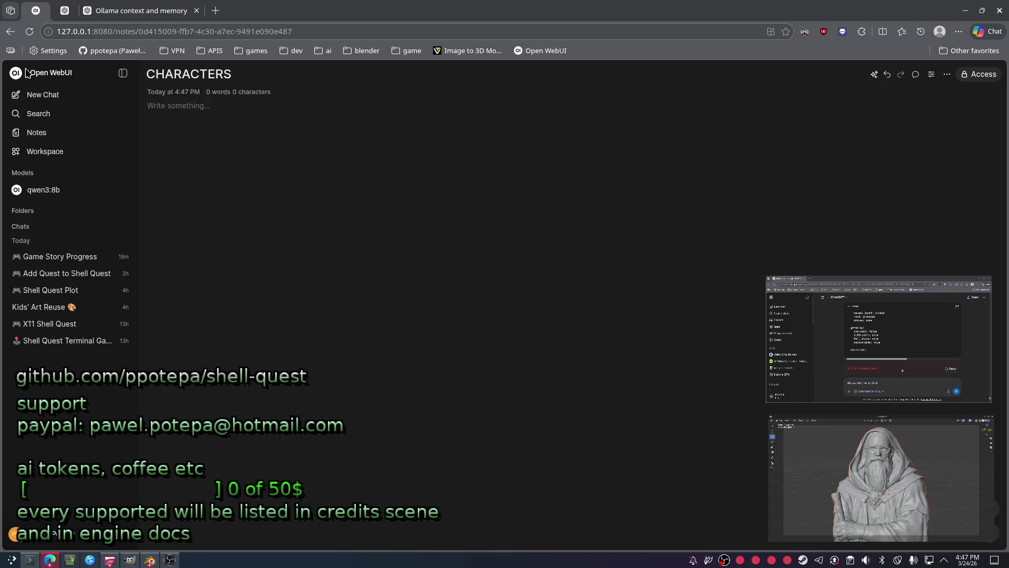
type(" 3")
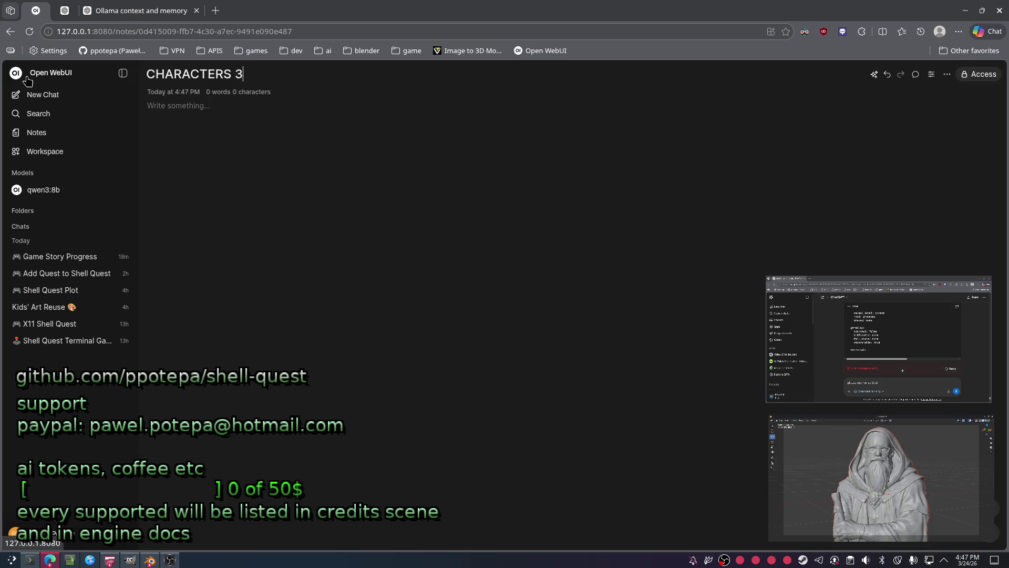
type("/24/3")
key("BackSpace")
key("BackSpace")
key("BackSpace")
key("BackSpace")
key("BackSpace")
key("BackSpace")
type("24.03.2026")
left_click(360, 174)
key("ctrl+v")
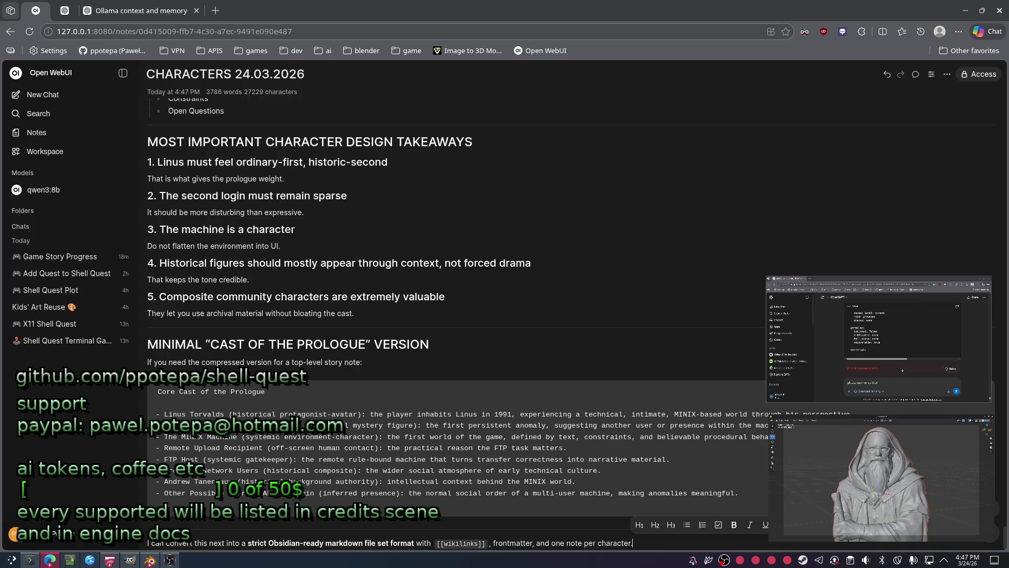
key("ctrl+s")
key("Escape")
left_click(70, 153)
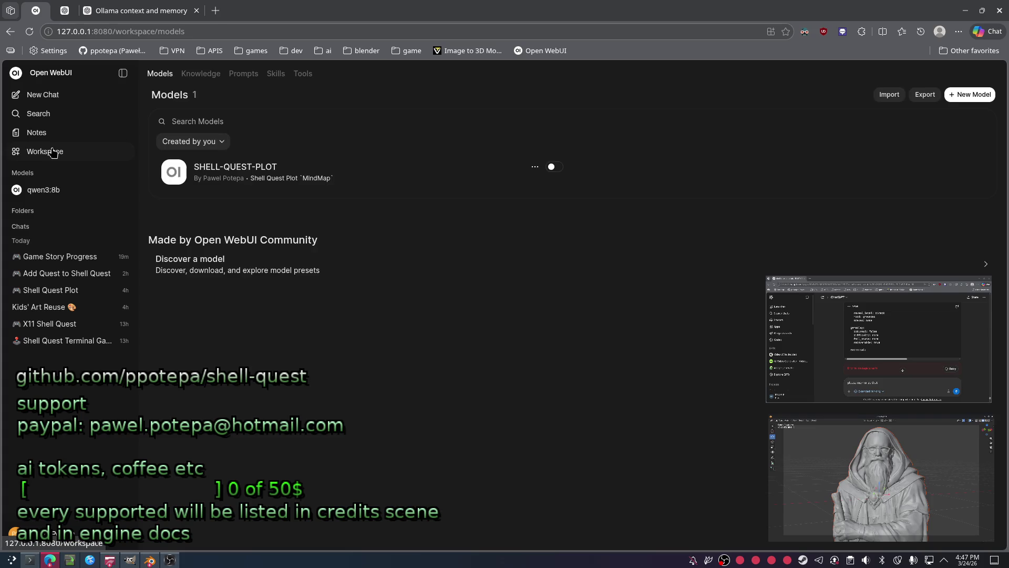
Ask qwen3:8b in a new chat for the main storyline characters and backgrounds, then view the COP agent session.
left_click(44, 189)
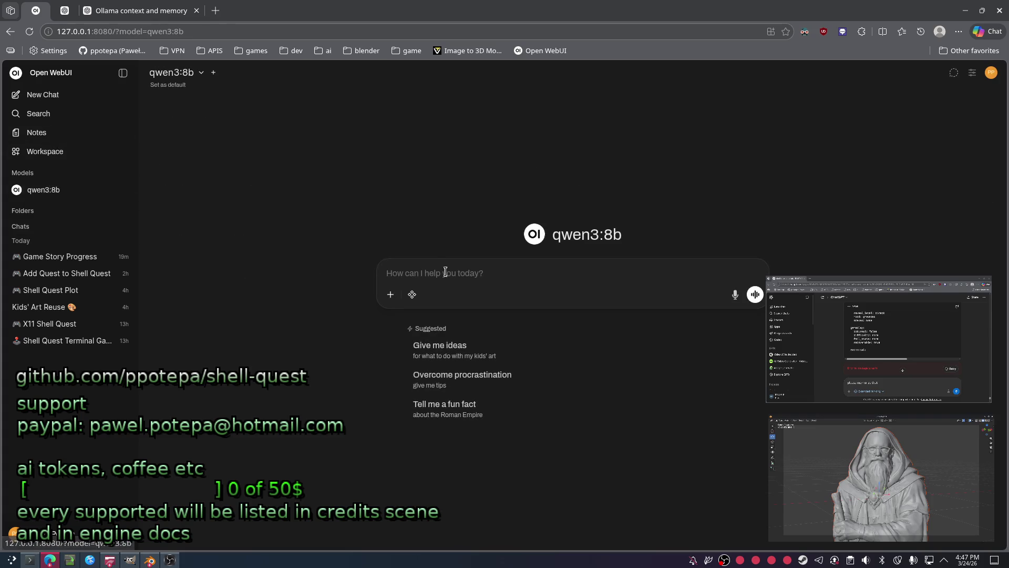
type("list all characters that are present in main story line and ")
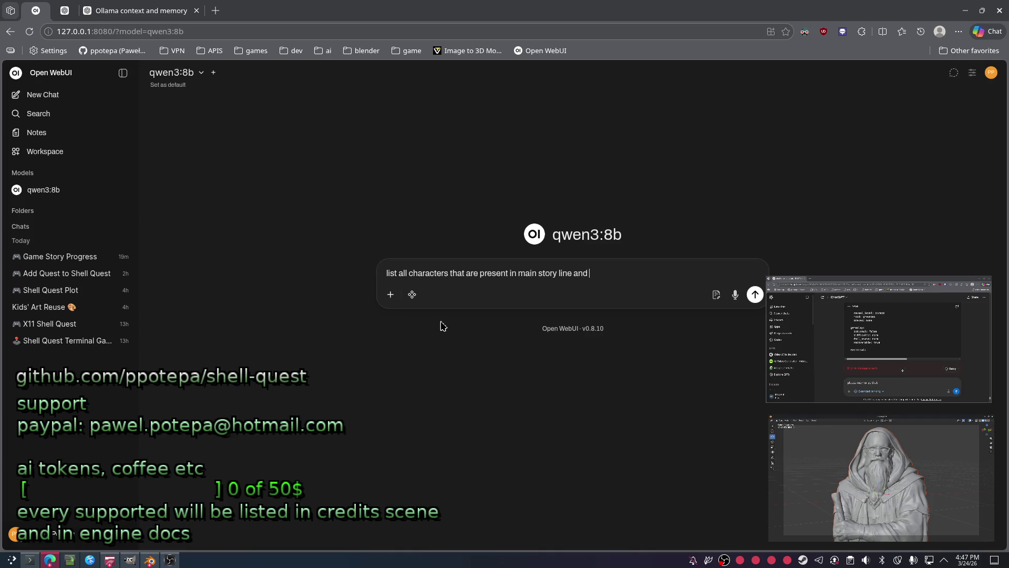
type("20 words about their back ground in shell quest i")
key("Return")
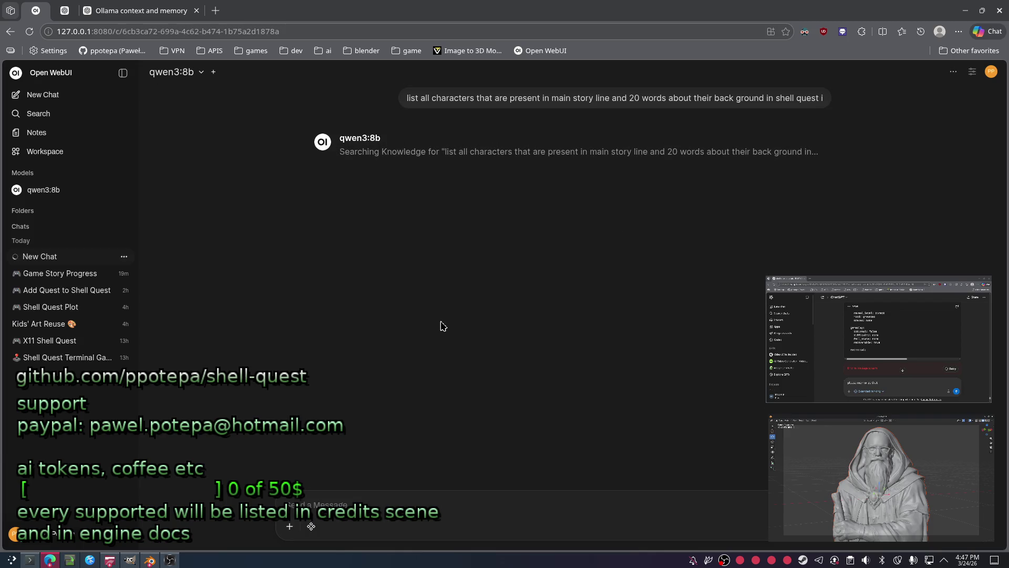
key("alt+Tab")
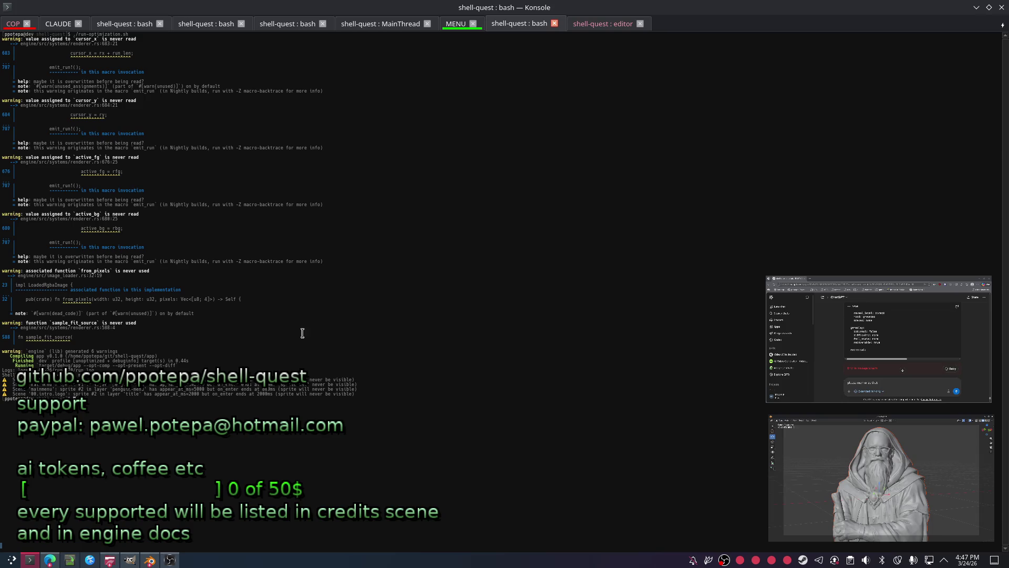
left_click(13, 24)
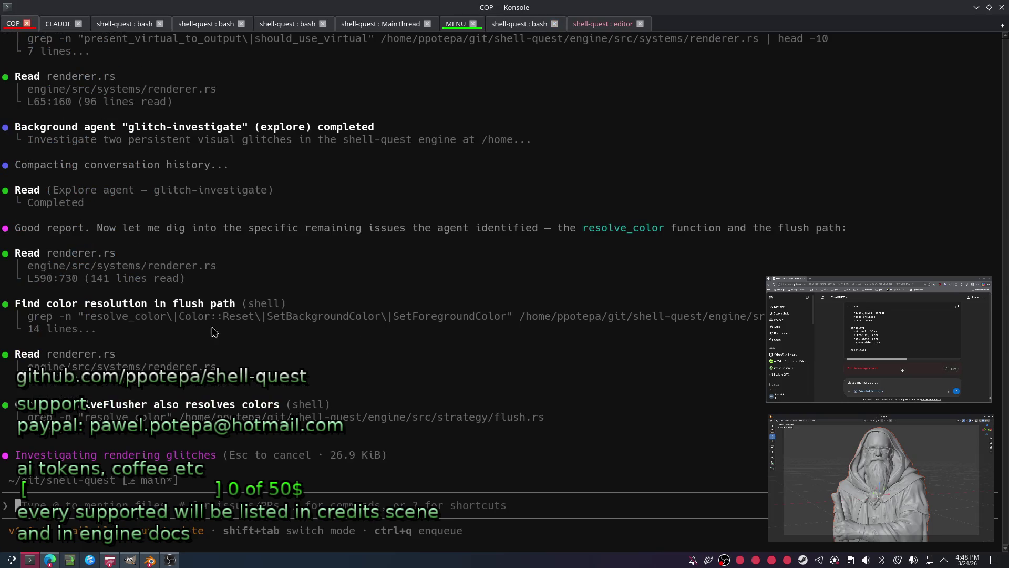
Cycle through the browser chats checking the pending query, then return to Konsole's shell-quest editor session.
left_click(50, 560)
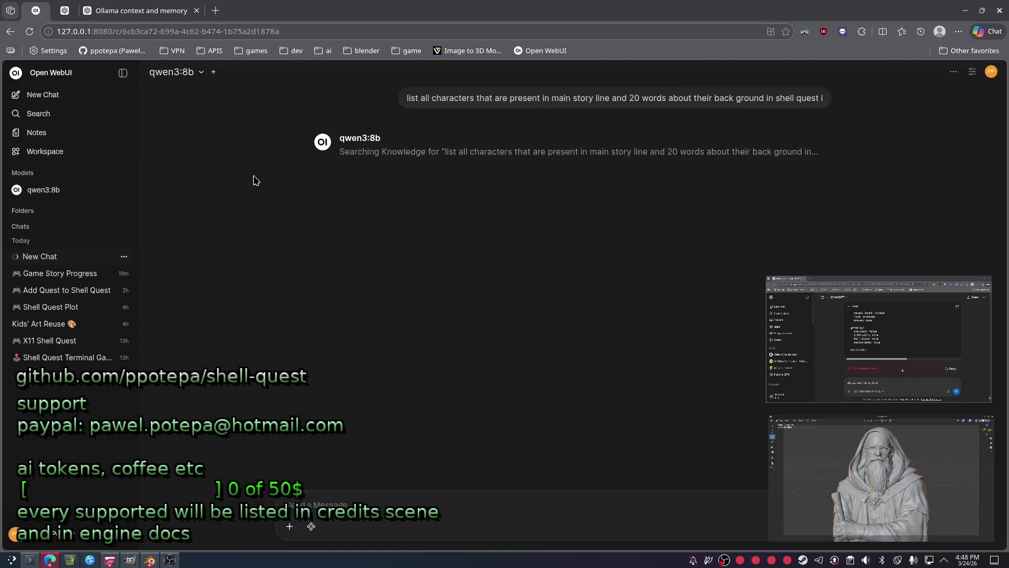
left_click(122, 10)
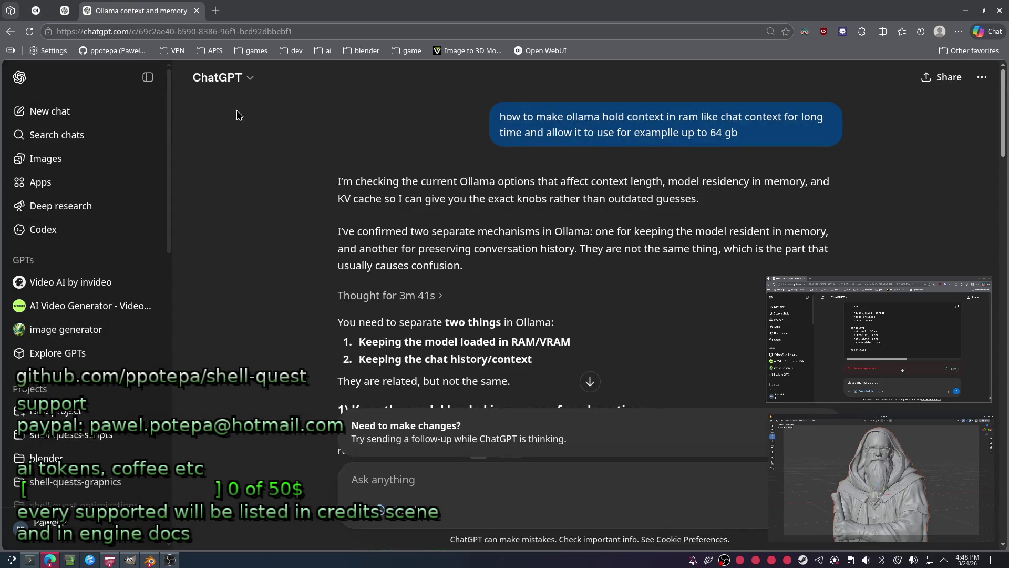
scroll(240, 119, "down", 1)
left_click(63, 12)
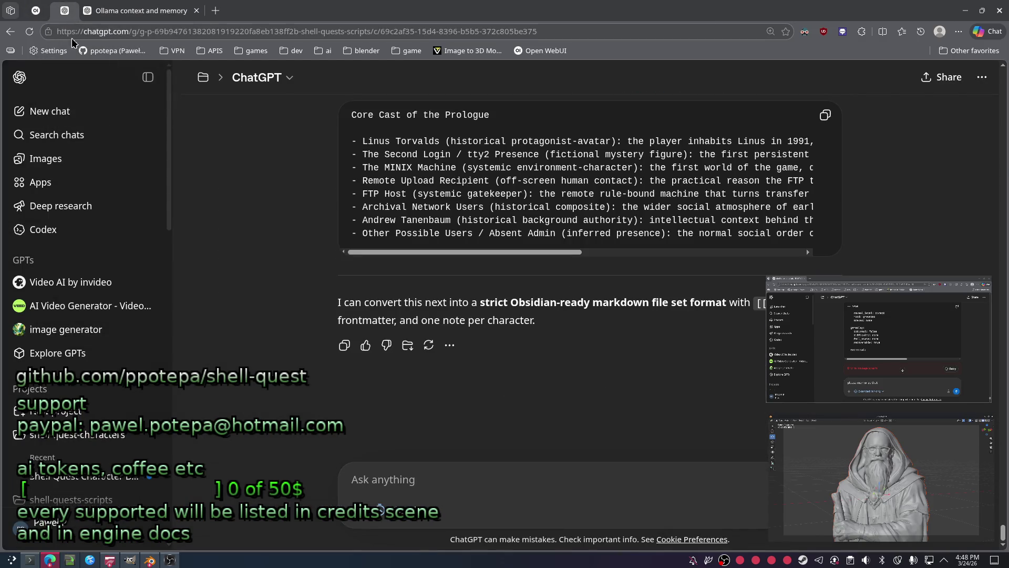
left_click(36, 10)
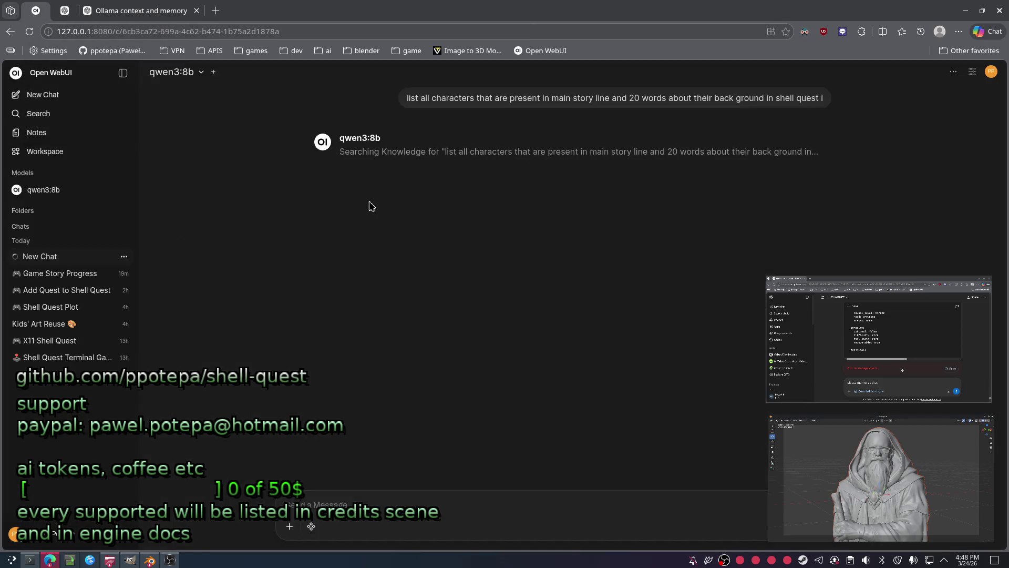
left_click(30, 561)
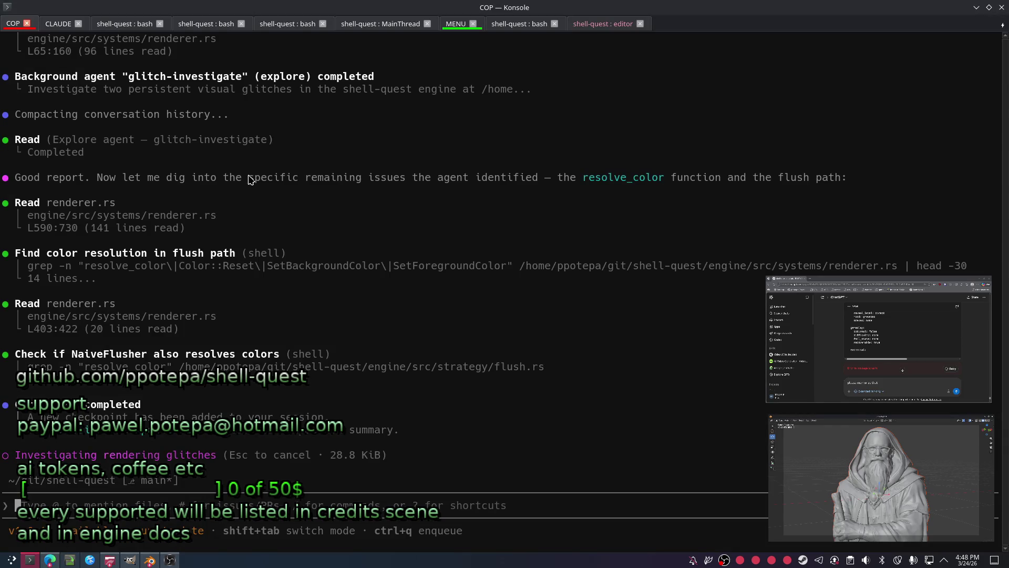
left_click(598, 24)
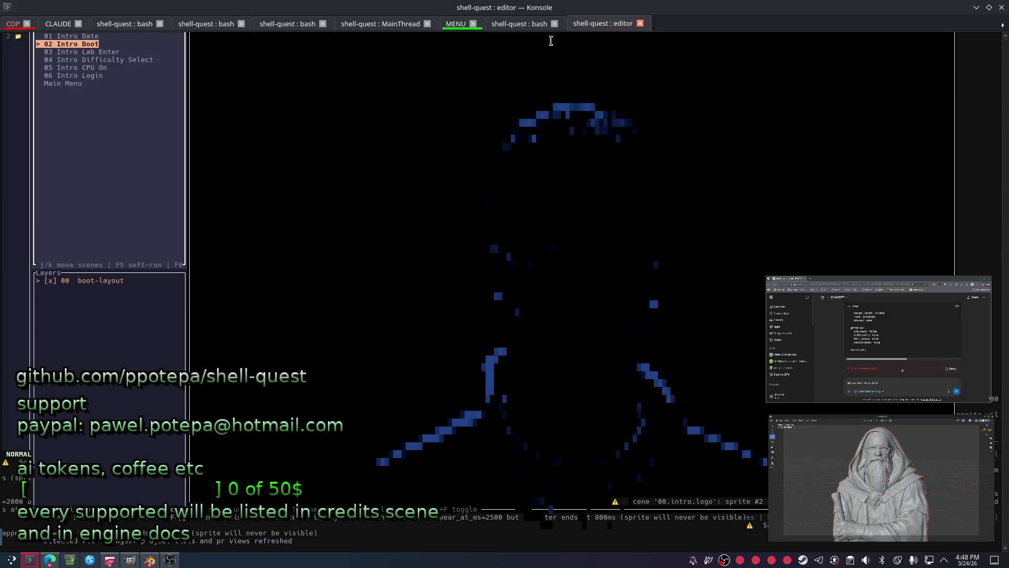
Close the running scene editor session and settle on the first shell-quest bash session, cancelling Tab Properties.
left_click(639, 23)
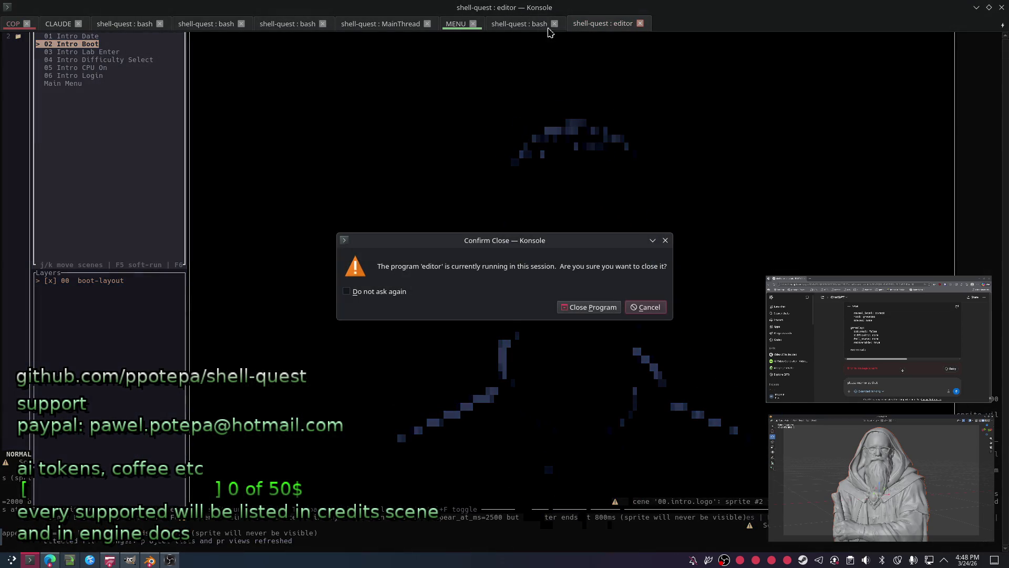
left_click(588, 307)
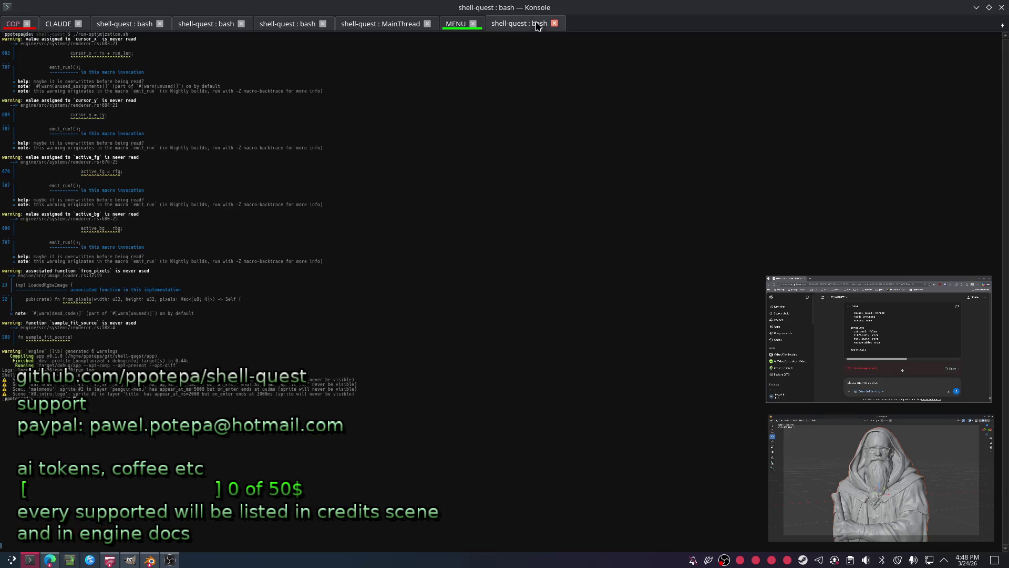
left_click(282, 25)
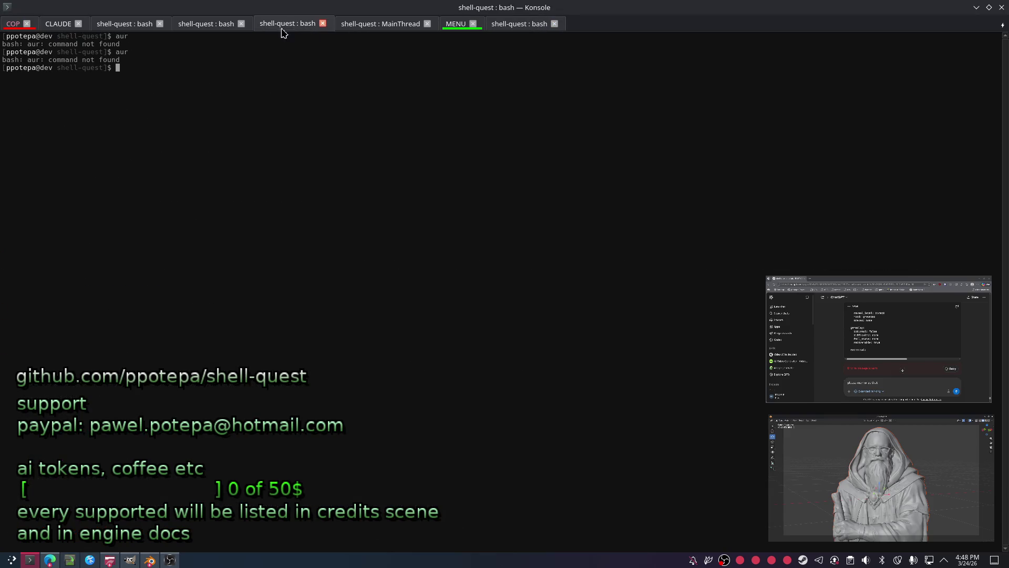
left_click(203, 22)
double_click(128, 26)
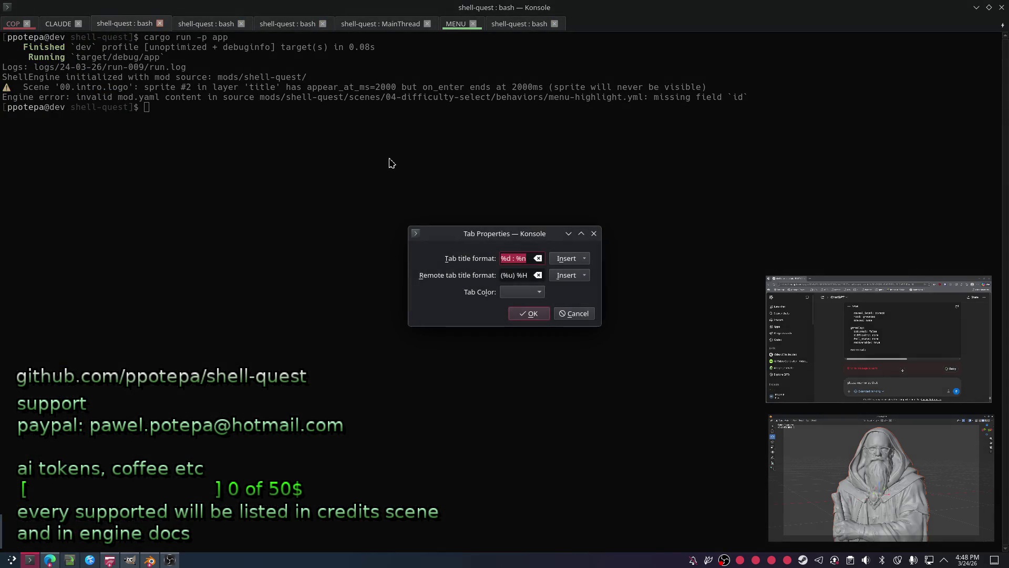
left_click(592, 315)
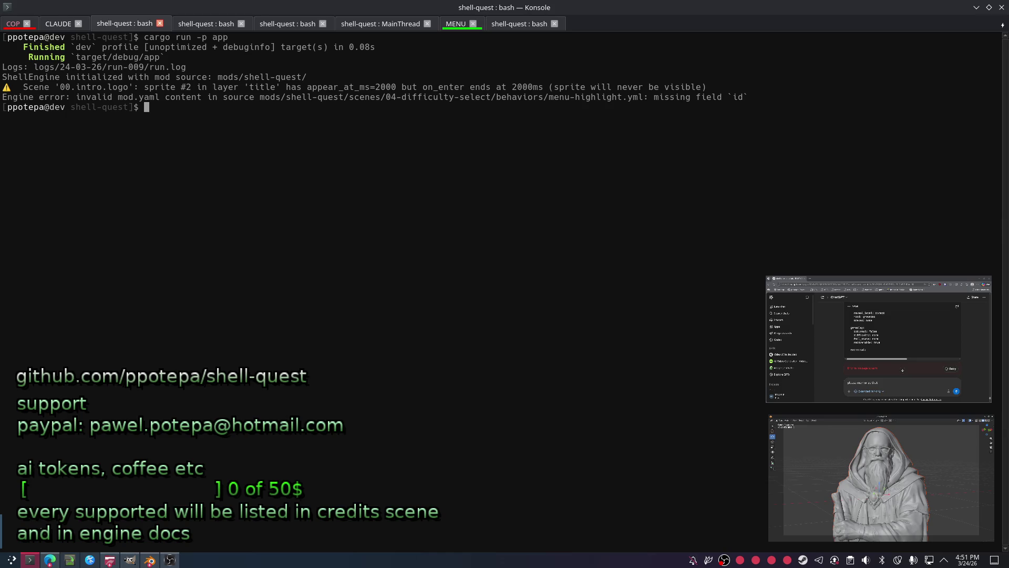
Launch Visual Studio Code maximized and trust the blender-tools folder plus all files in the parent git folder.
key("super")
type("cod")
key("Return")
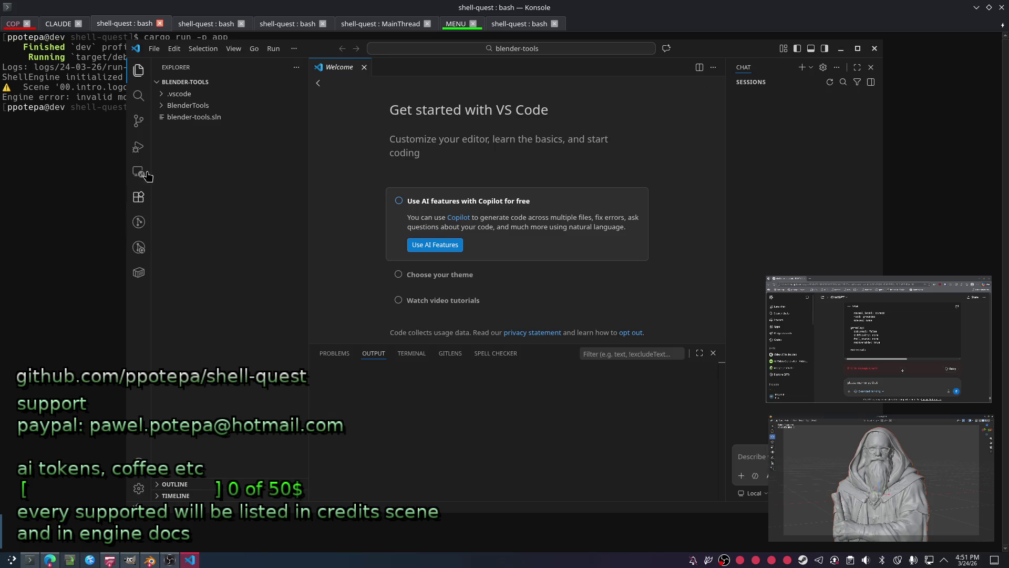
double_click(734, 49)
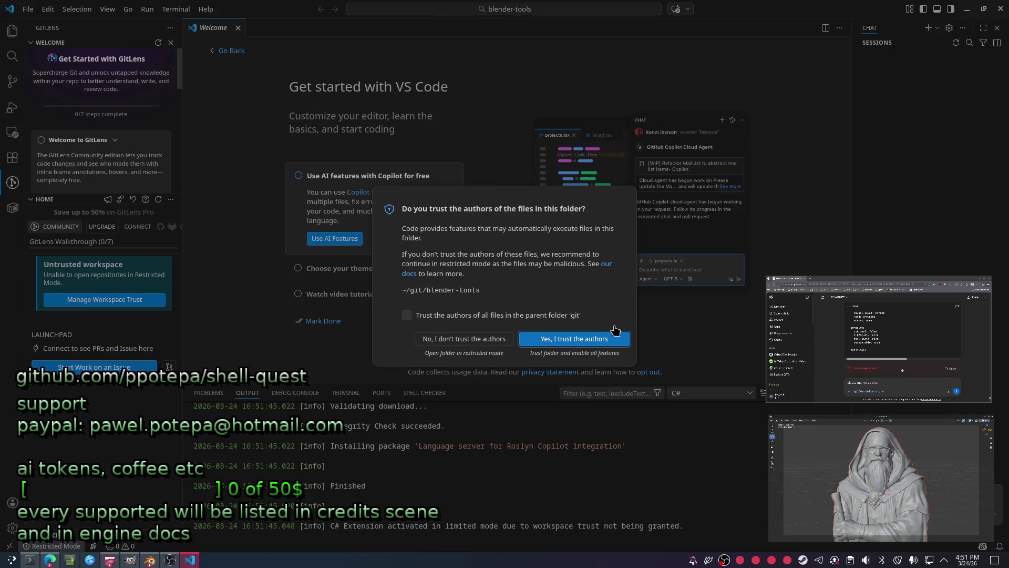
left_click(462, 316)
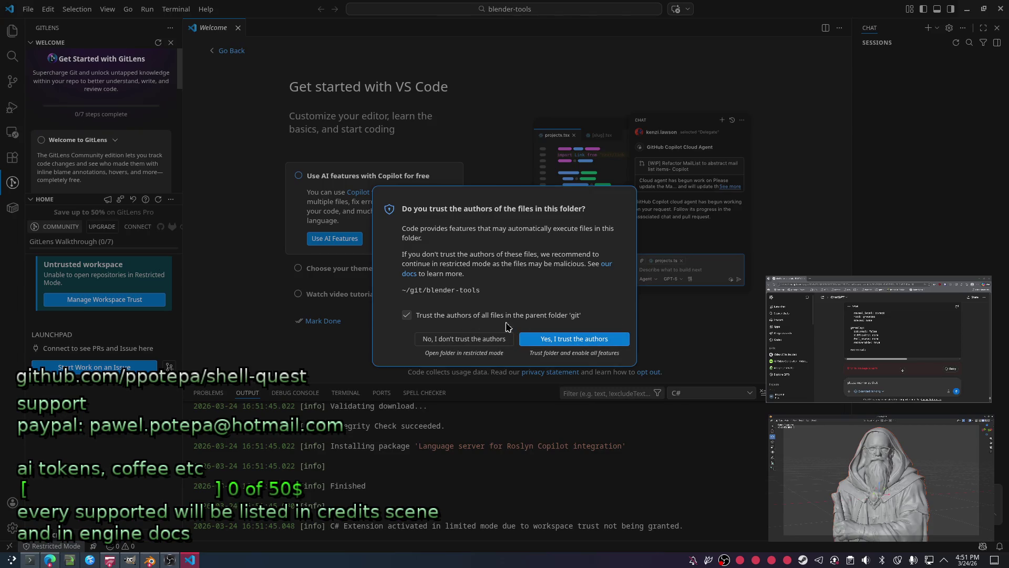
left_click(551, 340)
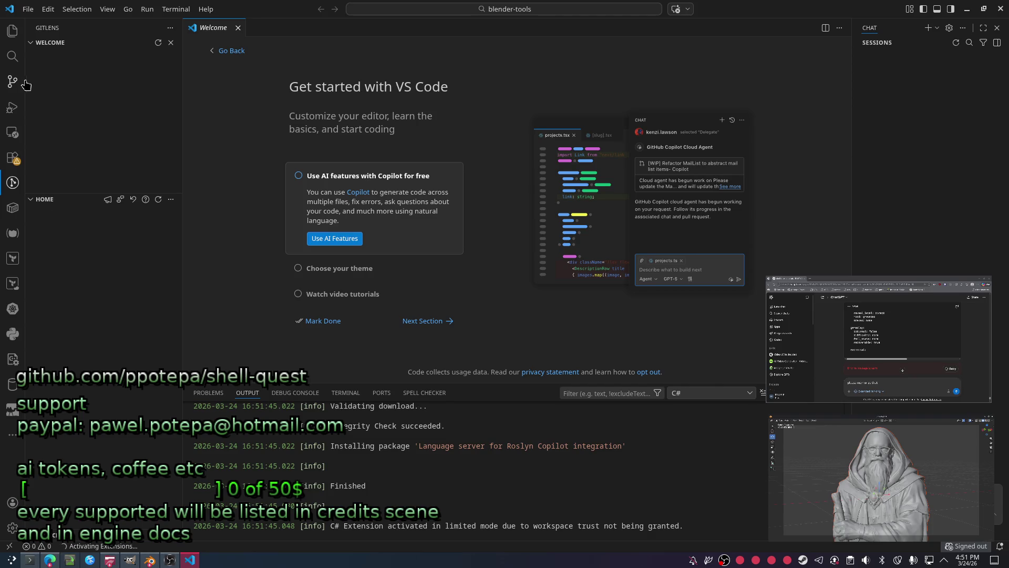
Glance through the VS Code menus, then switch to Konsole's CLAUDE session.
left_click(28, 9)
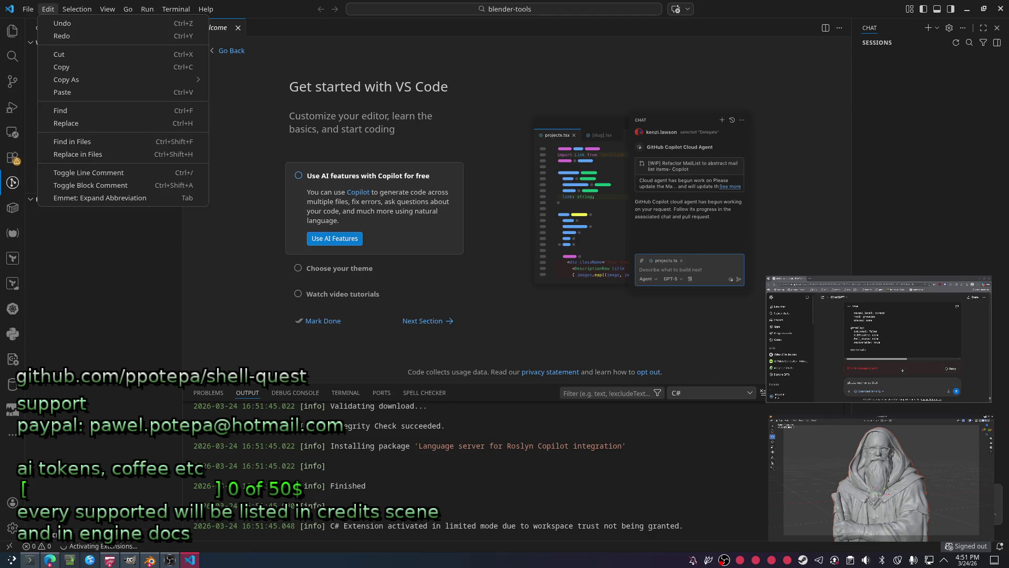
left_click(13, 182)
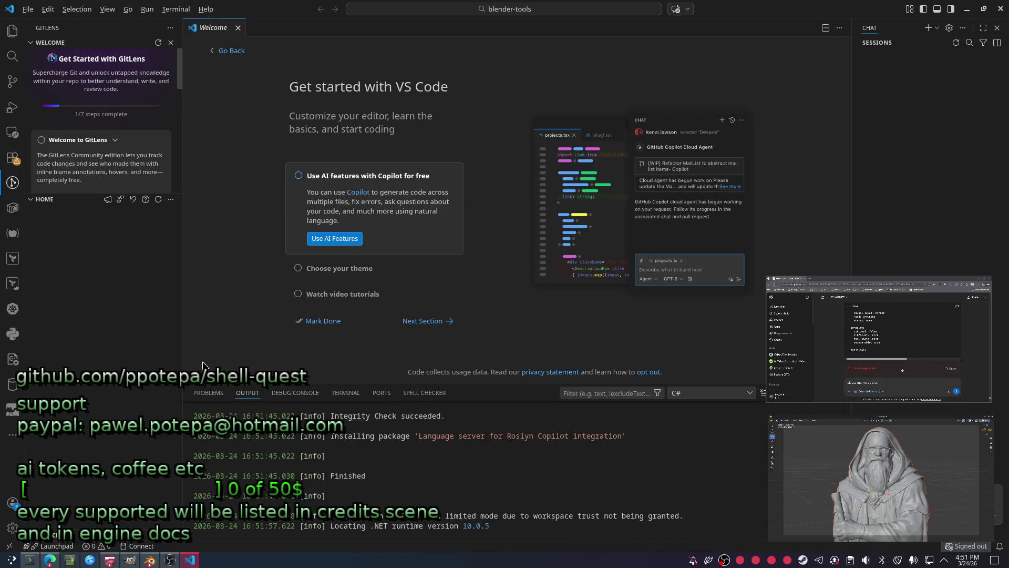
key("alt+Tab")
left_click(61, 23)
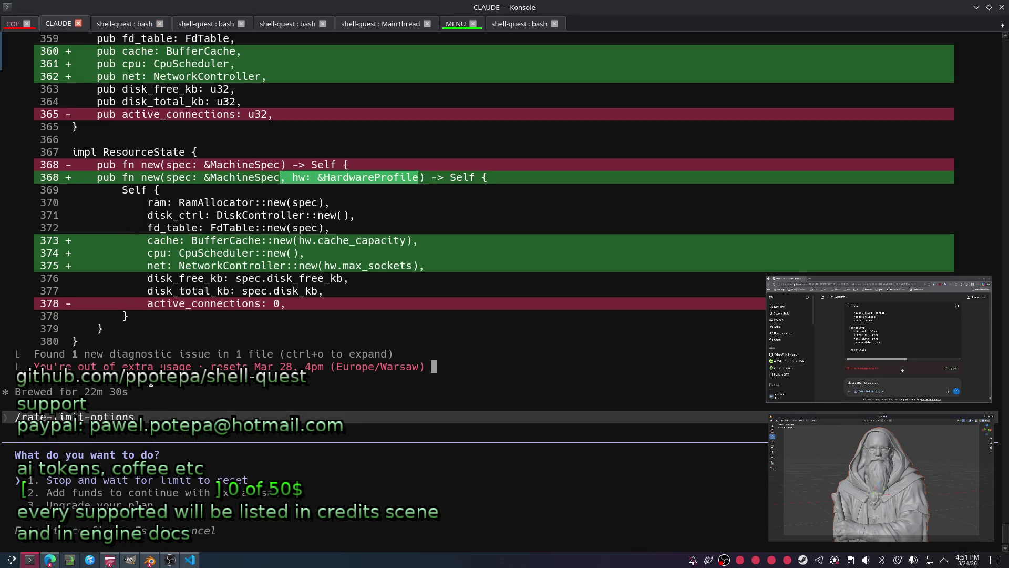
Drag the CLAUDE session to the end of Konsole's tab bar, check COP, and return to VS Code.
left_click_drag(62, 24, 536, 22)
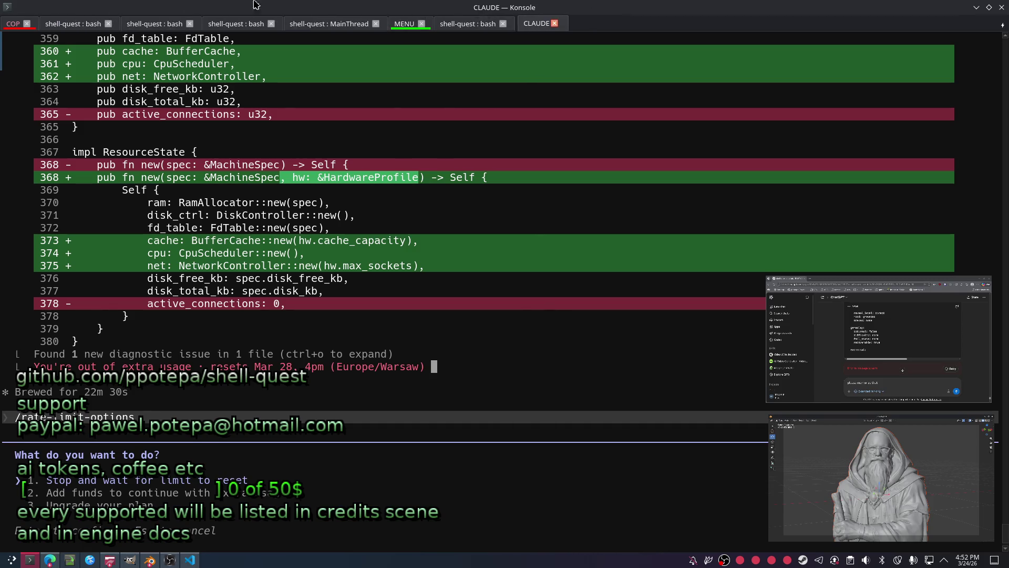
left_click(13, 25)
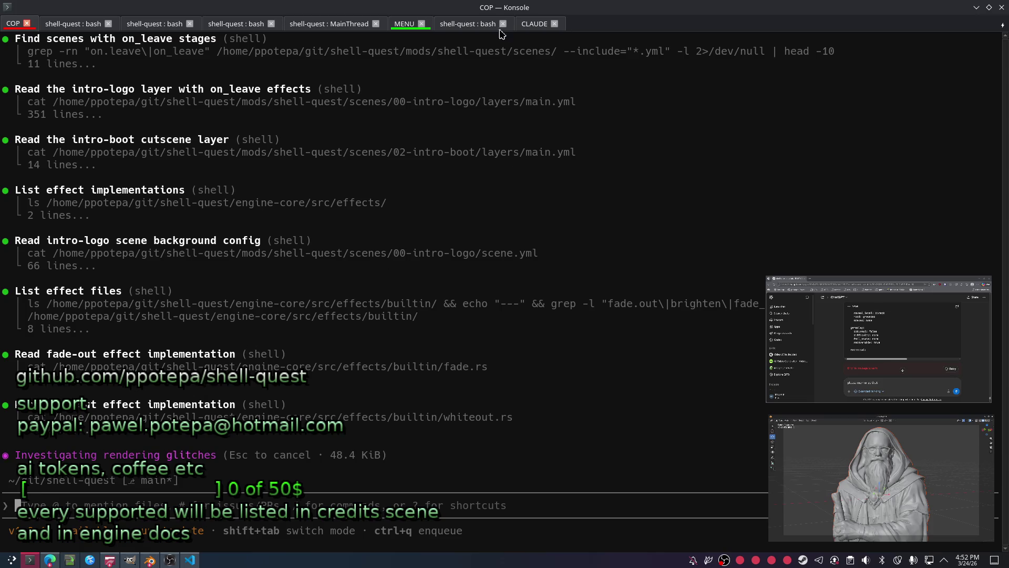
left_click(552, 26)
key("alt+Tab")
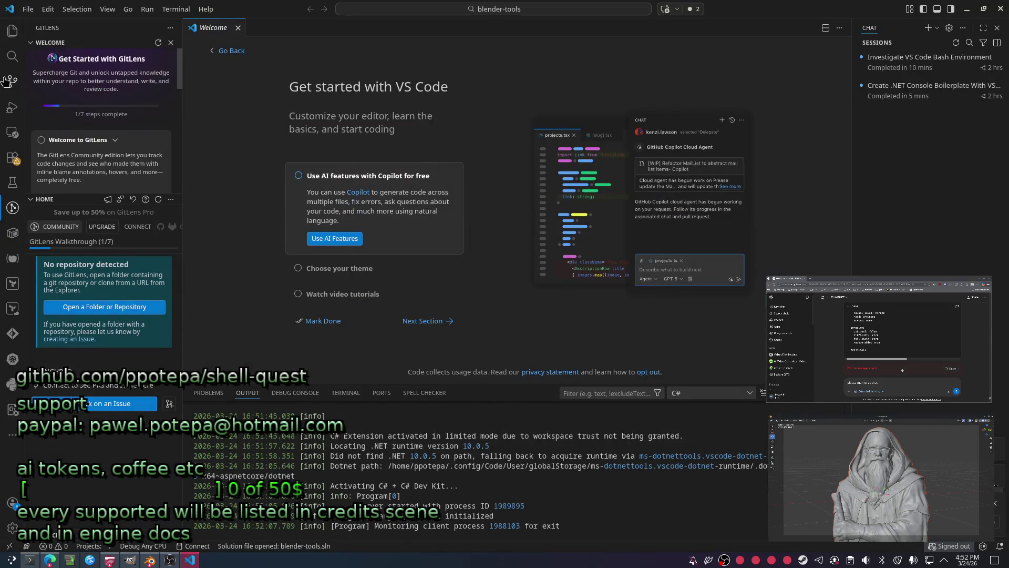
Dismiss the File menu and the notification popups in VS Code.
left_click(28, 9)
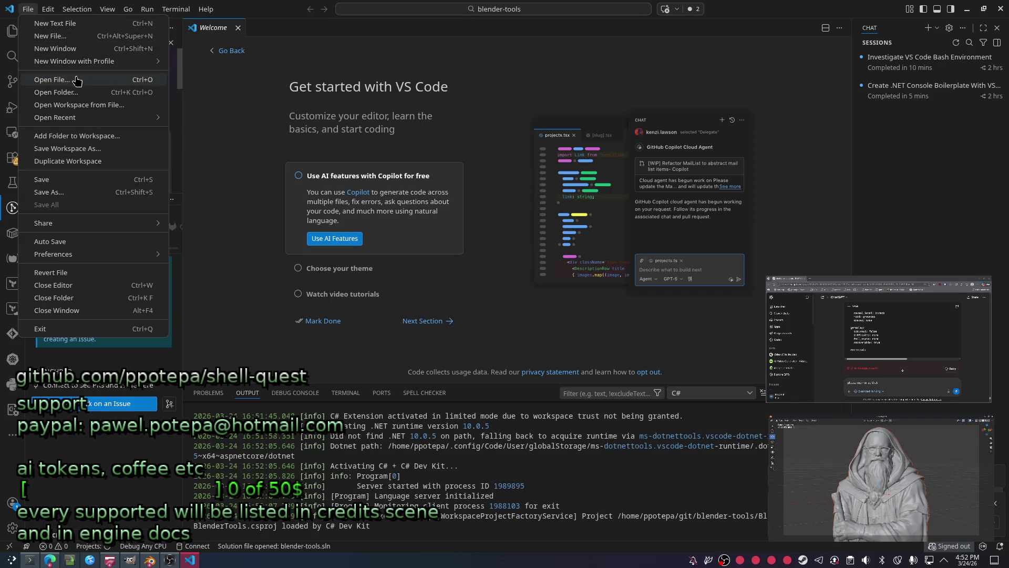
mouse_move(56, 117)
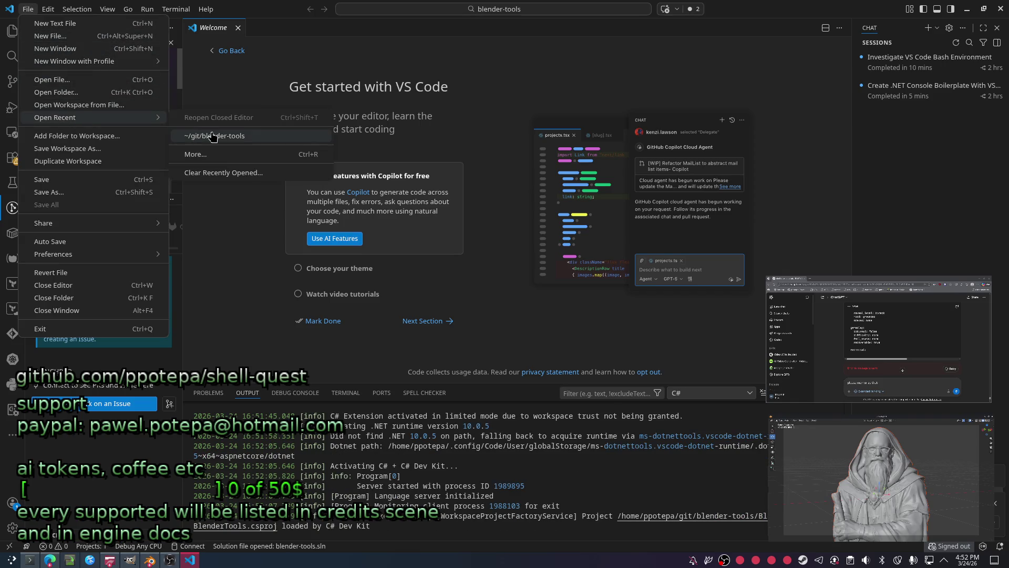
left_click(212, 139)
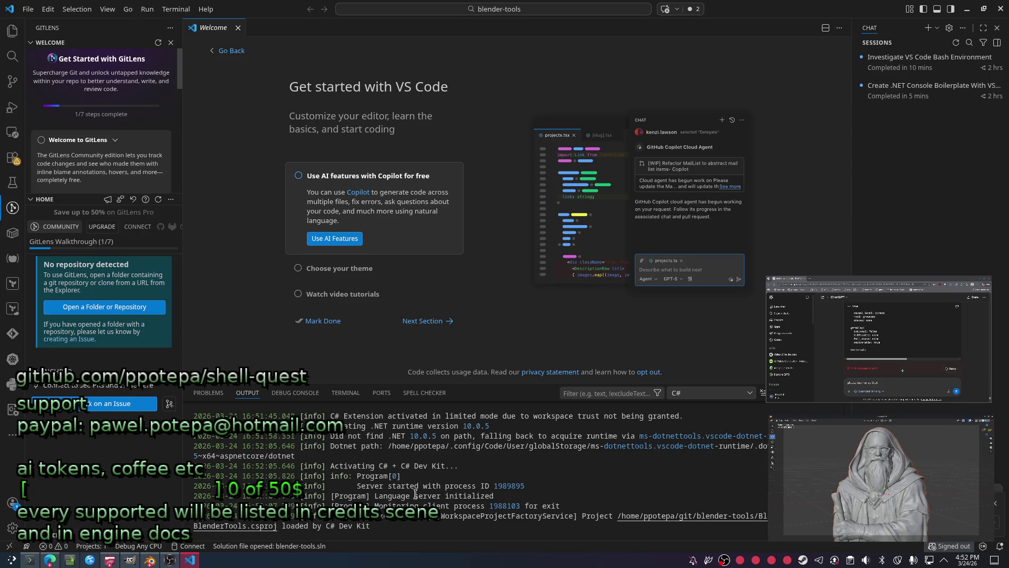
left_click(430, 486)
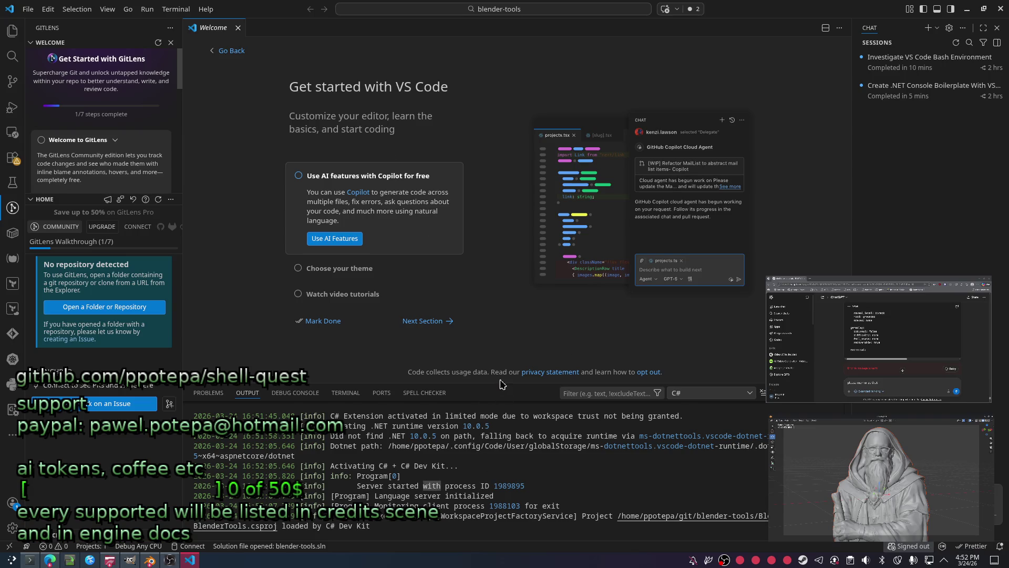
left_click_drag(499, 382, 481, 300)
left_click(455, 445)
left_click(479, 416)
Run dotnet in the integrated terminal, clear it, then launch BlenderTools from Run and Debug, which fails to build.
key("ctrl+grave")
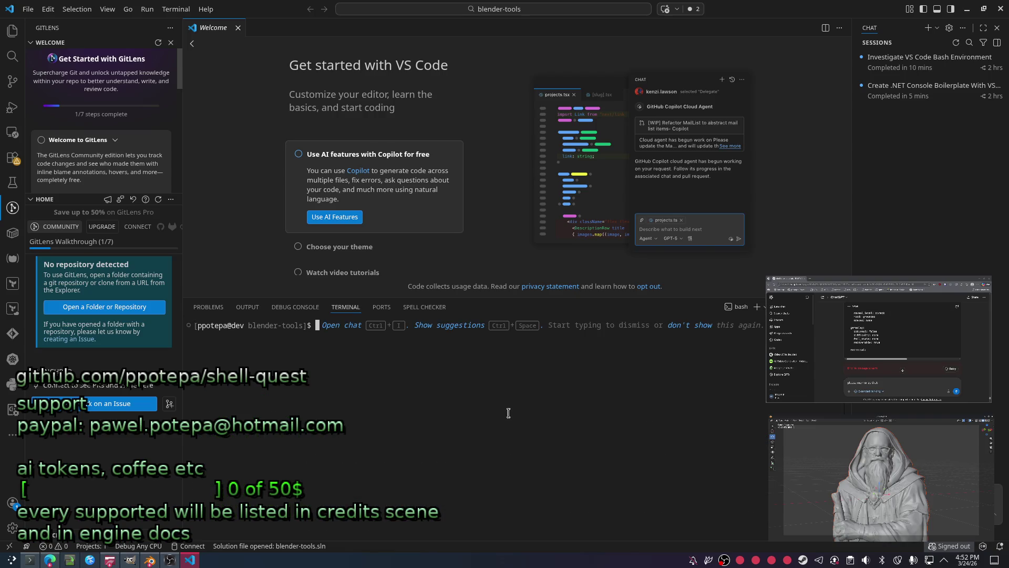
type("dotnet")
key("Return")
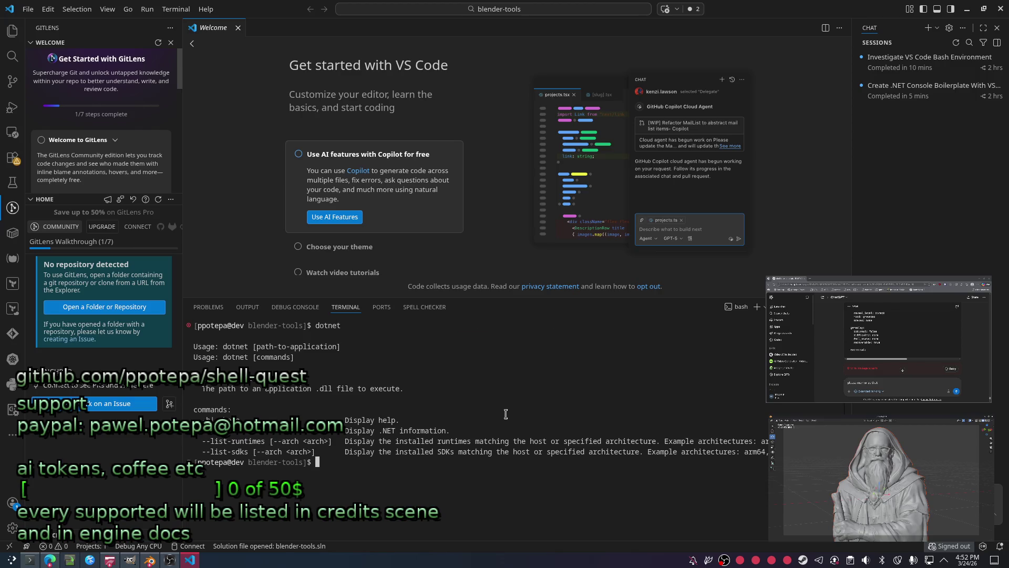
key("ctrl+l")
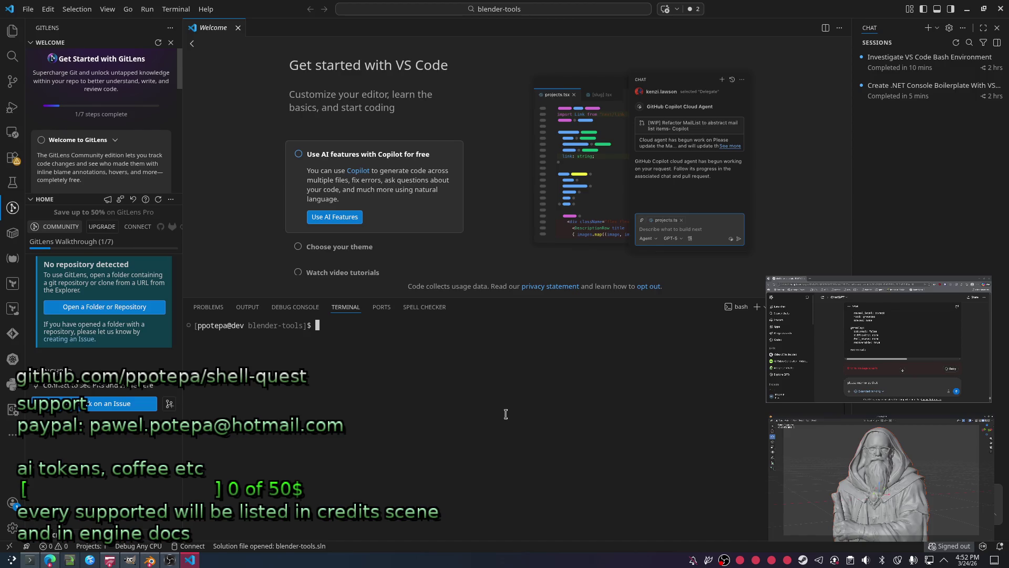
left_click(12, 106)
left_click(93, 28)
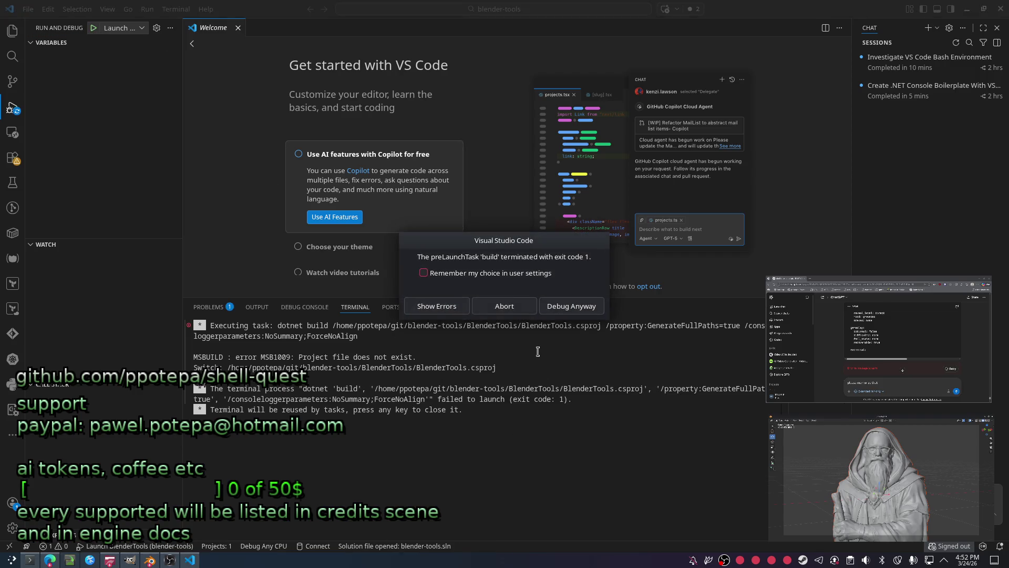
Show the failed build's errors and inspect the MSB1009 missing project file entry in Problems.
left_click(448, 312)
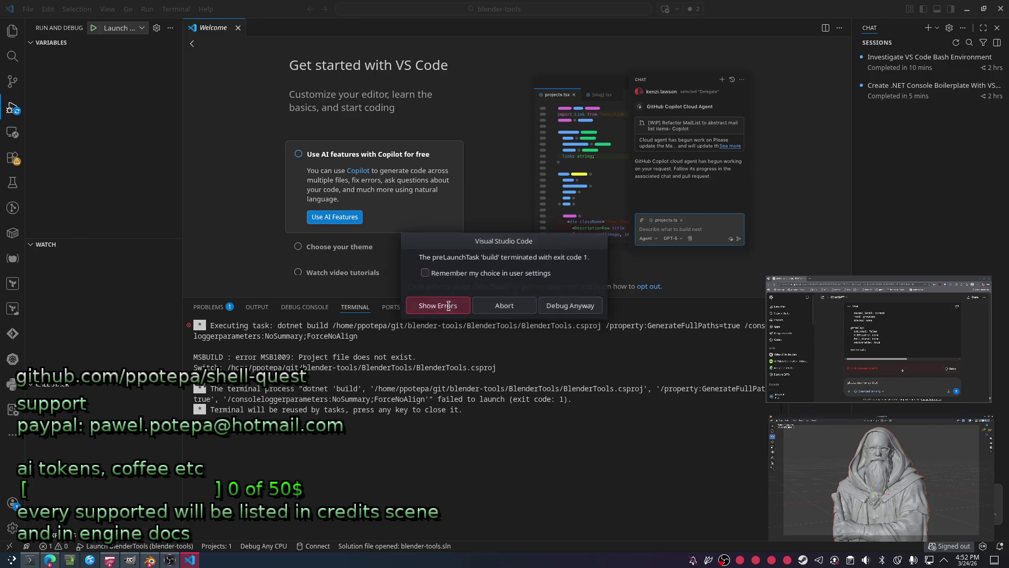
left_click(318, 334)
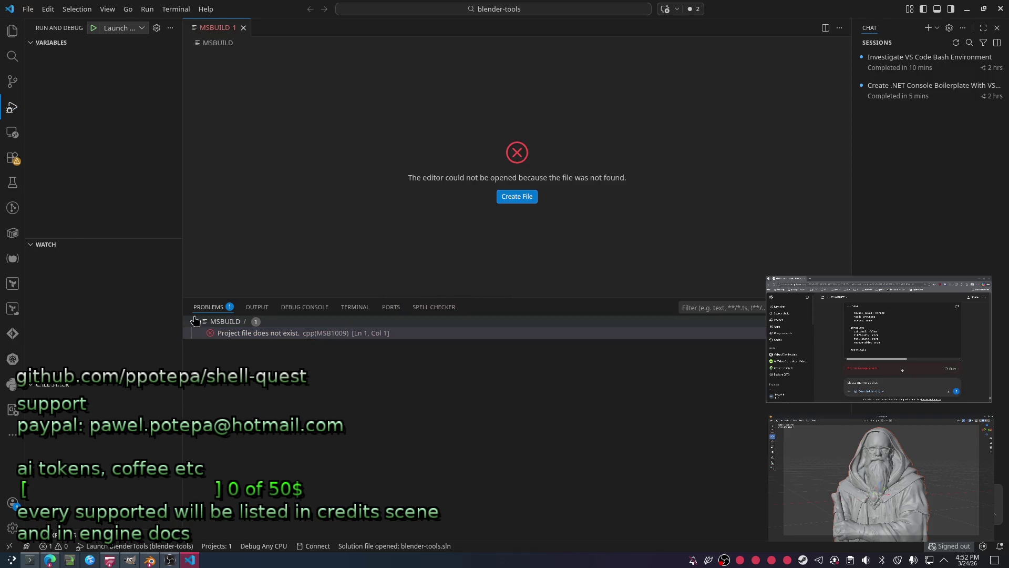
left_click(57, 43)
left_click(55, 44)
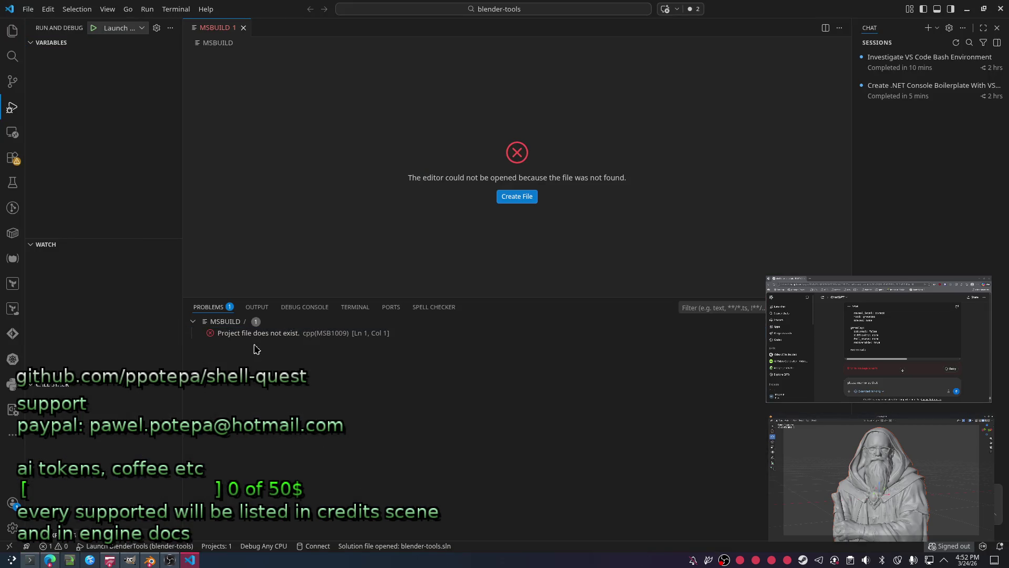
Leave the Problems list and return to a fresh blender-tools bash prompt in the terminal.
key("ctrl+f")
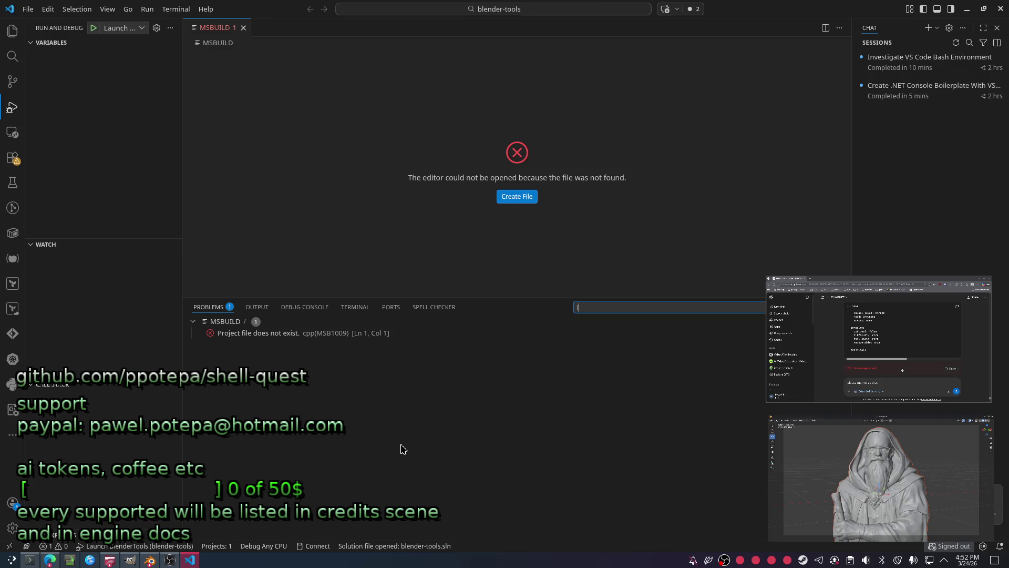
key("F5")
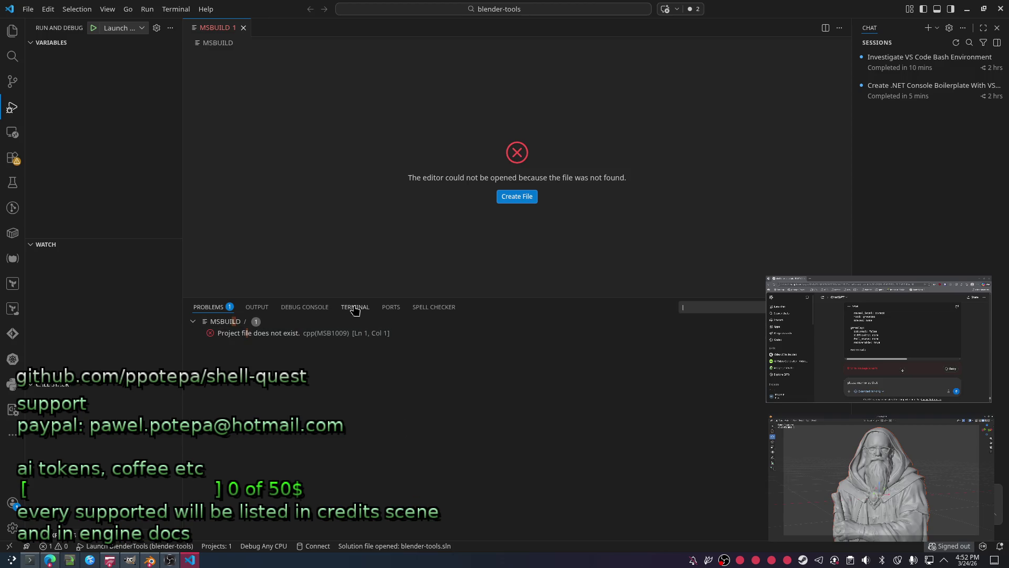
key("Return")
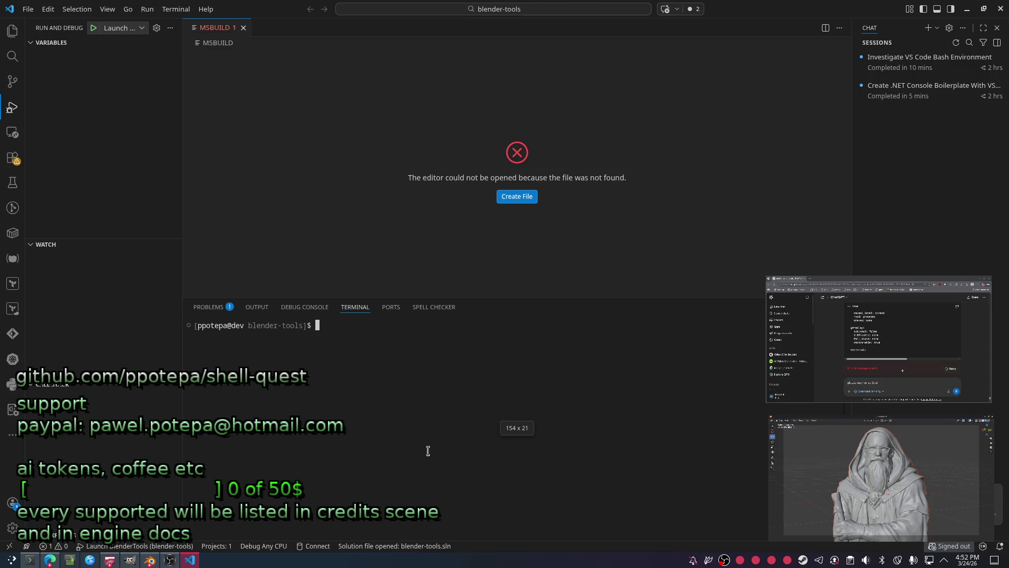
type("cls")
List the folder and run dotnet --run blender-tools.sln in the terminal, which fails, then cd into BlenderTools.
key("Return")
type("cd B")
key("Tab")
key("BackSpace")
key("BackSpace")
key("BackSpace")
key("BackSpace")
key("BackSpace")
key("BackSpace")
type("dotnet --run bl")
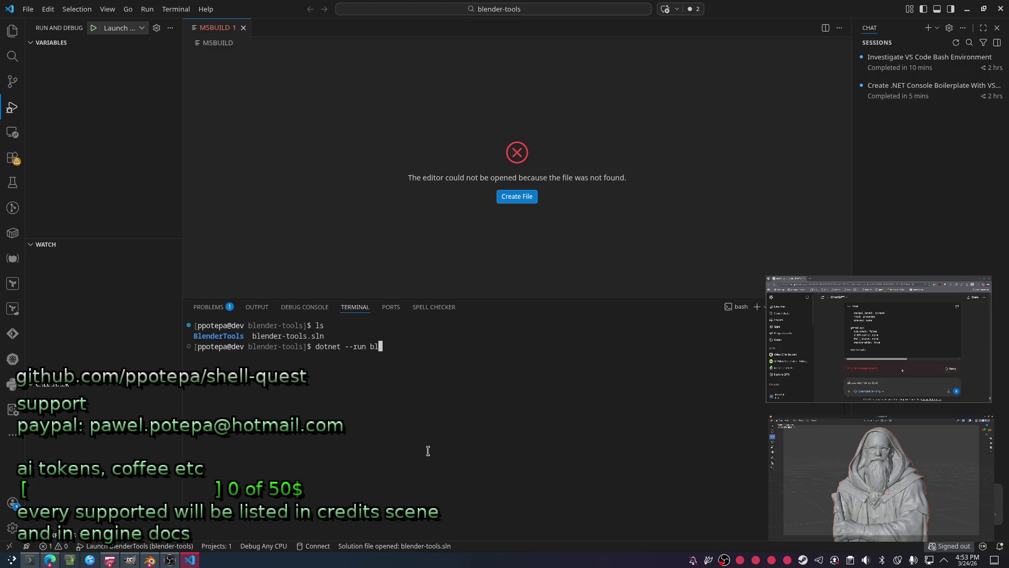
key("Tab")
key("Return")
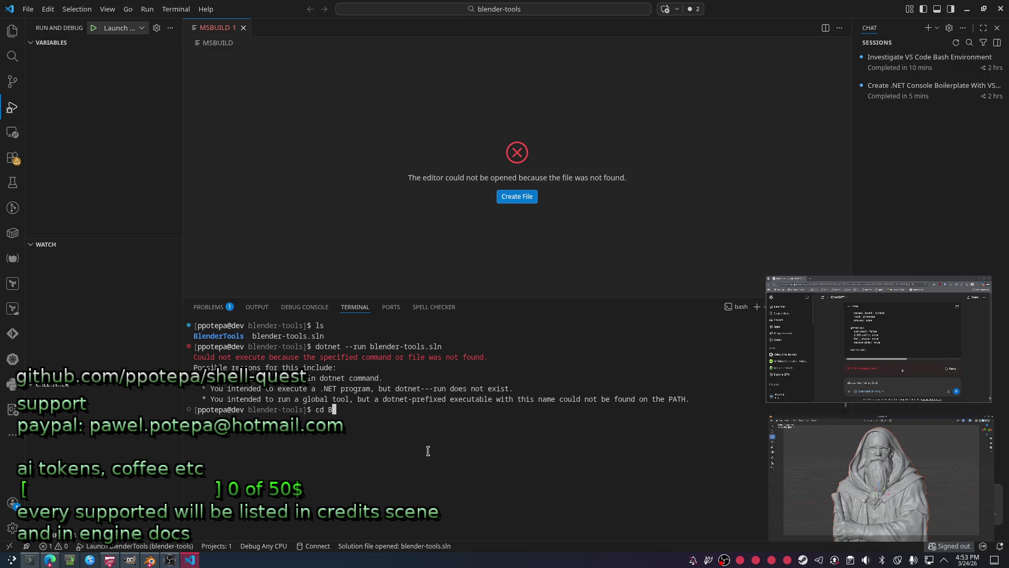
key("Return")
Show the project files in Explorer with the .vscode folder expanded and launch.json opened.
left_click(12, 30)
left_click(53, 53)
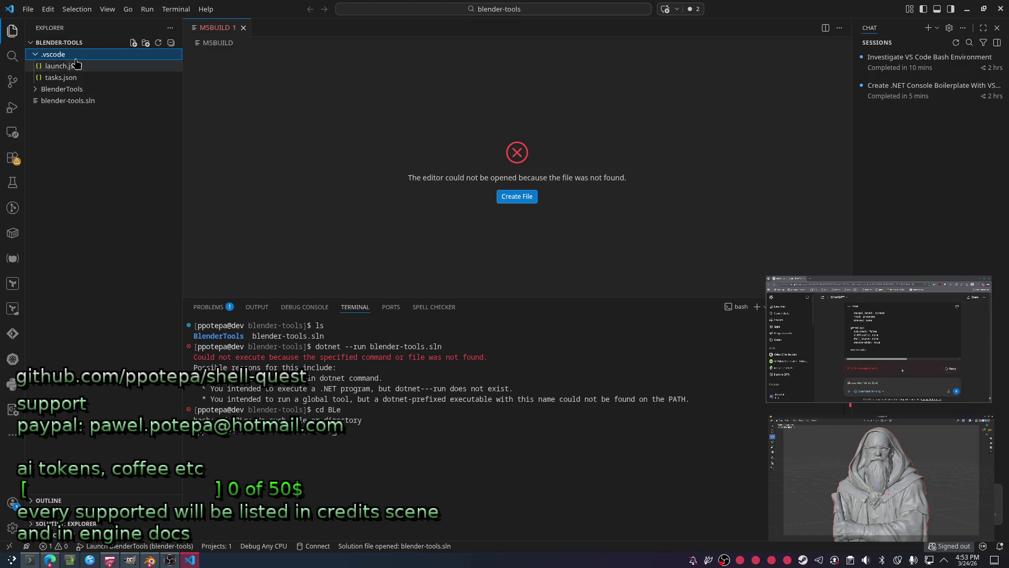
Review the Launch BlenderTools and Attach to Process configurations, then relaunch debugging with F5.
left_click(469, 187)
left_click(376, 148)
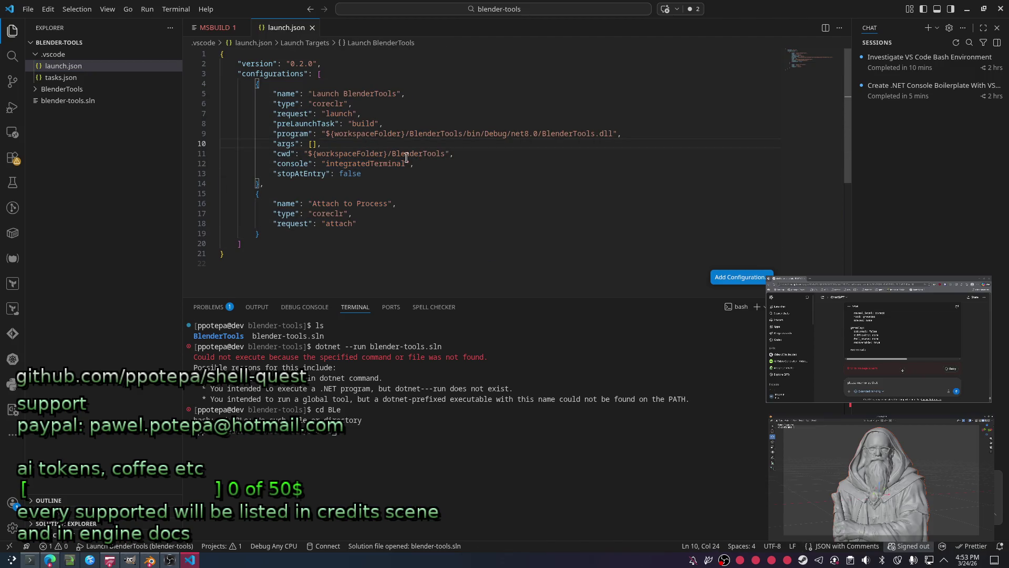
key("Down")
key("Down")
key("Down")
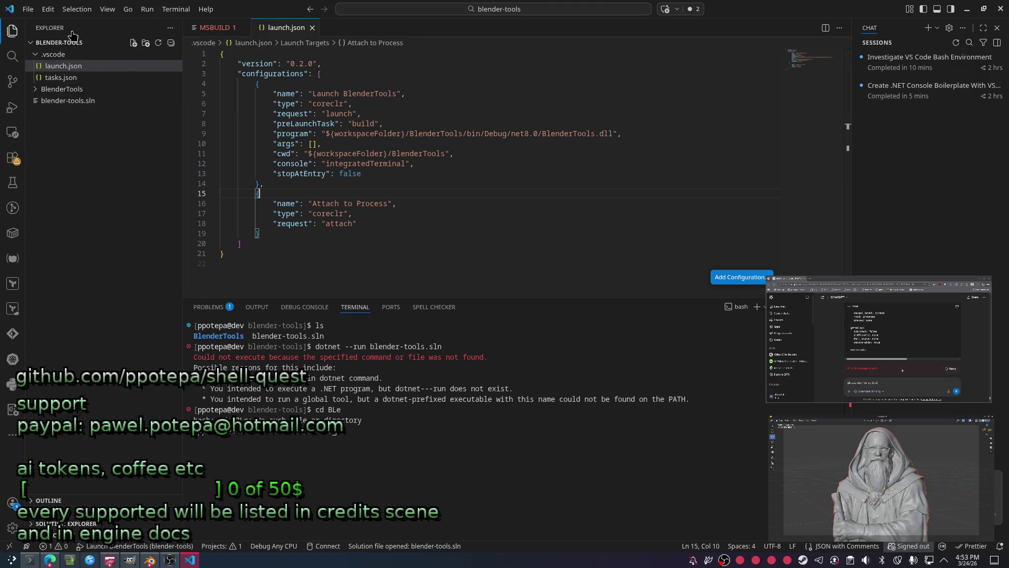
left_click(11, 108)
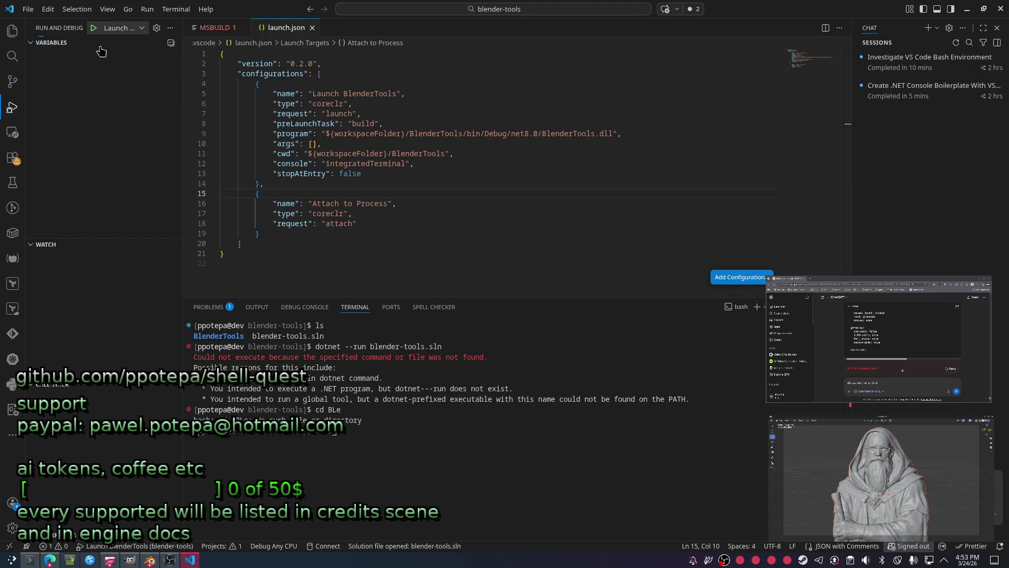
key("F5")
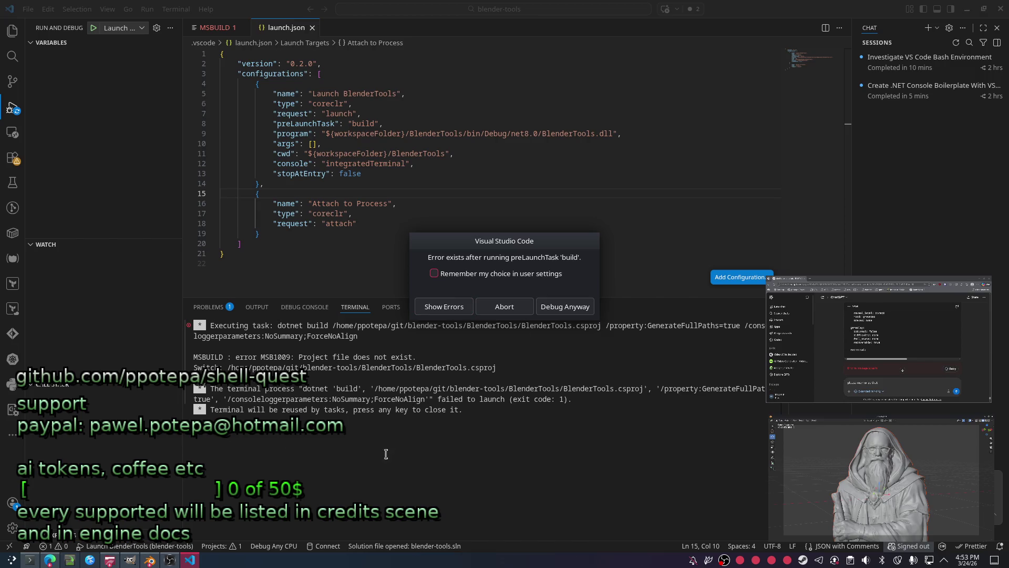
Show the build errors, select the 'Project file does not exist' problem, and bring up the Explorer tree.
left_click(443, 307)
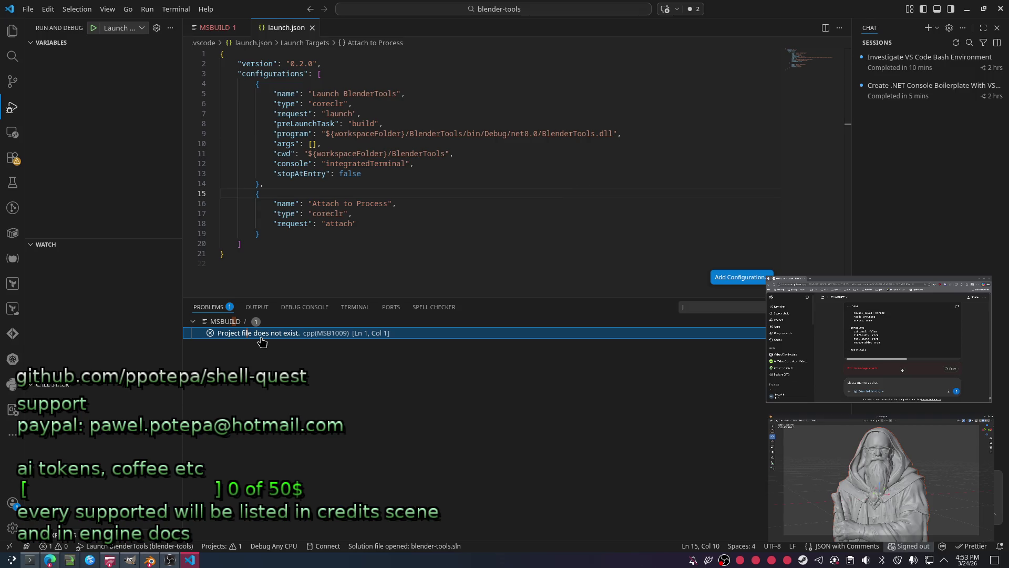
left_click(263, 338)
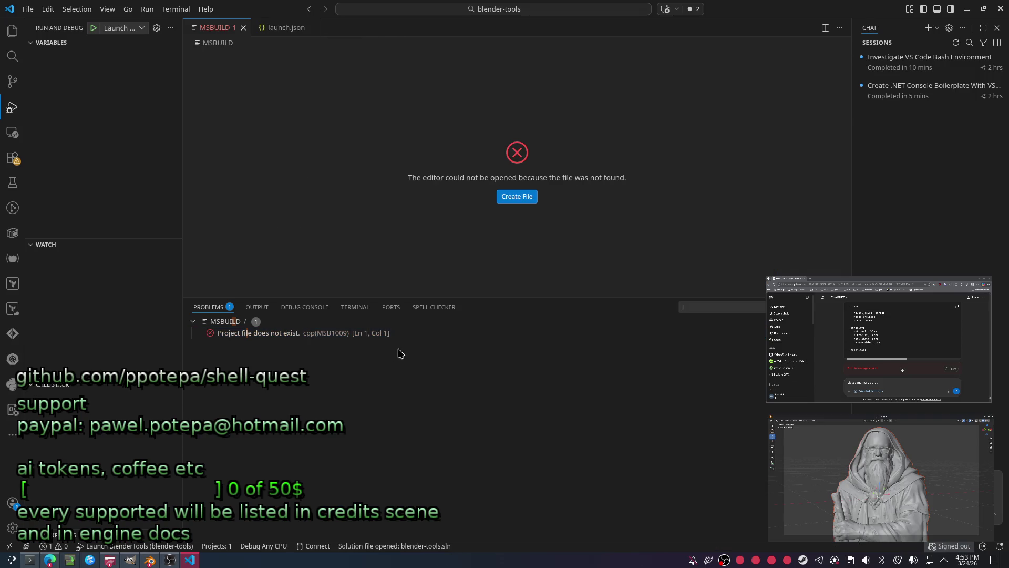
left_click(369, 335)
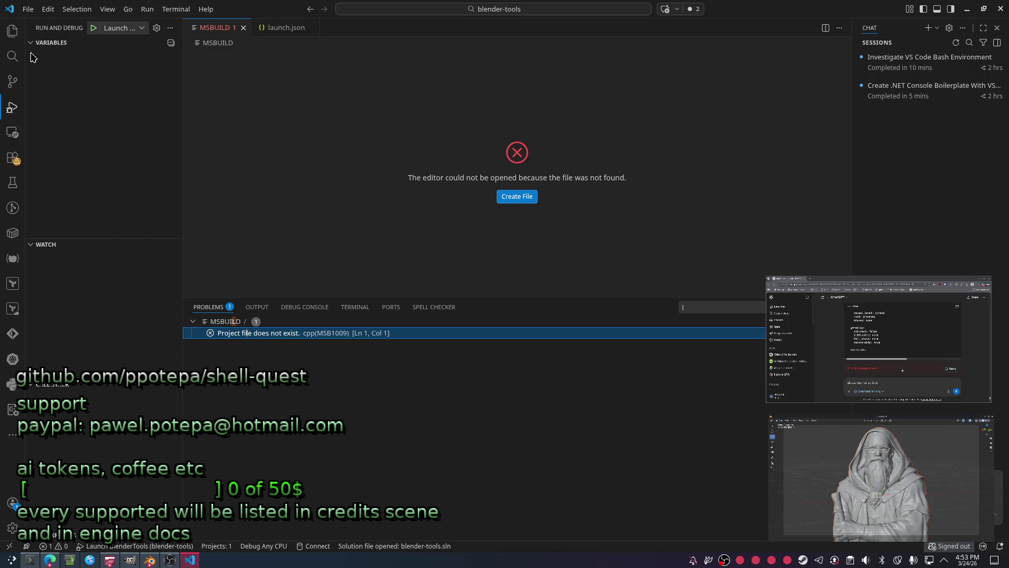
left_click(12, 31)
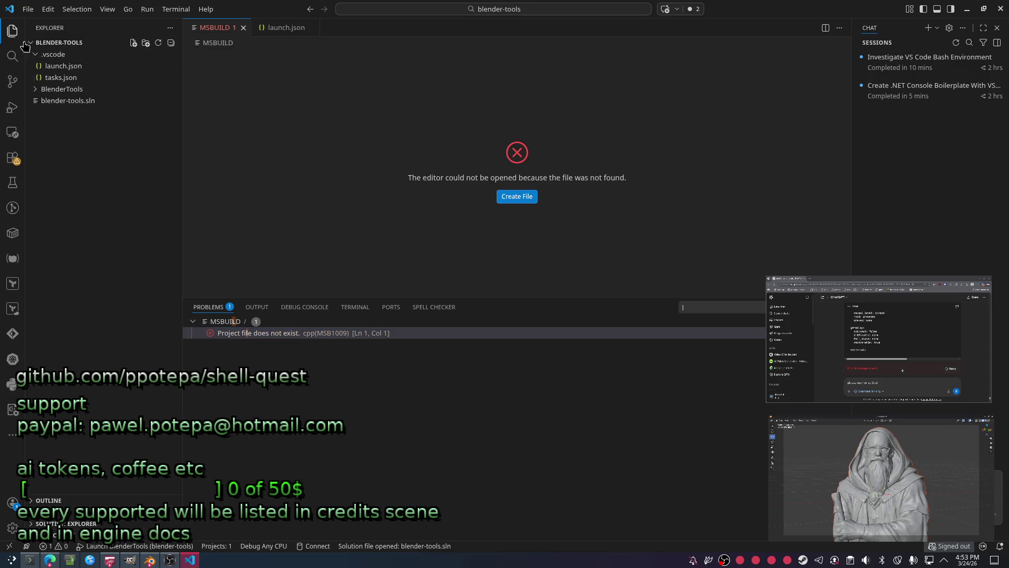
Expand BlenderTools/src in Explorer to check its contents, then collapse it again.
left_click(79, 88)
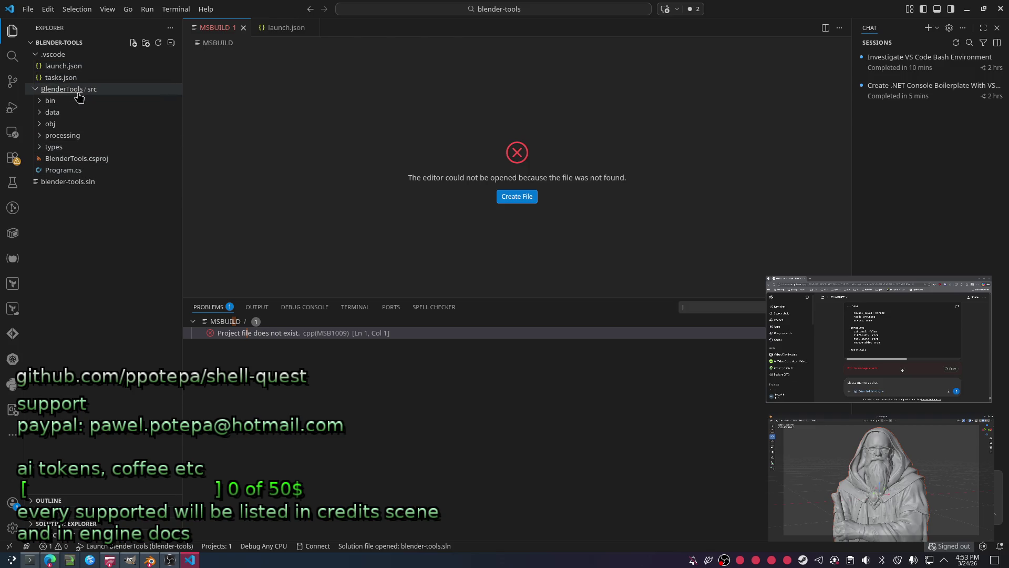
left_click(93, 90)
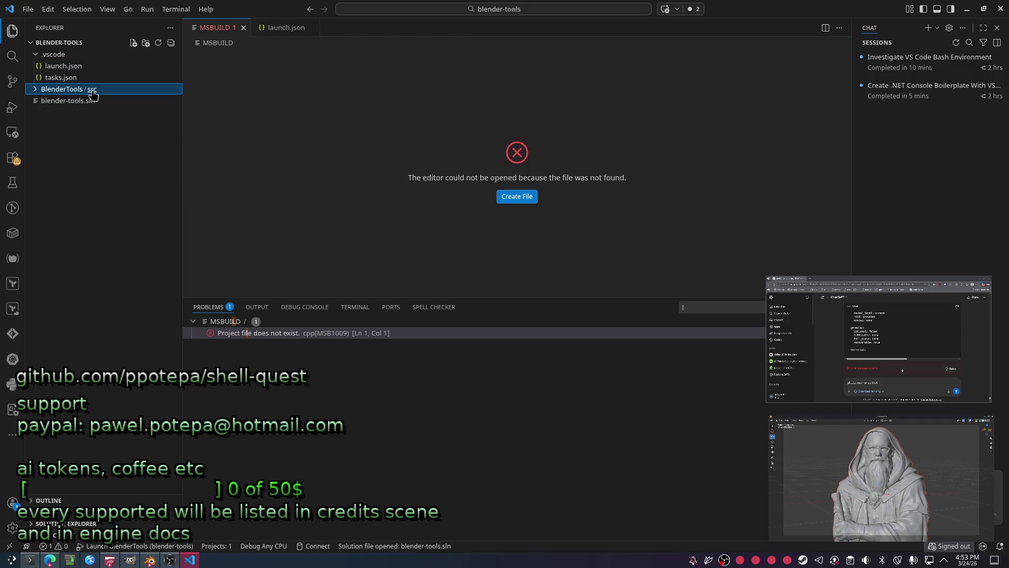
left_click(109, 94)
left_click(110, 96)
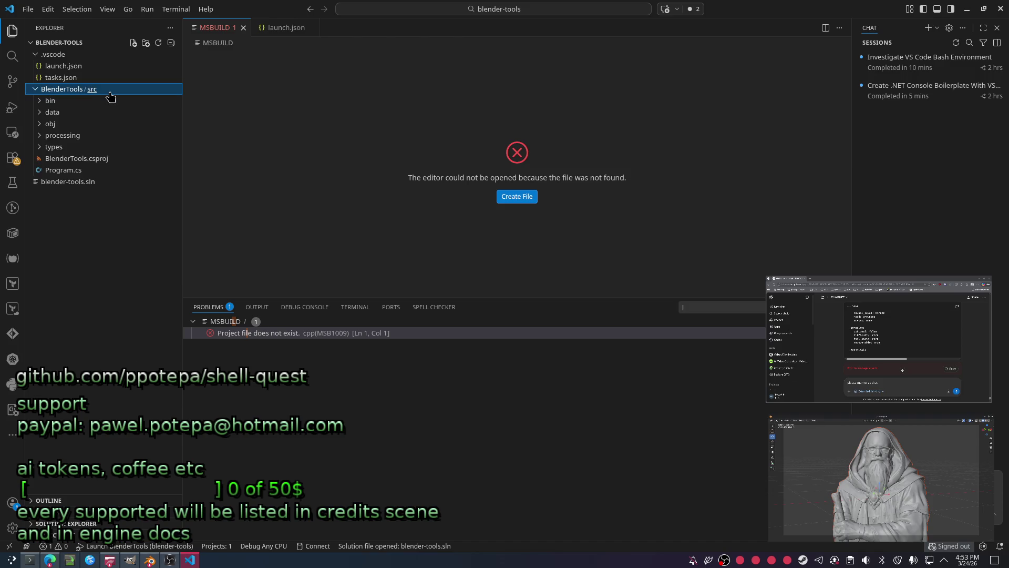
left_click(109, 96)
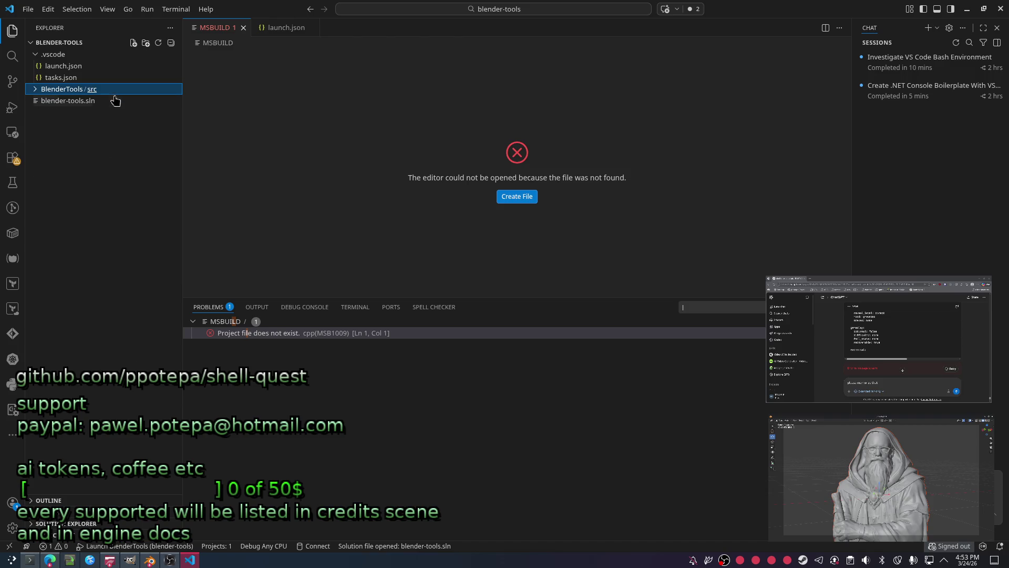
left_click(103, 231)
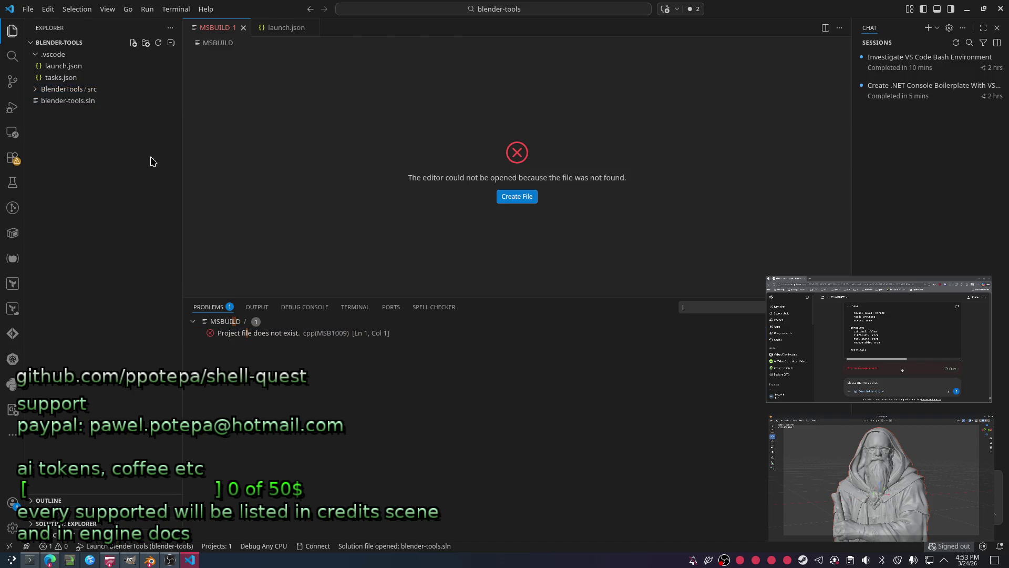
Inspect tasks.json's build task and select ${workspaceFolder} in the BlenderTools.csproj path on line 10.
left_click(61, 77)
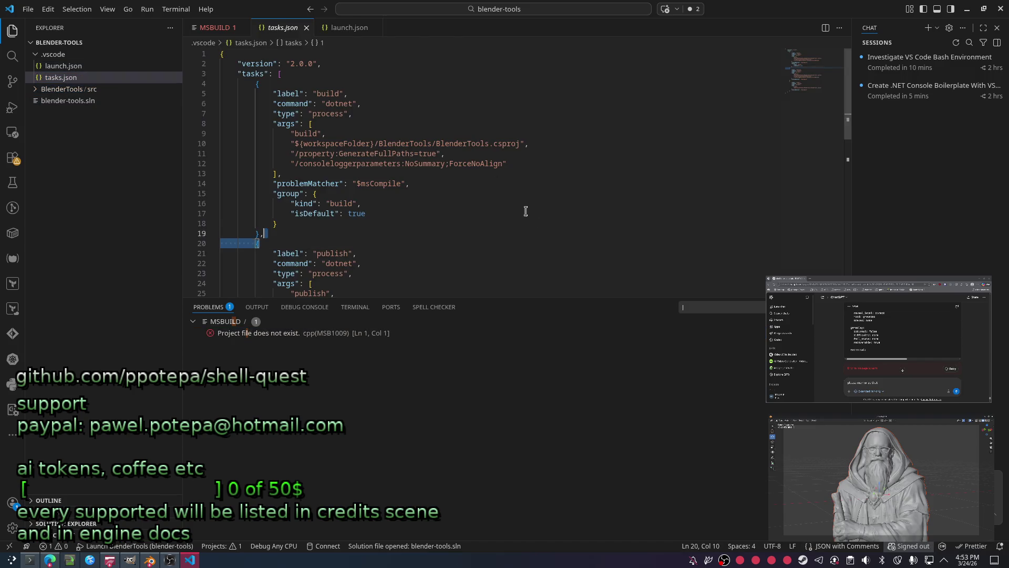
left_click(498, 163)
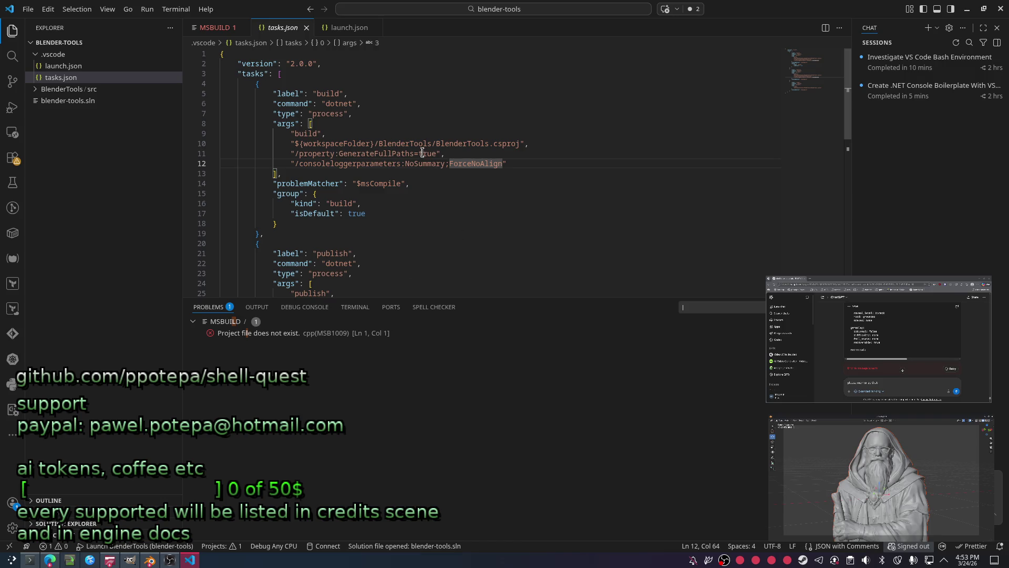
left_click(435, 413)
left_click_drag(300, 143, 375, 144)
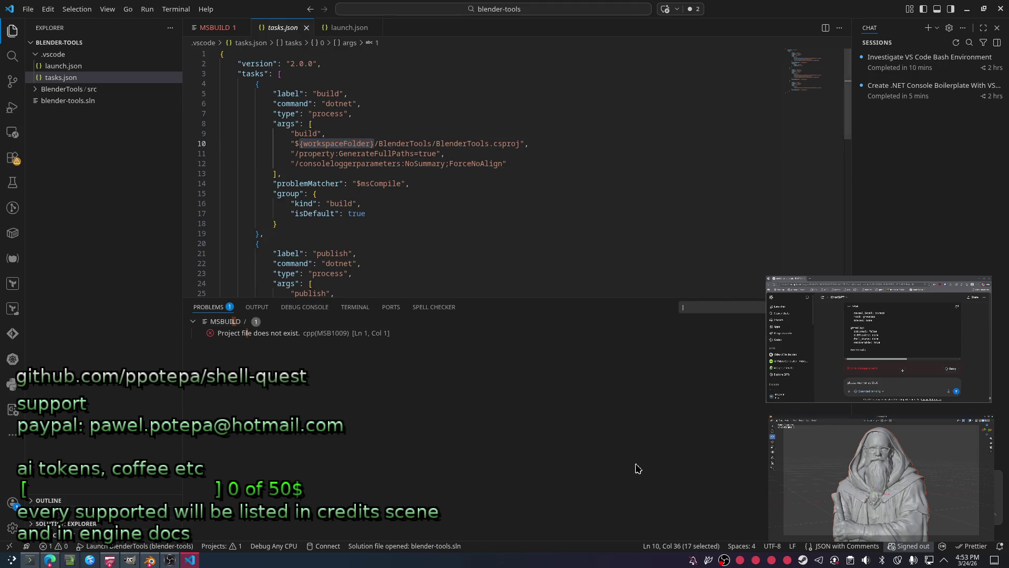
left_click(103, 191)
right_click(102, 191)
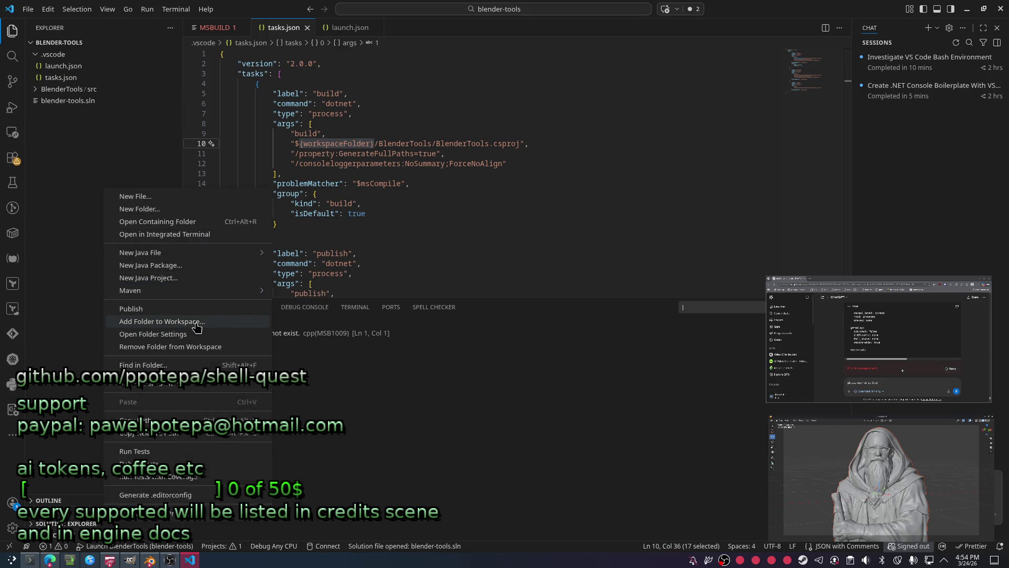
Browse Add Folder to Workspace to git/blender-tools without adding it, then show the Run and Debug view.
left_click(170, 323)
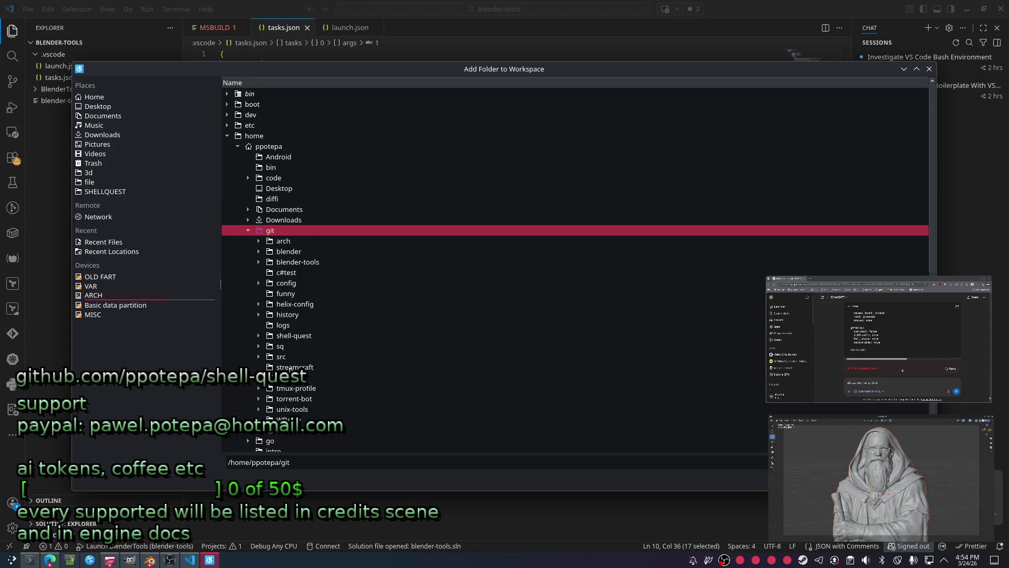
left_click(293, 264)
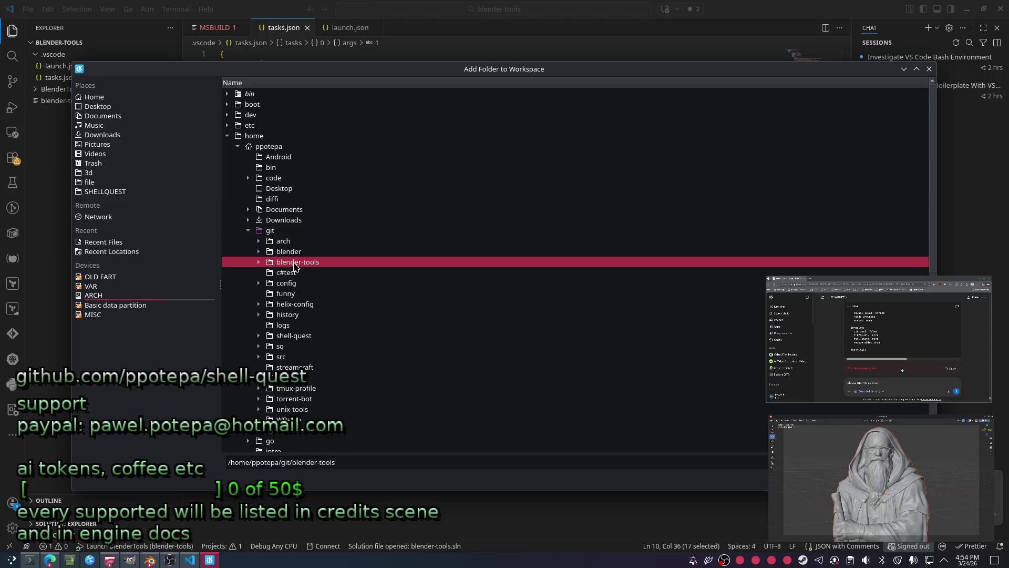
left_click(259, 262)
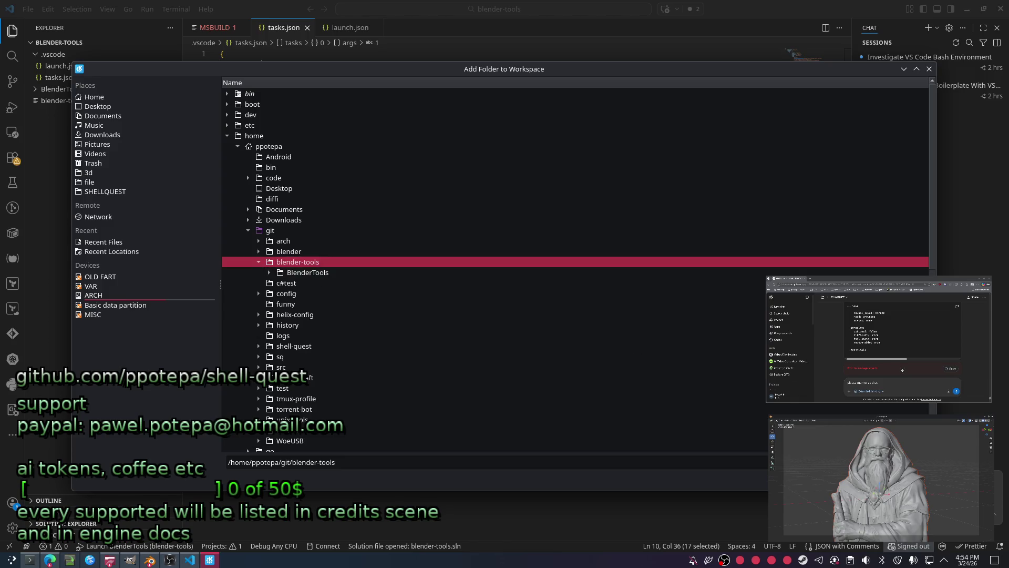
key("Return")
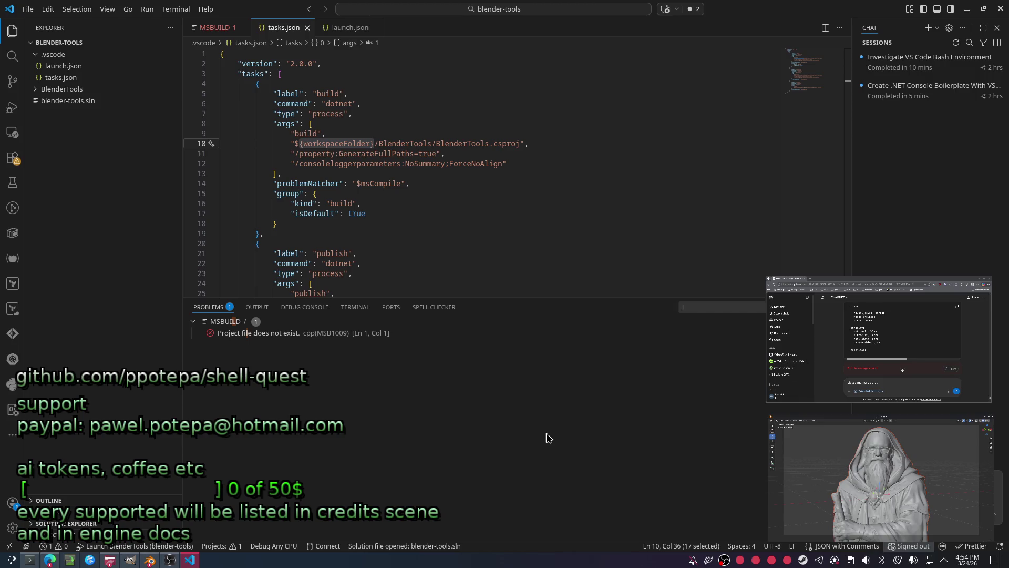
left_click(12, 108)
Launch BlenderTools debugging, show the preLaunchTask build errors and inspect the missing project file problem.
left_click(95, 29)
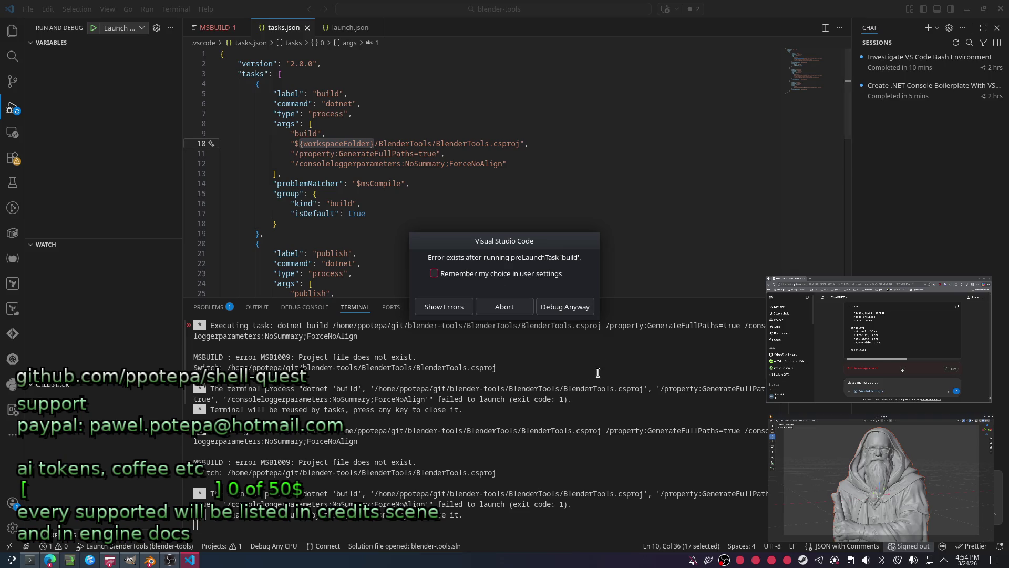
left_click(444, 306)
left_click(275, 333)
right_click(275, 338)
left_click(325, 354)
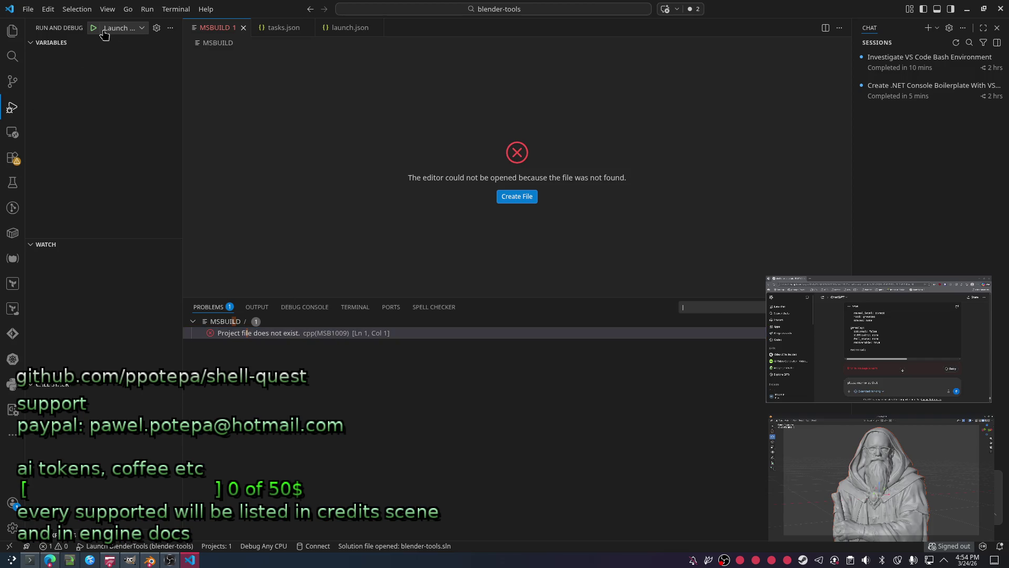
Open launch.json from the Explorer tree.
left_click(12, 30)
left_click(63, 66)
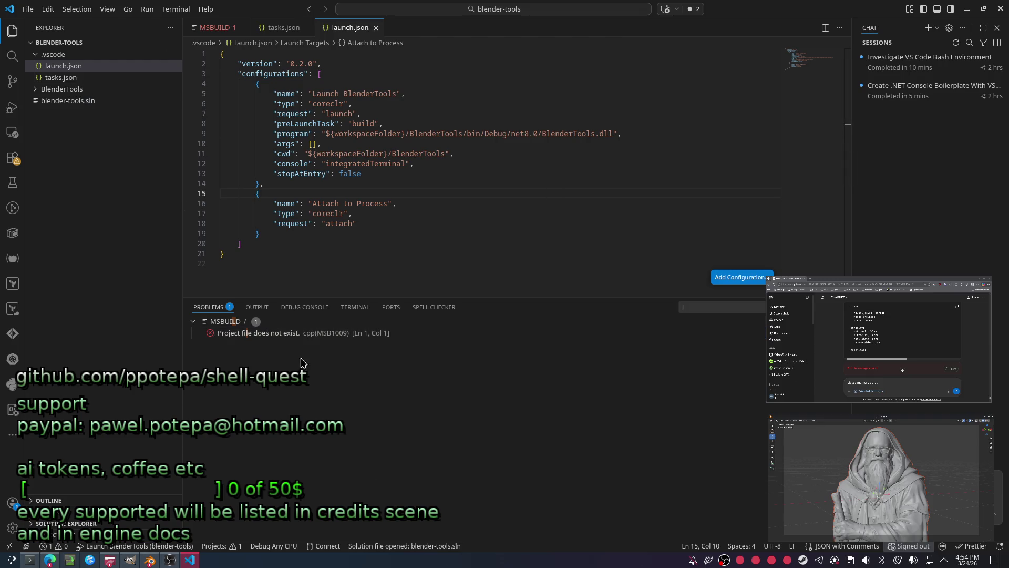
In the terminal cd into BlenderTools and list it, confirming it contains only src.
key("ctrl+grave")
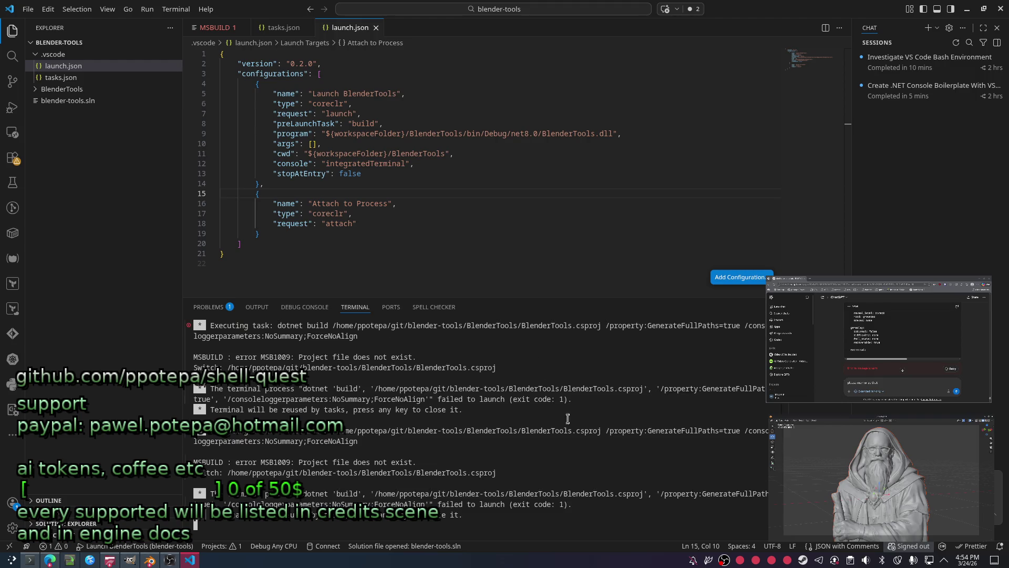
type("ar")
key("Return")
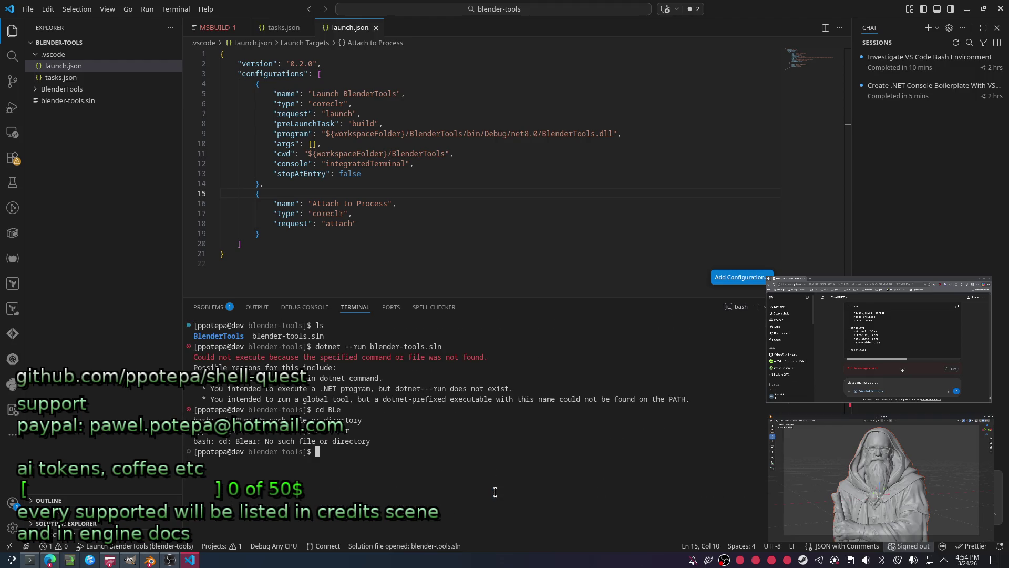
type("ear")
key("Return")
type("cd B")
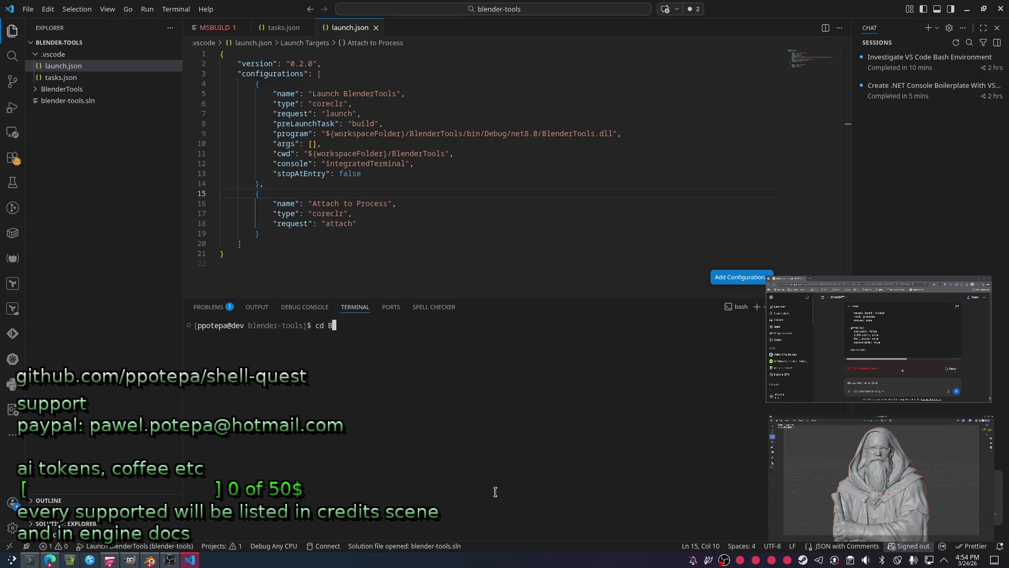
key("Tab")
key("Return")
key("Return")
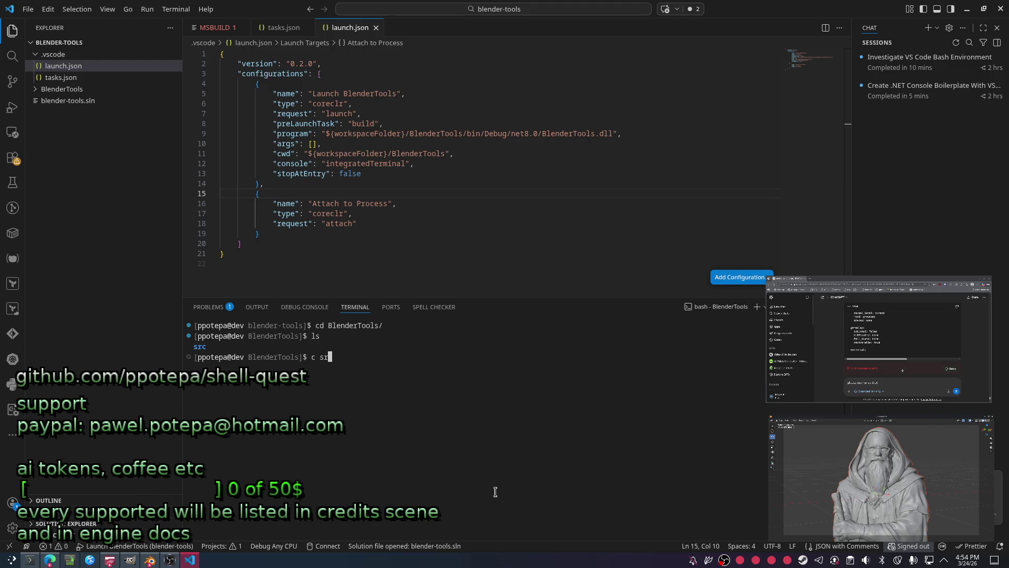
key("Return")
Insert 'src/' before 'bin' in launch.json's program path so it points into BlenderTools/src/bin.
left_click(490, 154)
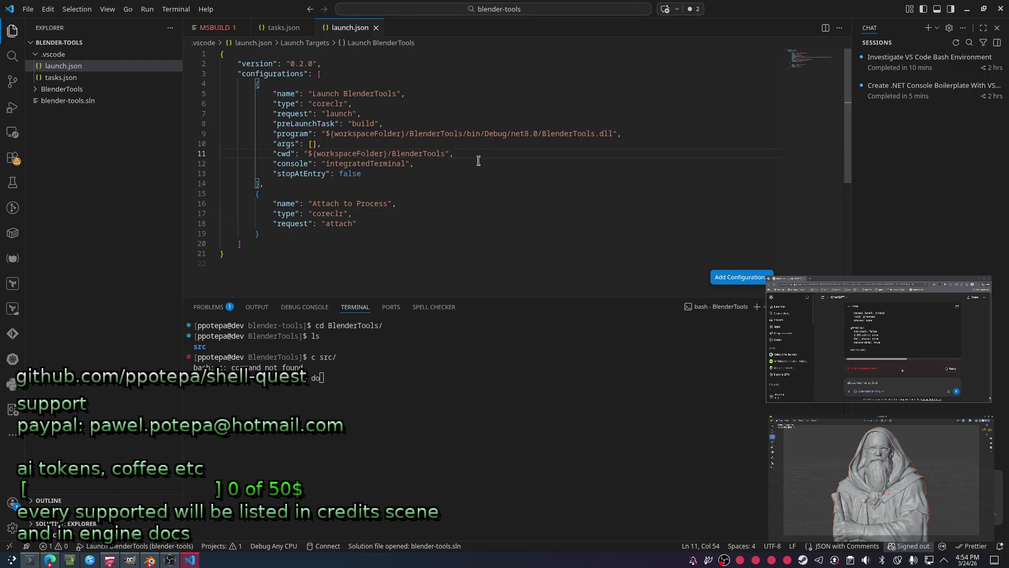
left_click(466, 134)
type("src/")
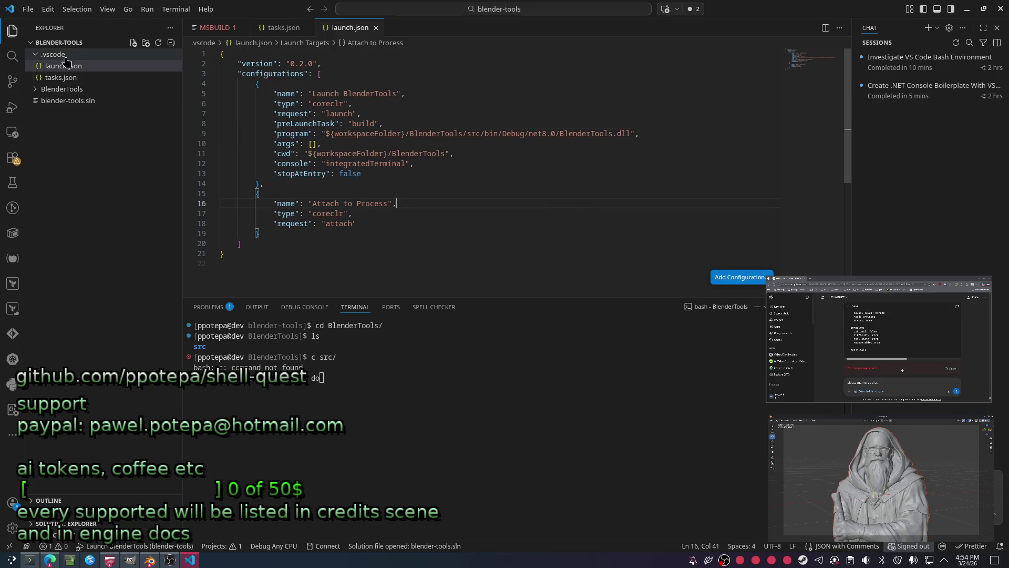
left_click(61, 77)
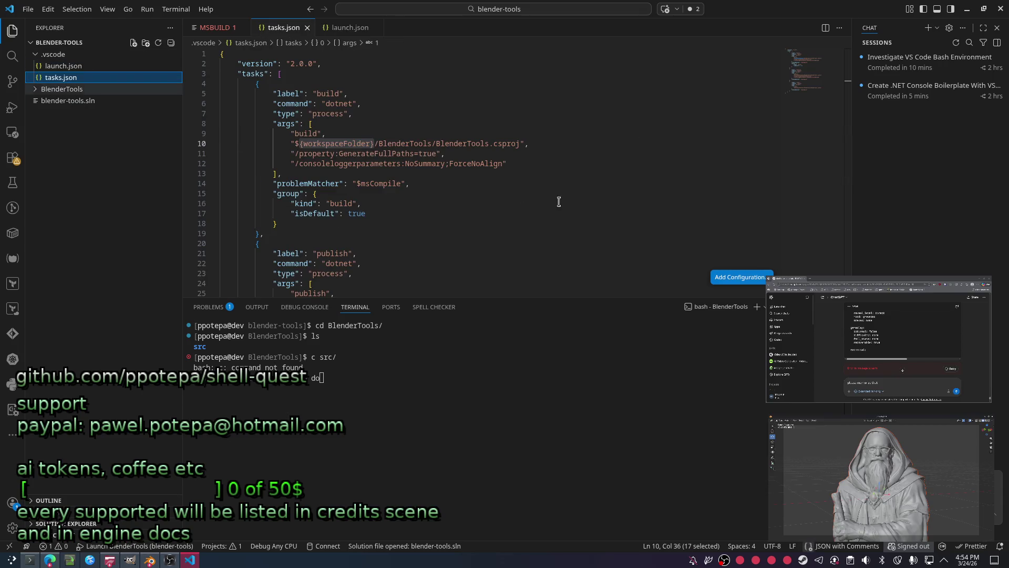
Point tasks.json's build path at BlenderTools/src/BlenderTools.csproj and rerun the cd command in the terminal.
left_click(437, 145)
type("src/")
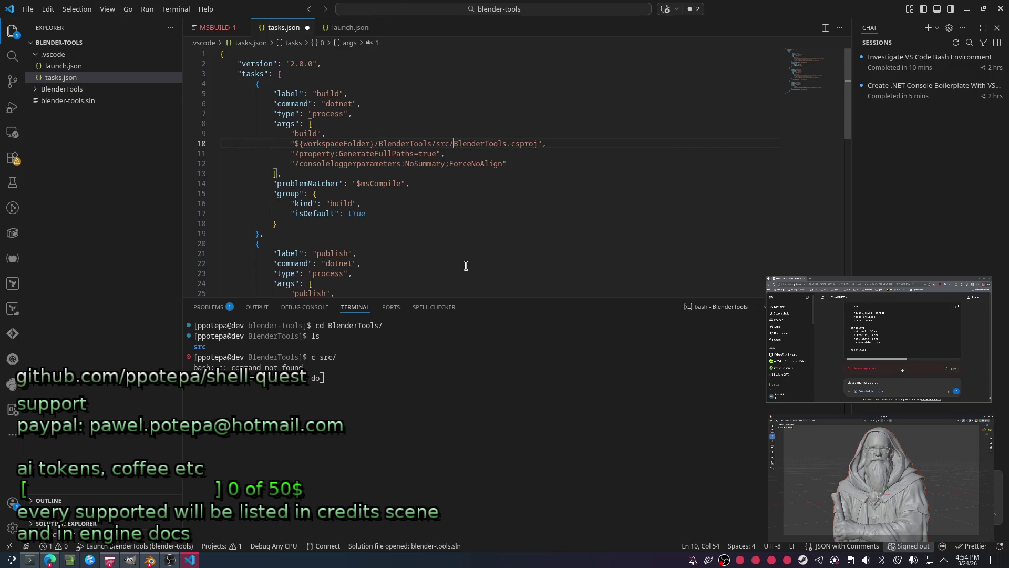
key("Down")
key("Down")
key("Down")
key("Down")
key("Down")
key("BackSpace")
key("BackSpace")
type("ls")
key("Up")
key("ctrl+c")
key("Up")
key("Up")
key("Up")
key("Return")
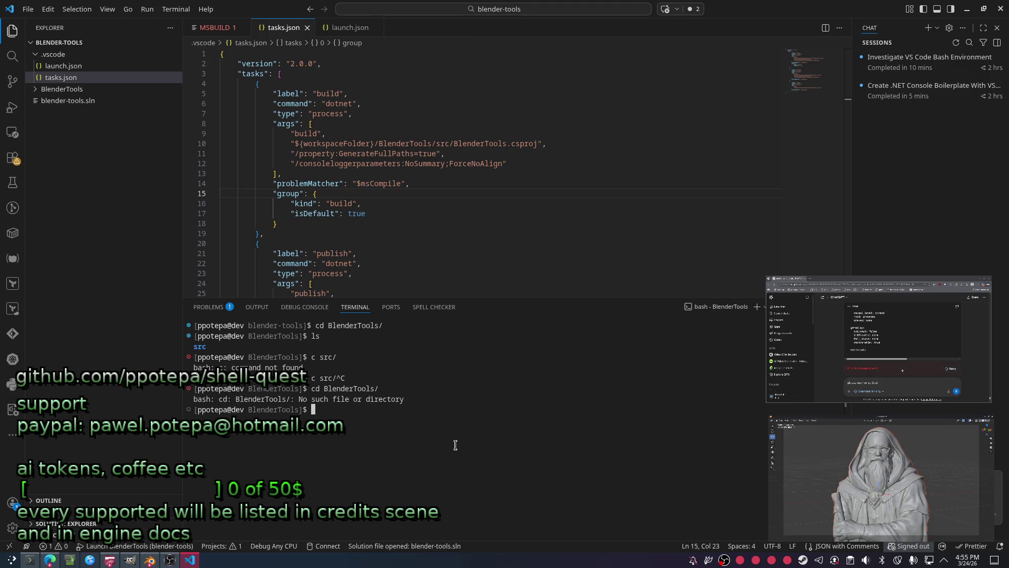
Launch BlenderTools debugging with F5; the build now finds the project but fails with two Program.cs errors.
left_click(12, 108)
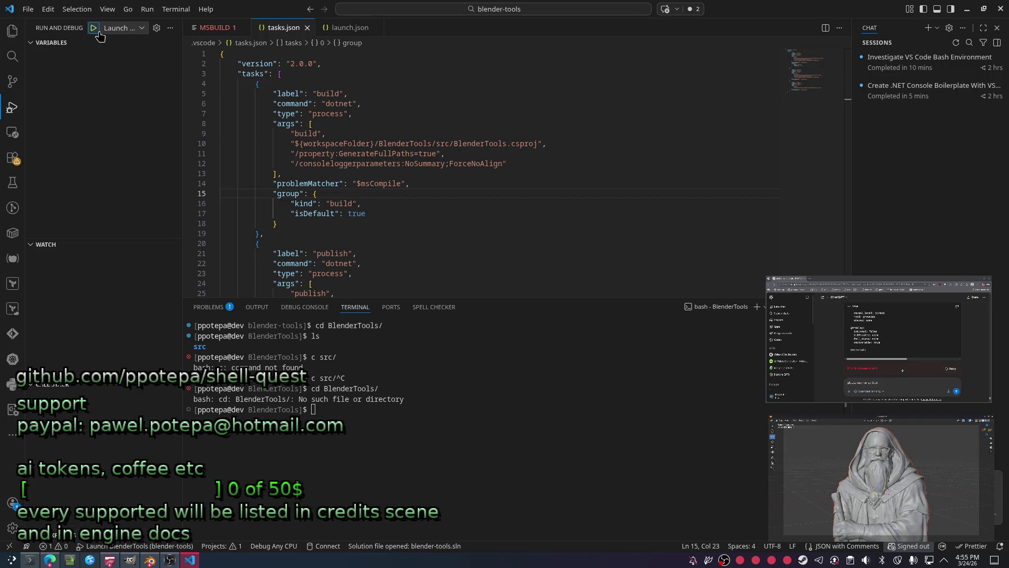
key("F5")
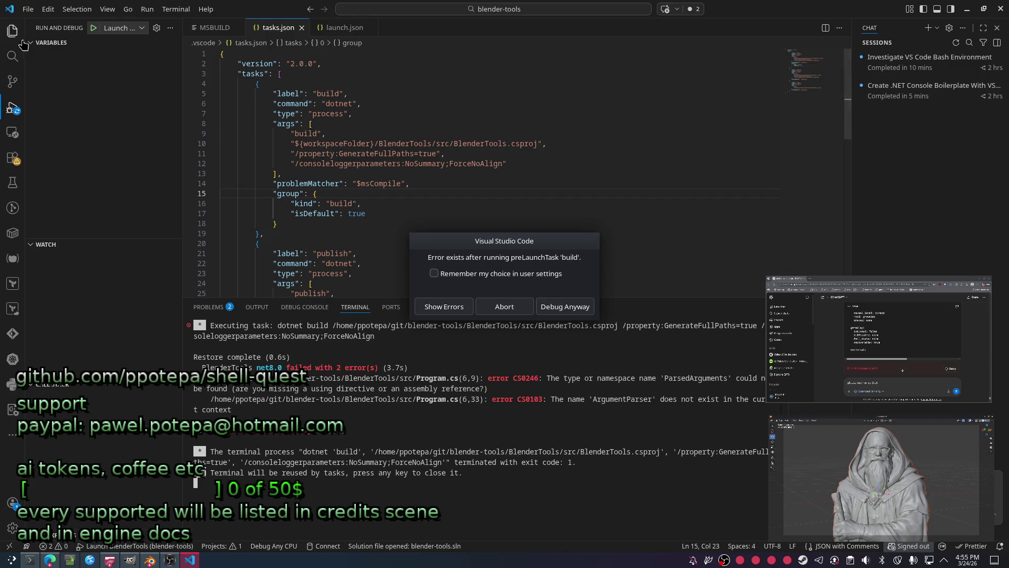
Open Program.cs and generate an internal ParsedArguments class via the Ctrl+. quick fix.
key("ctrl+shift+e")
left_click(62, 89)
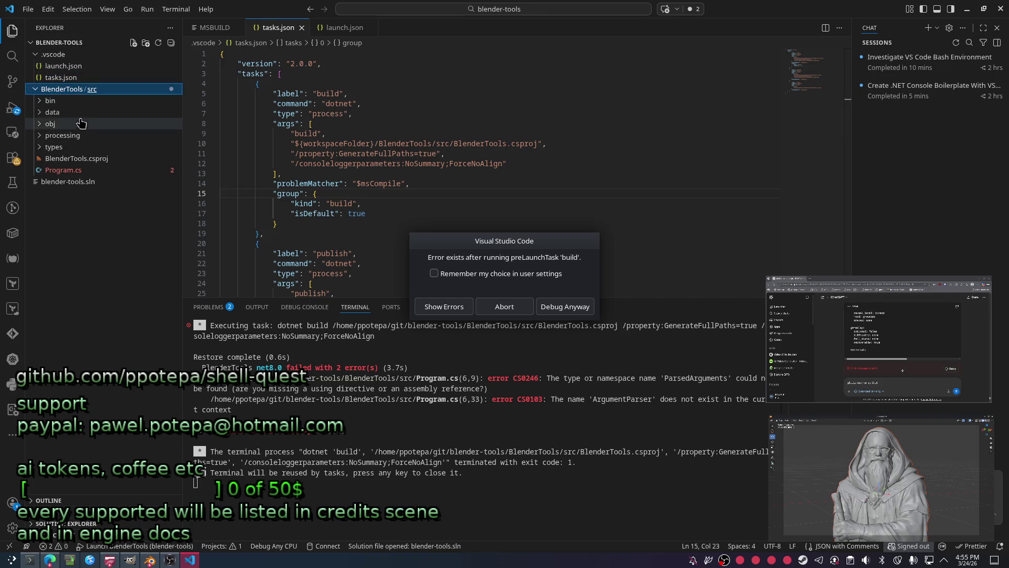
left_click(63, 169)
left_click(290, 120)
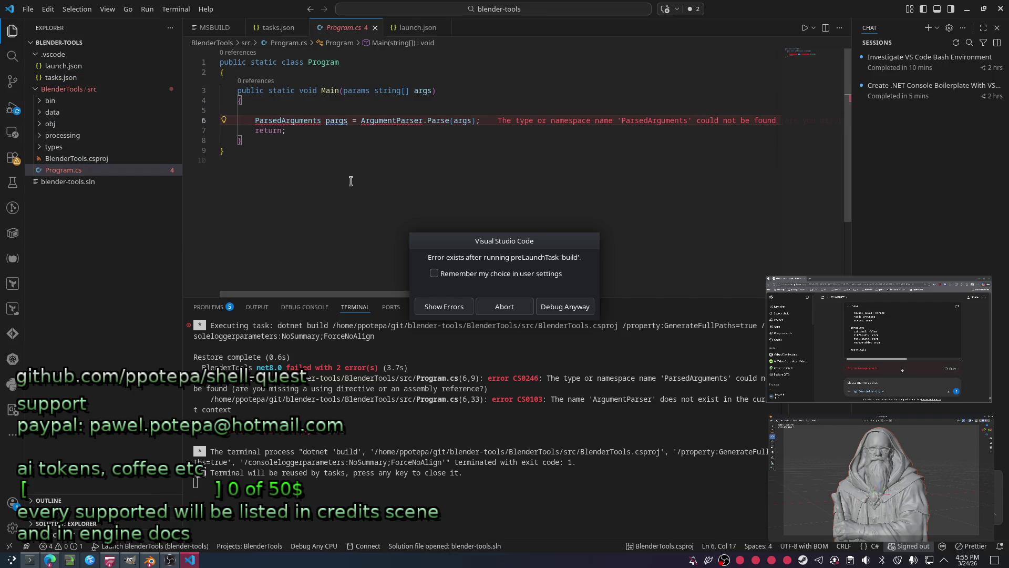
key("ctrl+period")
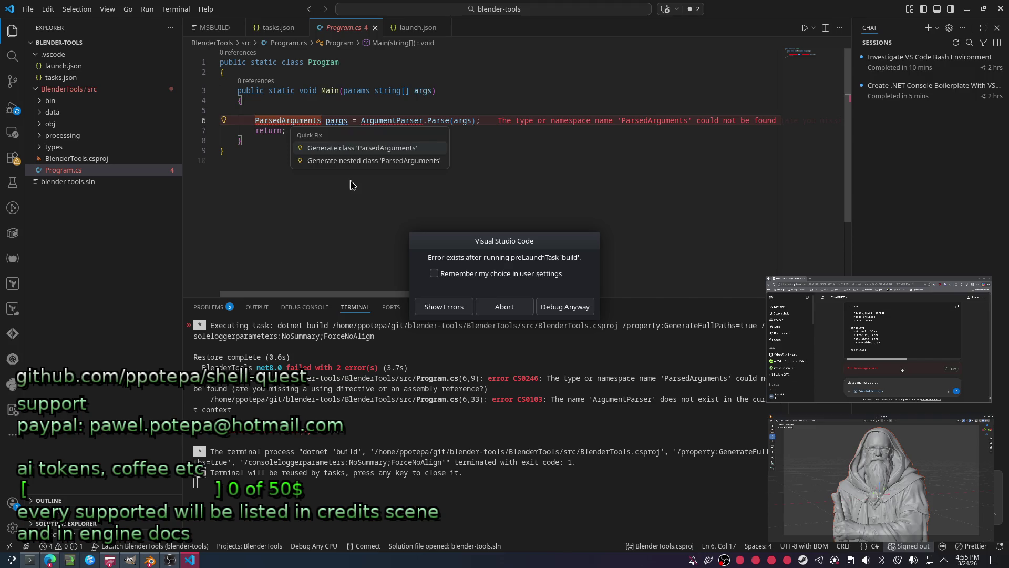
key("Return")
key("End")
key("Return")
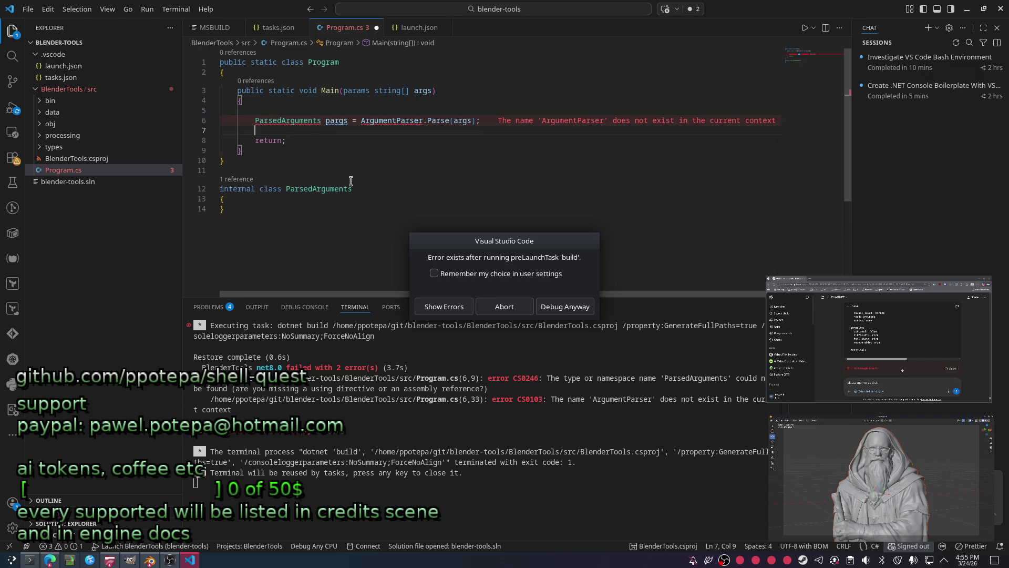
key("ctrl+z")
Try the Generate property fix for ArgumentParser, undo it, and select the ParsedArguments class declaration.
key("ctrl+period")
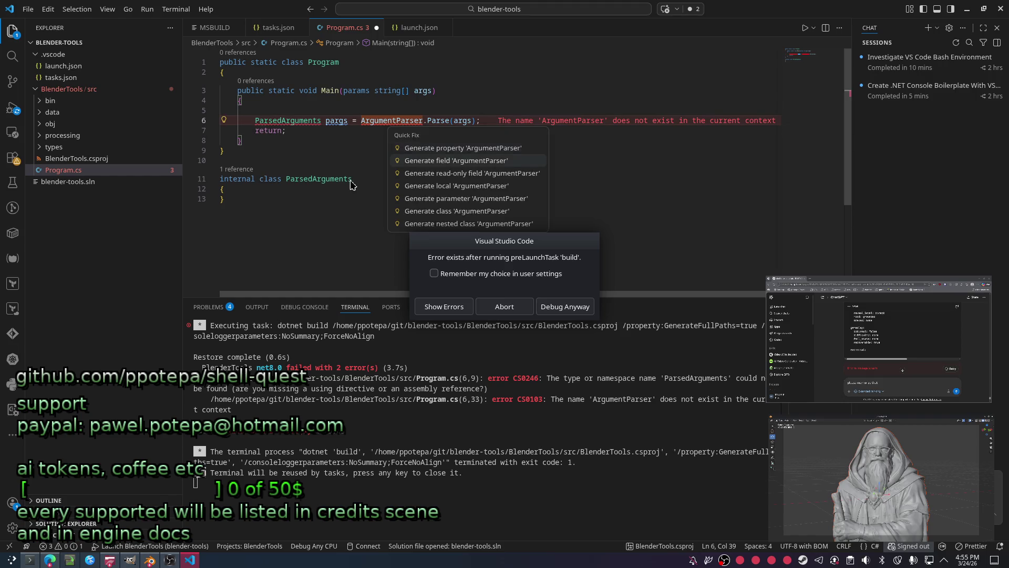
key("Up")
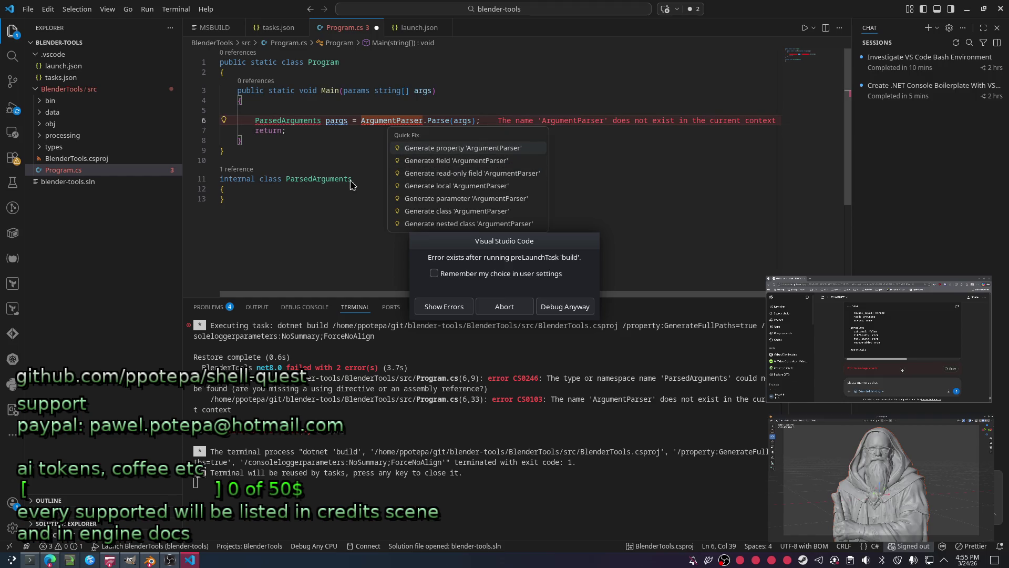
key("Return")
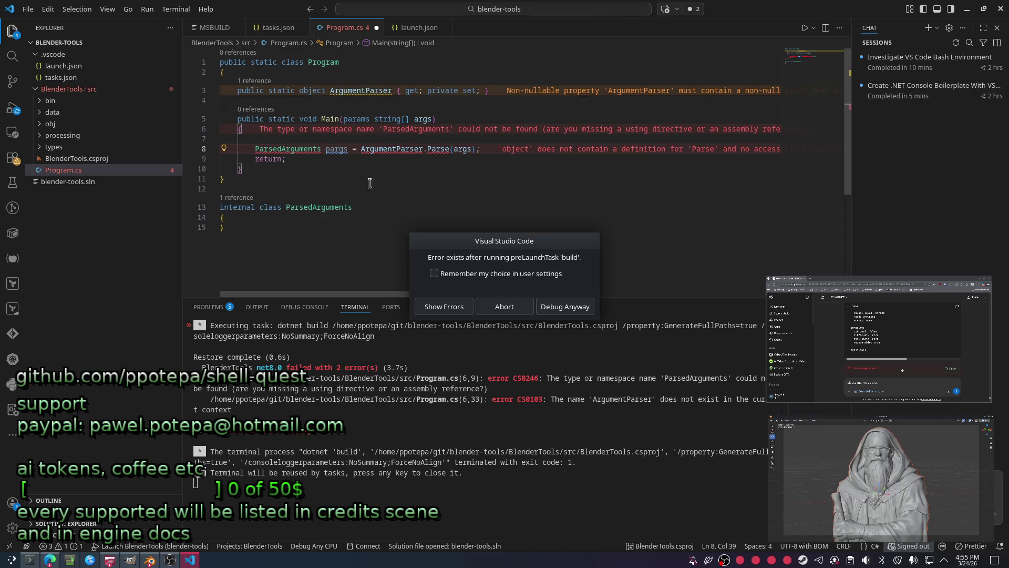
key("ctrl+z")
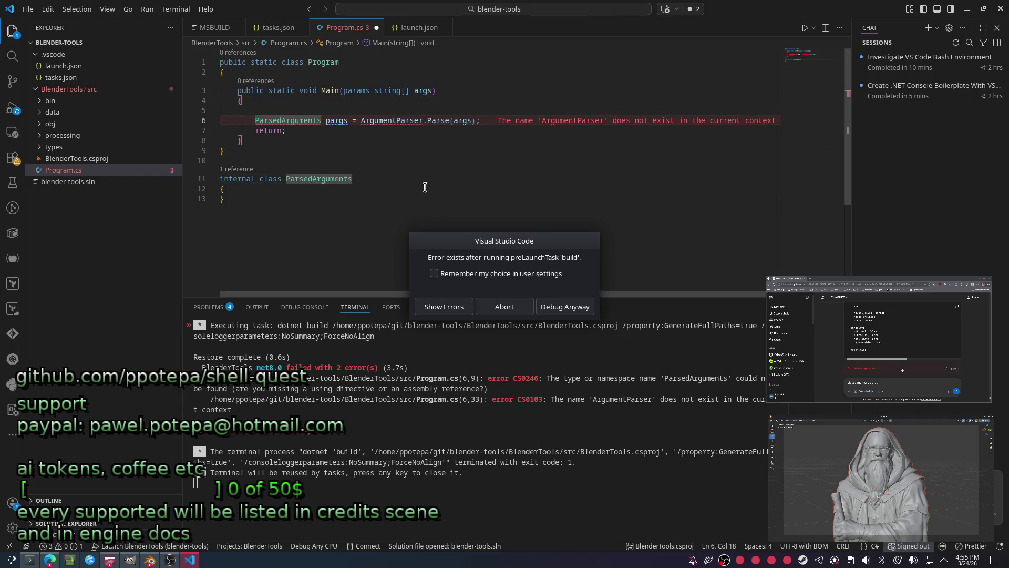
key("shift+Up")
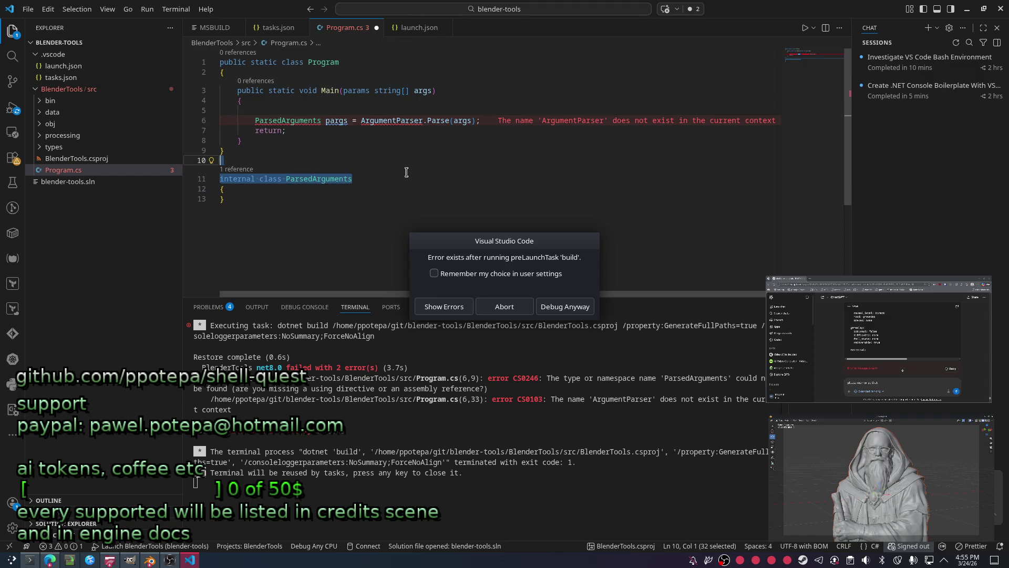
Create a new parsing folder inside processing under BlenderTools/src.
mouse_move(67, 100)
right_click(83, 138)
left_click(111, 158)
type("parsing")
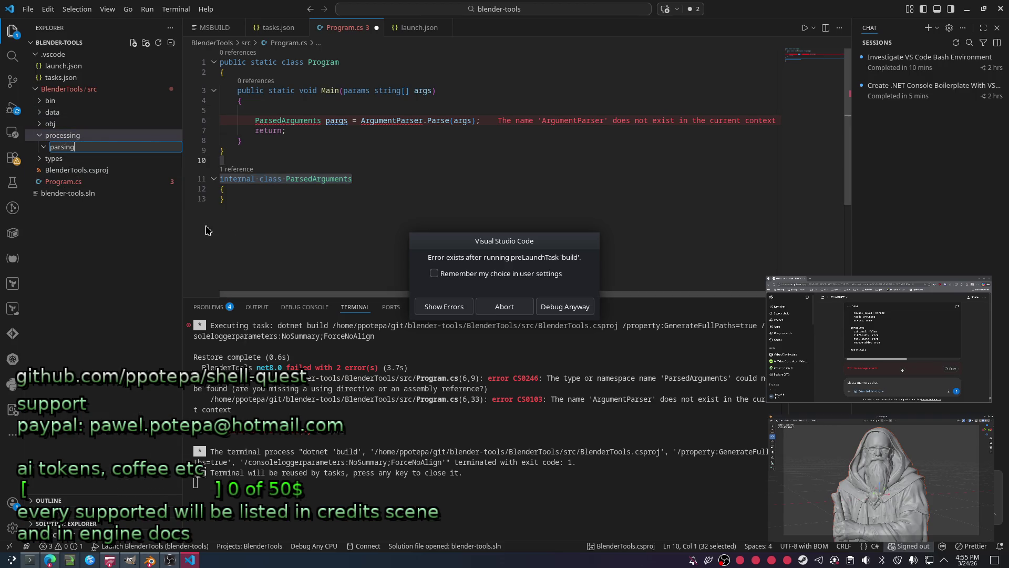
key("Return")
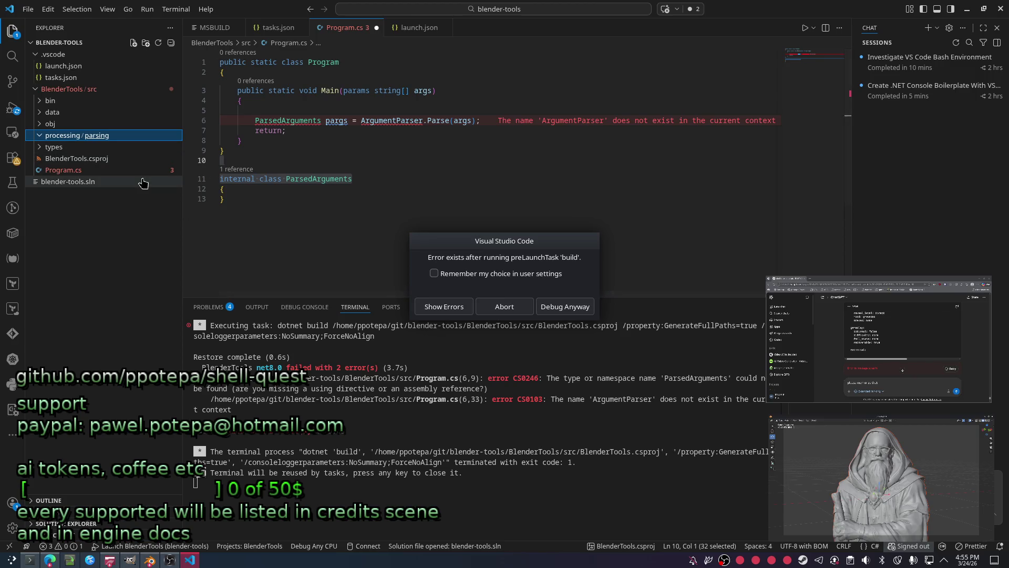
Bring up code actions on ParsedArguments and show the list of build errors.
left_click(336, 180)
key("ctrl+period")
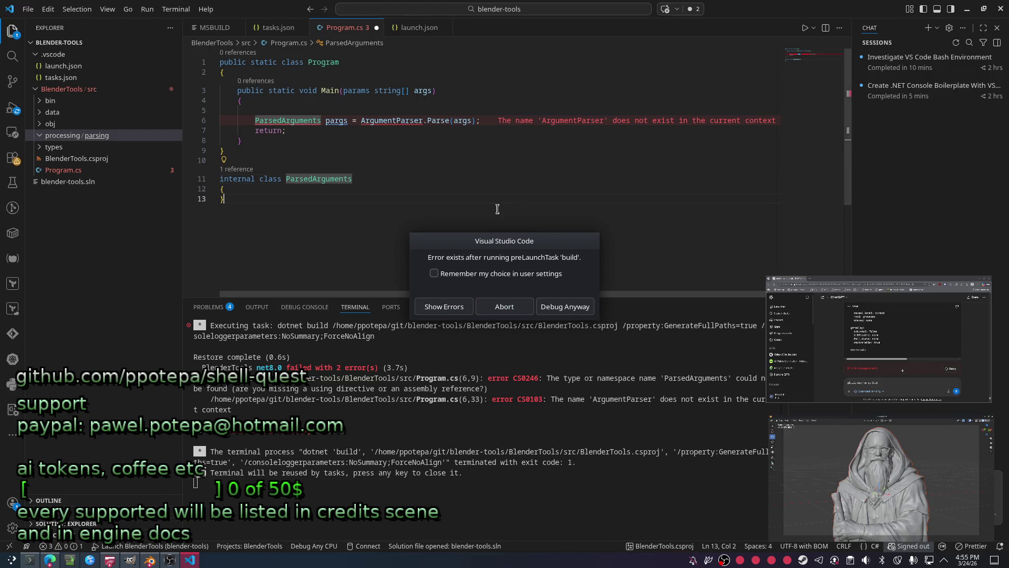
key("Return")
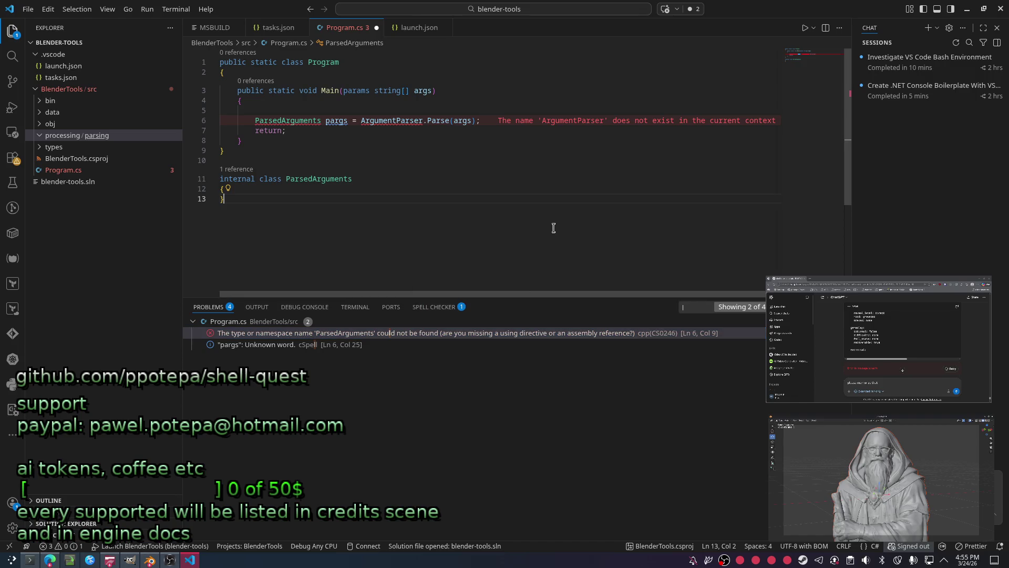
Move the ParsedArguments class into its own ParsedArguments.cs file via code actions.
left_click(313, 179)
key("ctrl+period")
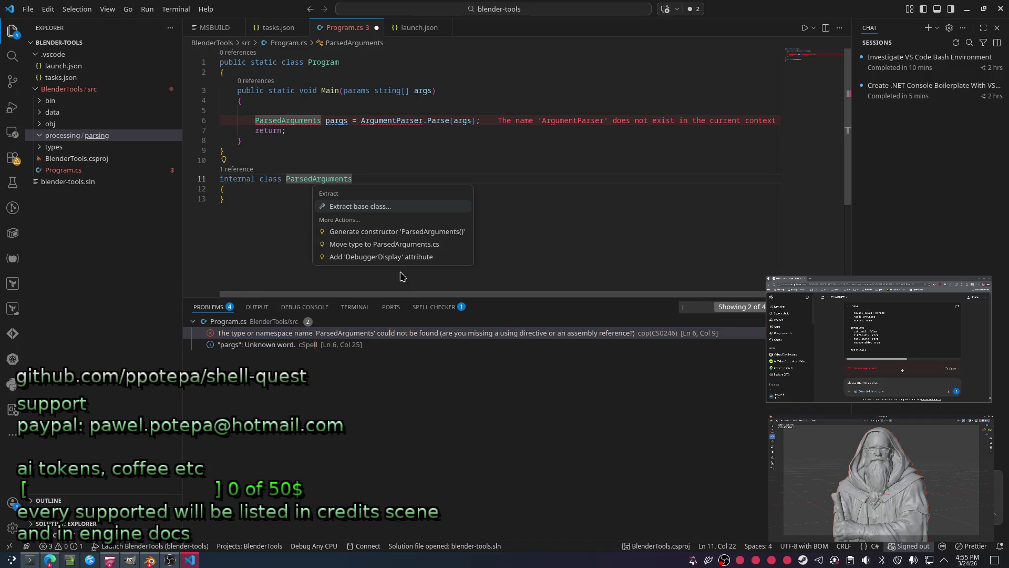
key("Down")
key("Down")
key("Return")
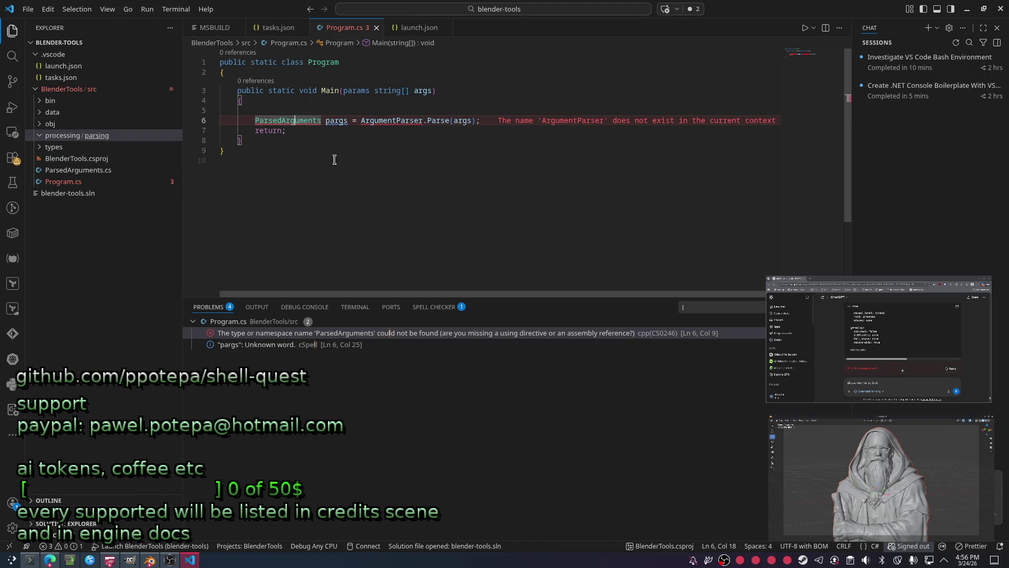
Generate an ArgumentParser class from the unresolved name in Program.cs.
left_click(392, 121)
key("ctrl+period")
key("Down")
key("Down")
key("Down")
key("Down")
key("Up")
key("Up")
key("Down")
key("Up")
key("Up")
key("Up")
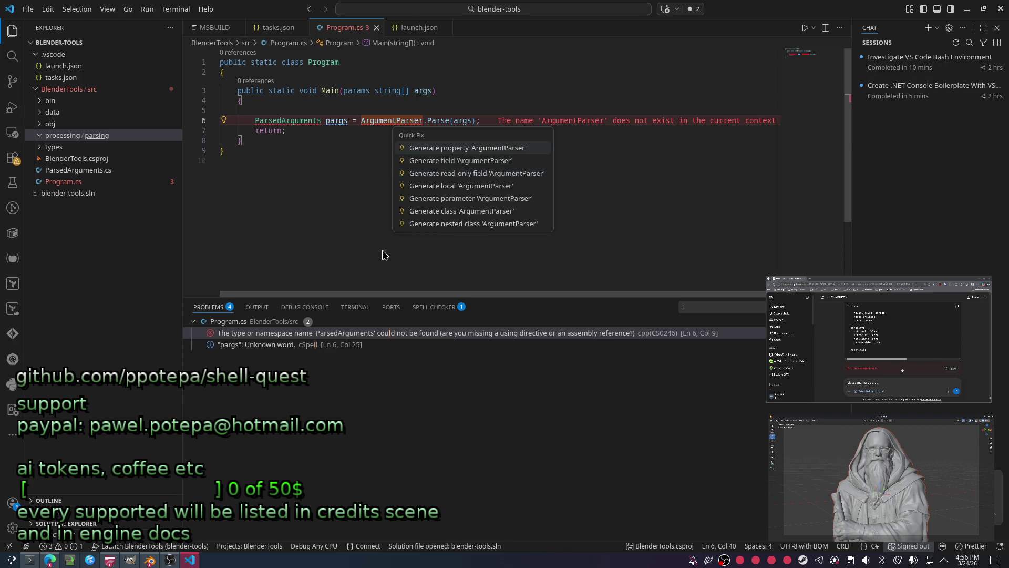
key("Down")
key("Down")
key("Down")
key("Down")
key("Down")
key("Down")
key("Return")
Move the new ArgumentParser class into its own ArgumentParser.cs file.
left_click(324, 180)
key("ctrl+period")
key("Up")
key("Up")
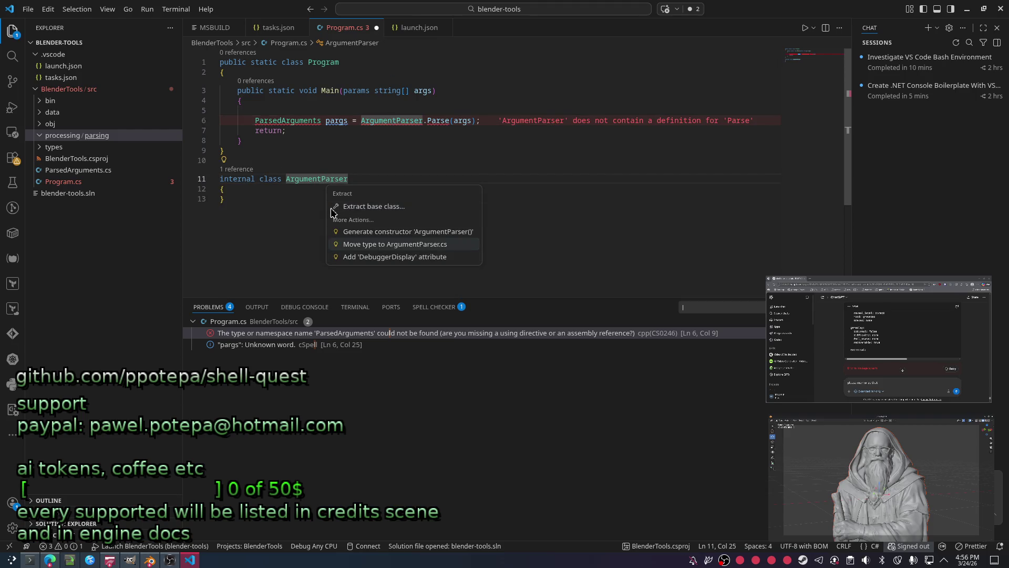
key("Return")
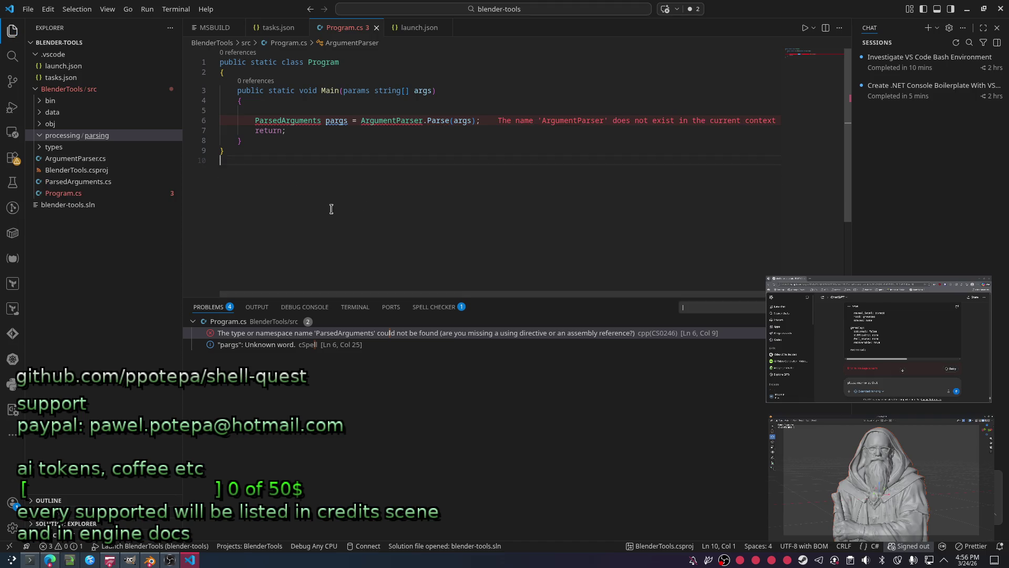
Move ArgumentParser.cs and ParsedArguments.cs into the processing/parsing folder.
left_click(85, 181)
left_click(79, 158, "ctrl")
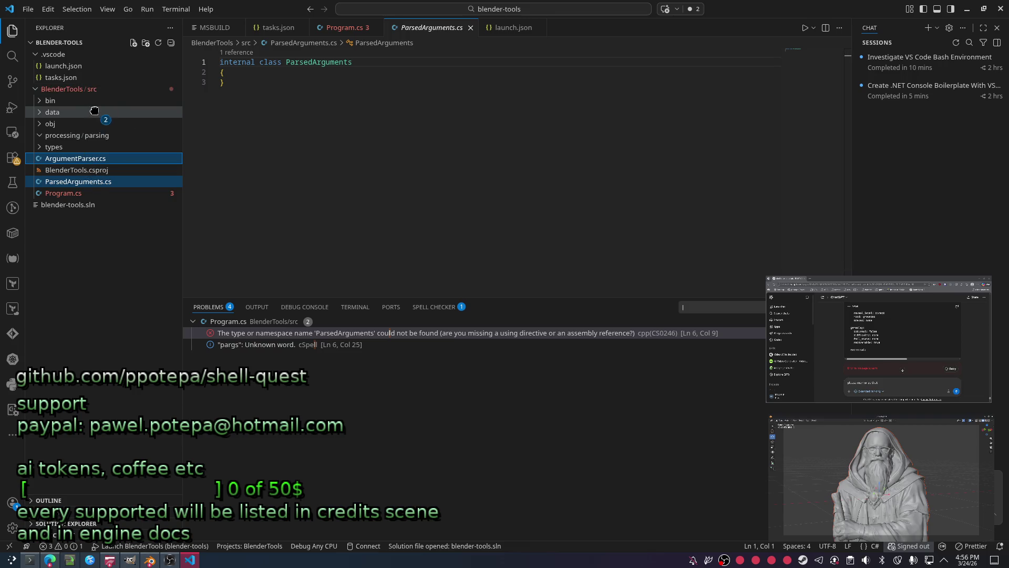
left_click_drag(83, 164, 119, 135)
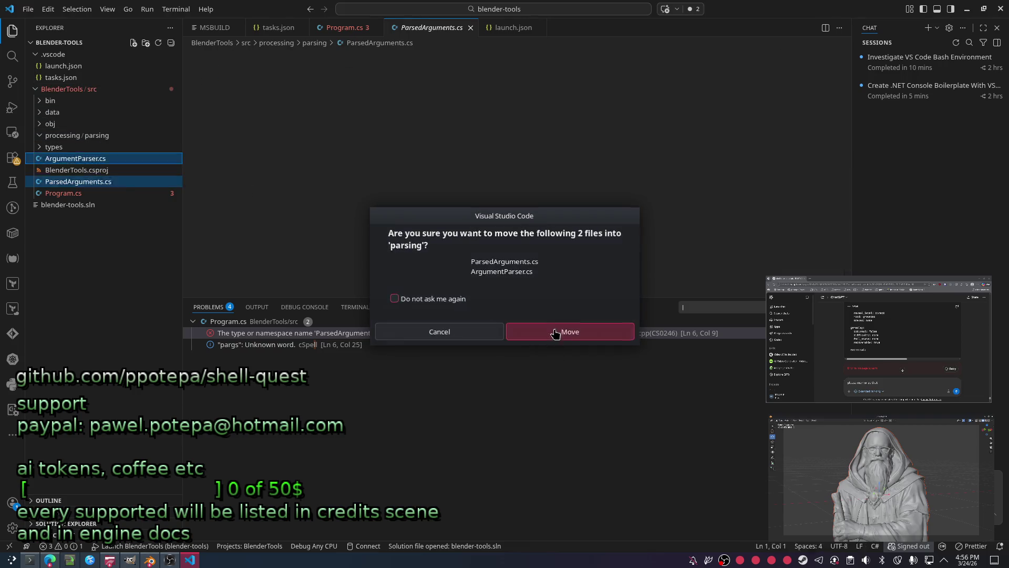
left_click(536, 335)
Create an 'arguments' folder inside parsing and move both files into it.
right_click(126, 136)
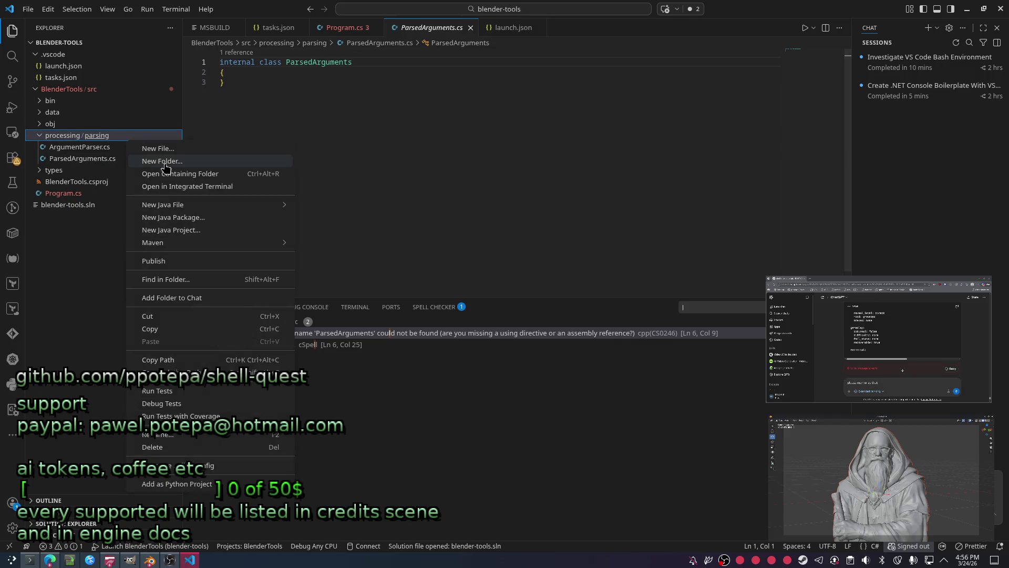
left_click(217, 97)
type("arguments")
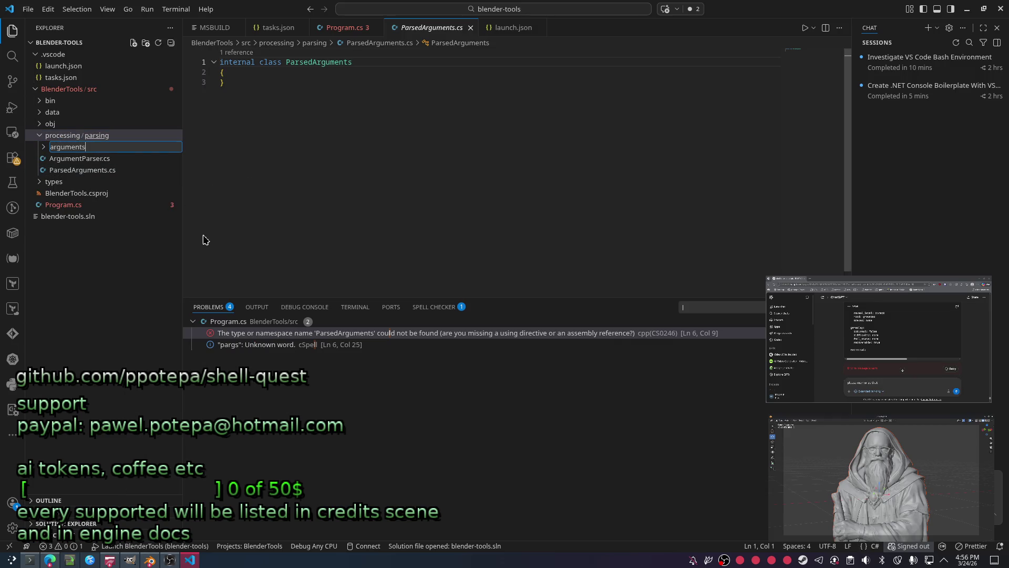
key("Return")
left_click(115, 170)
left_click(87, 159, "shift")
left_click_drag(87, 158, 78, 147)
left_click(570, 335)
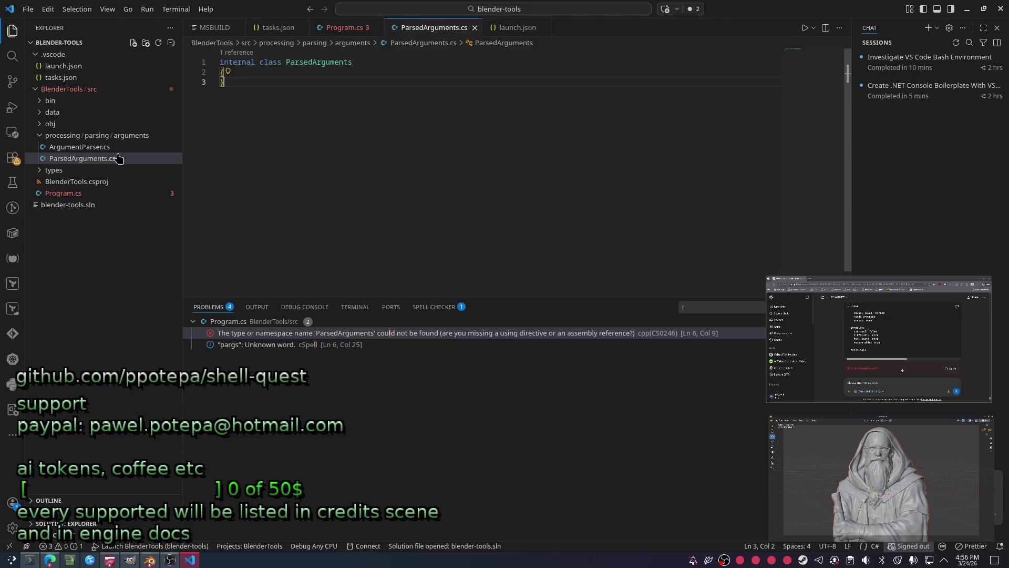
key("alt+Tab")
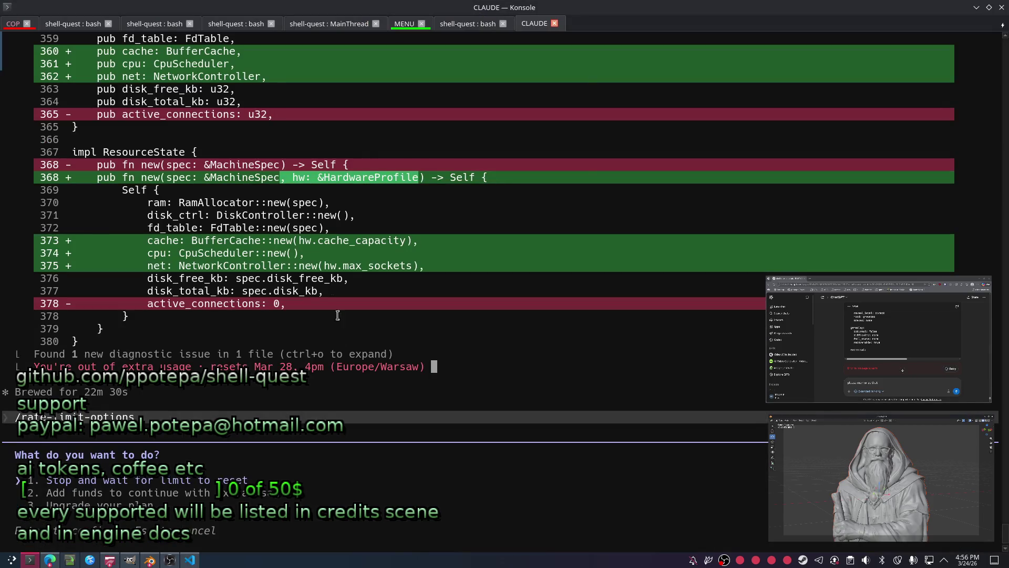
left_click(87, 26)
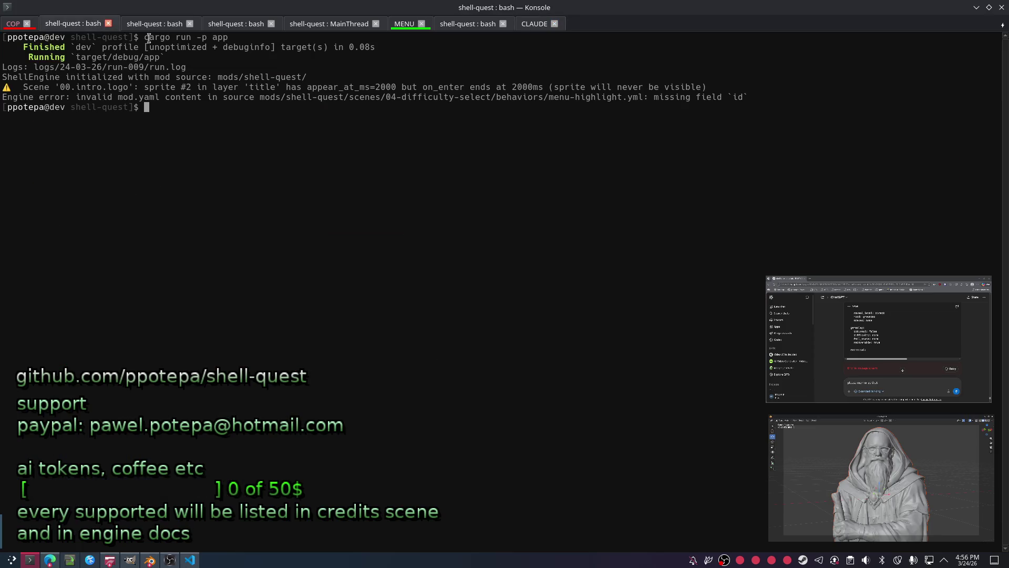
left_click(13, 26)
key("alt+Tab")
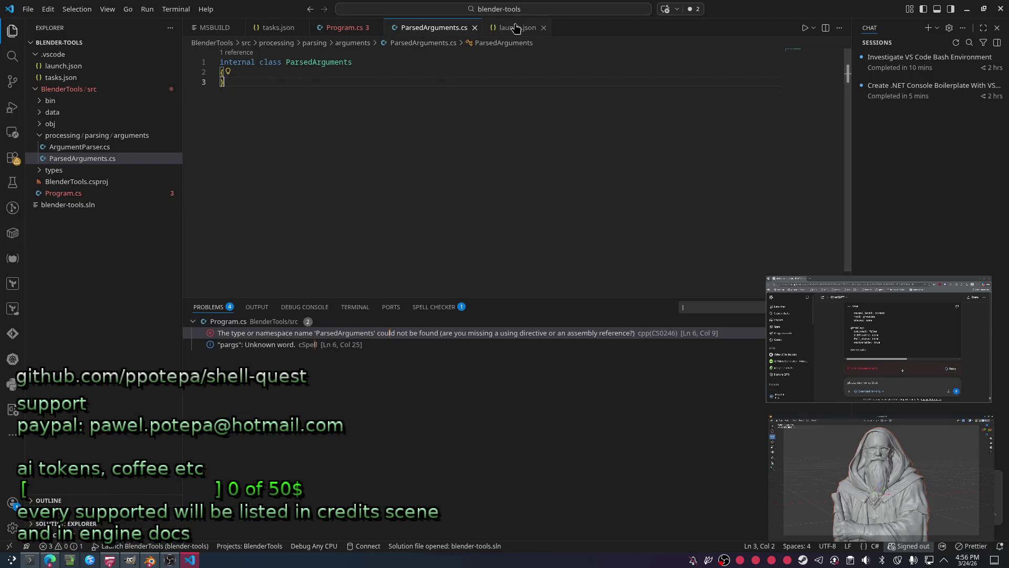
Review the Parse call in Program.cs Main and jump to the ArgumentParser class definition.
left_click(516, 28)
left_click(345, 28)
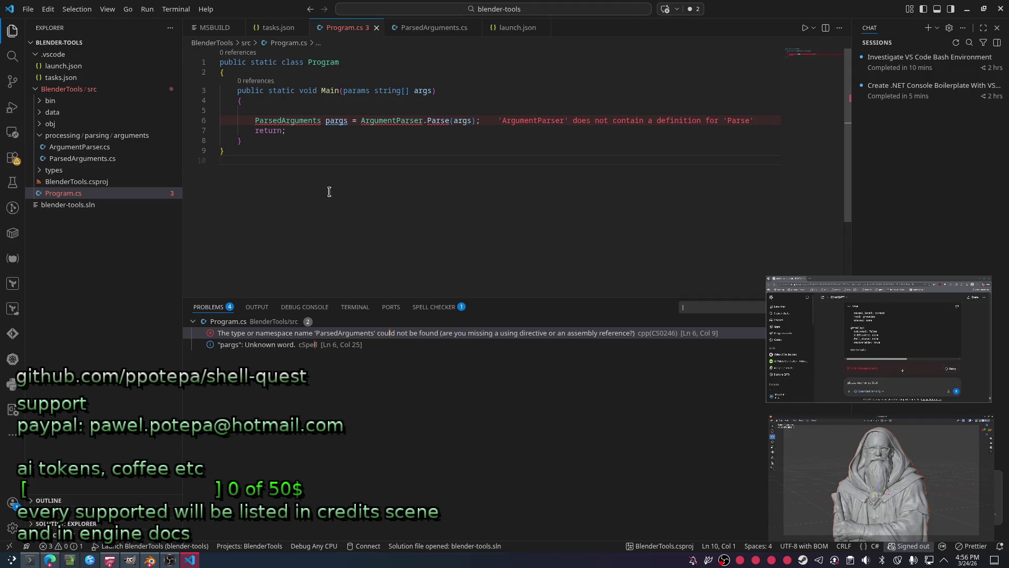
left_click_drag(221, 111, 479, 122)
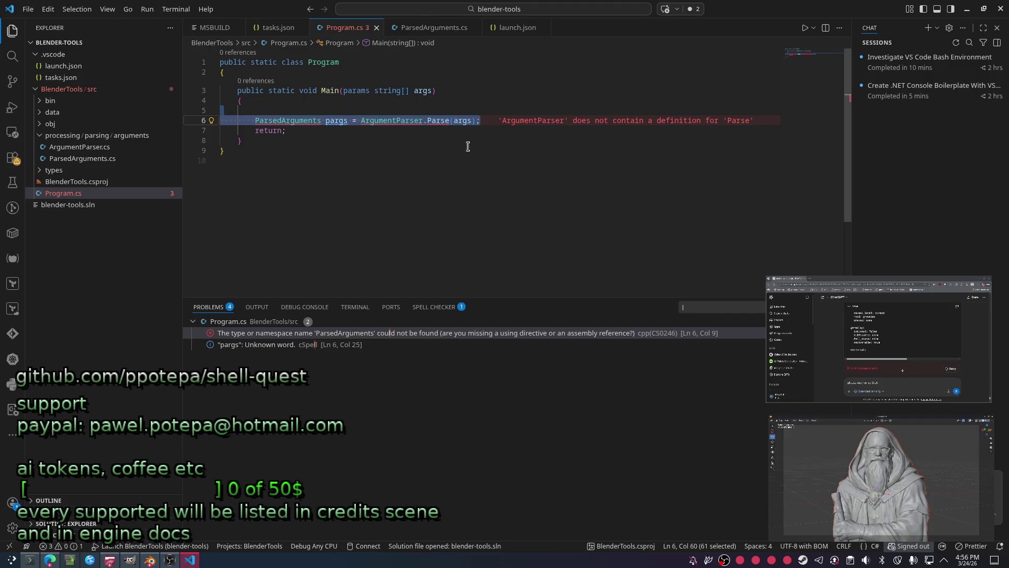
key("Escape")
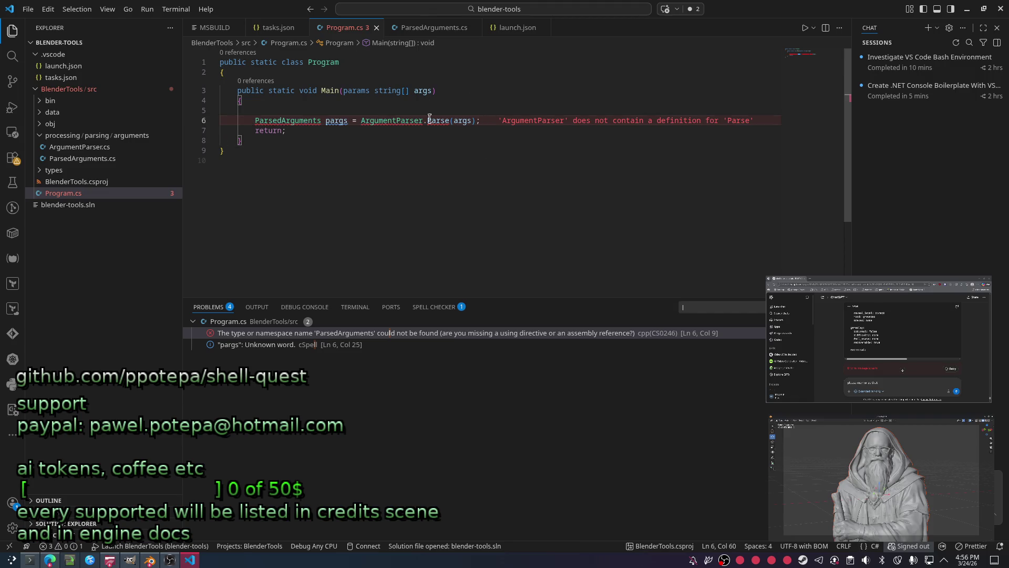
left_click(384, 121, "ctrl")
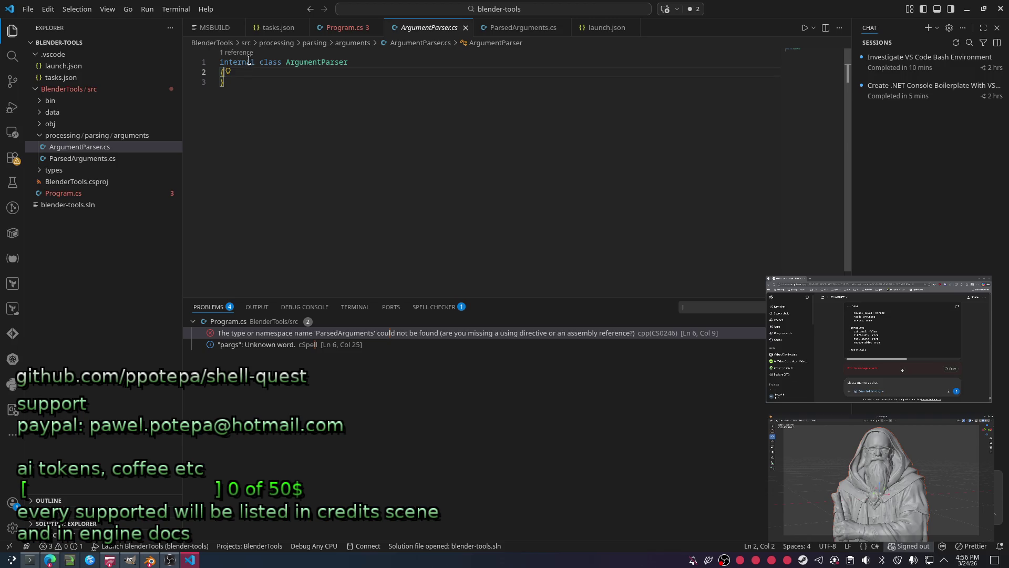
Start a new line inside the ArgumentParser class body for a public member.
key("ctrl+a")
left_click(284, 79)
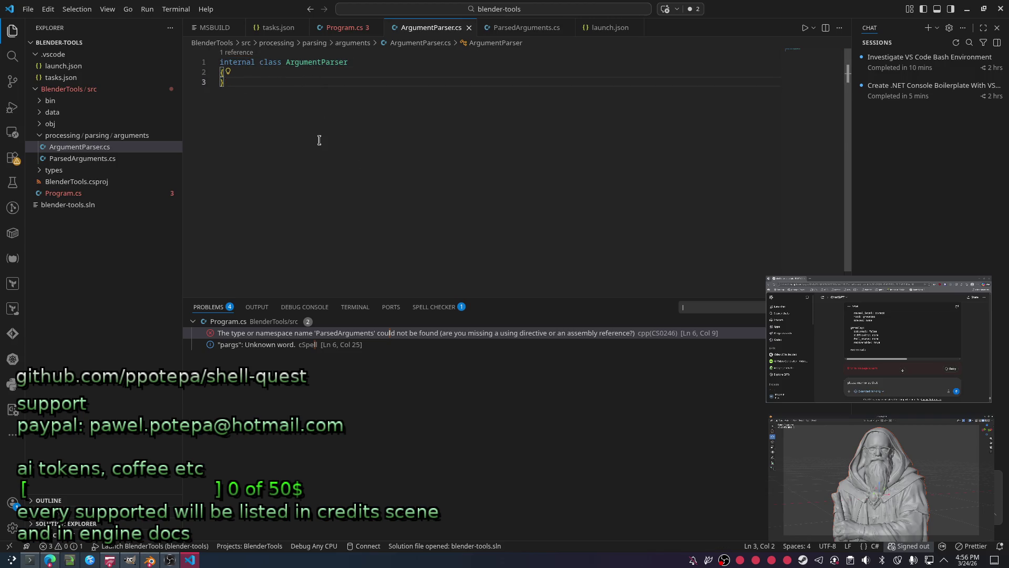
key("Return")
type("public s")
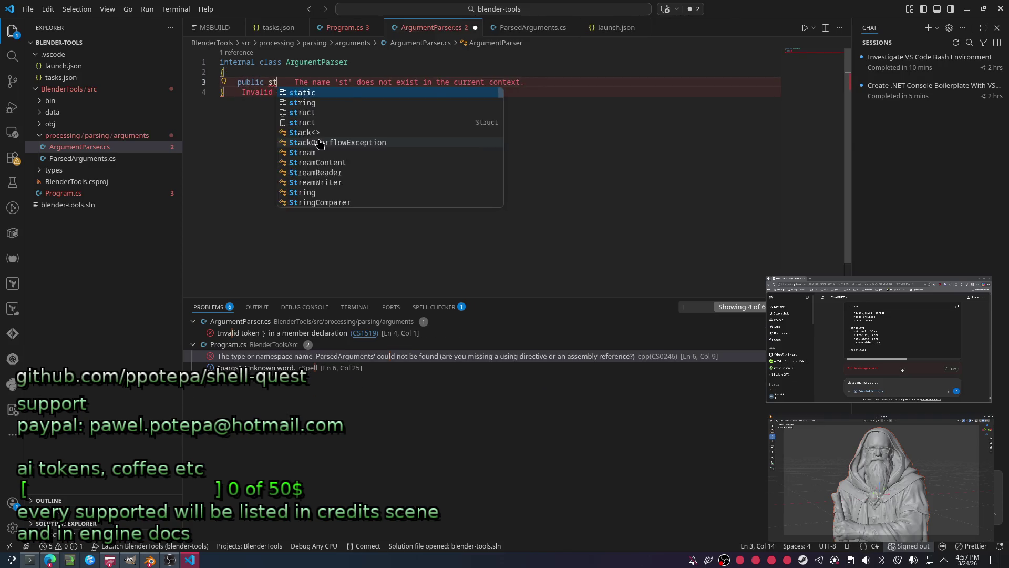
Declare 'public ParsedArguments Parse(string[] args)' and open its method body.
key("Escape")
type("ParsedArgum")
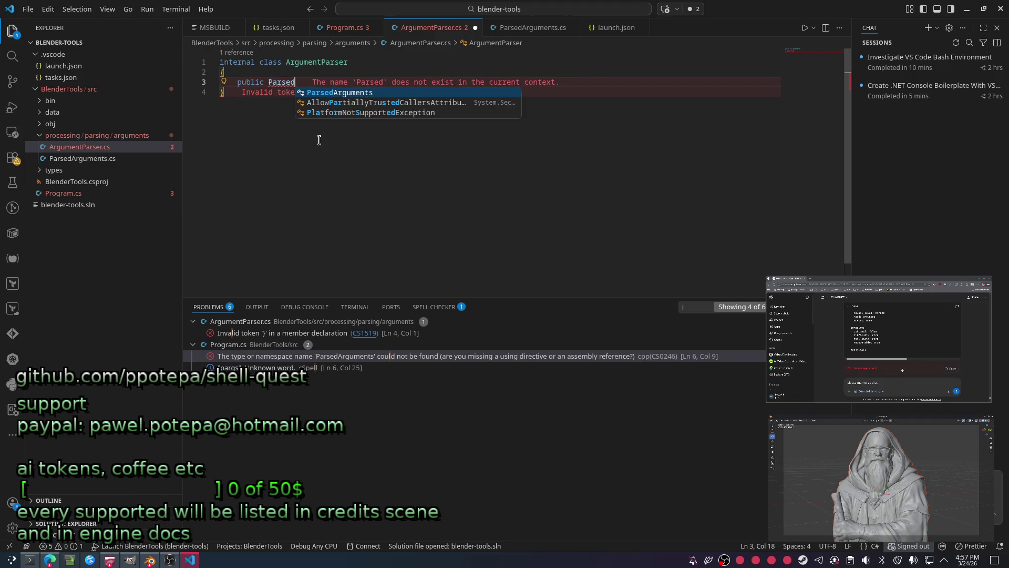
type("ents Parse()")
key("Up")
key("Down")
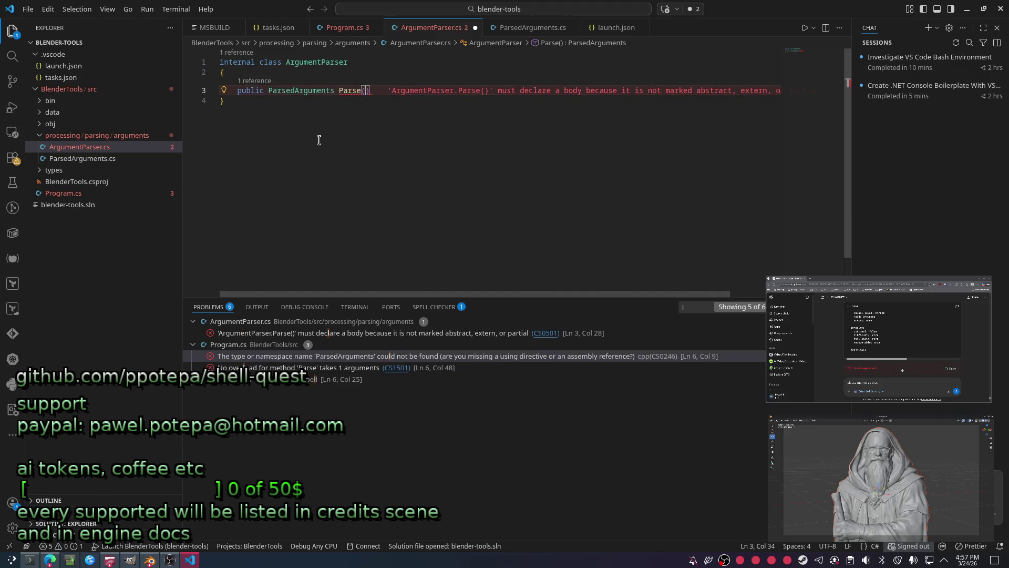
type(";")
key("ctrl+s")
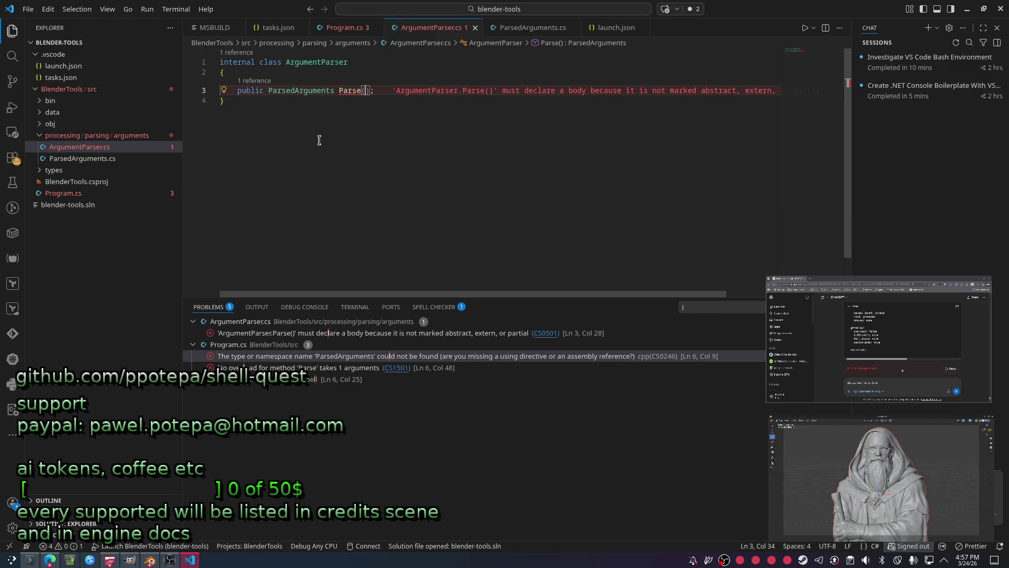
type("string[] ")
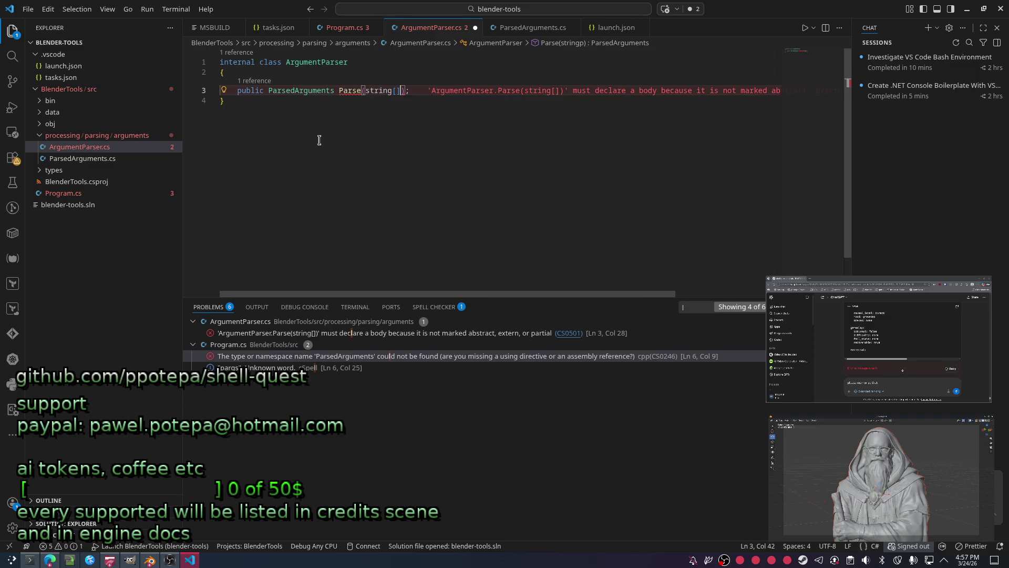
type("args")
key("End")
key("BackSpace")
key("Return")
type("{")
key("Return")
type("if(args is nu")
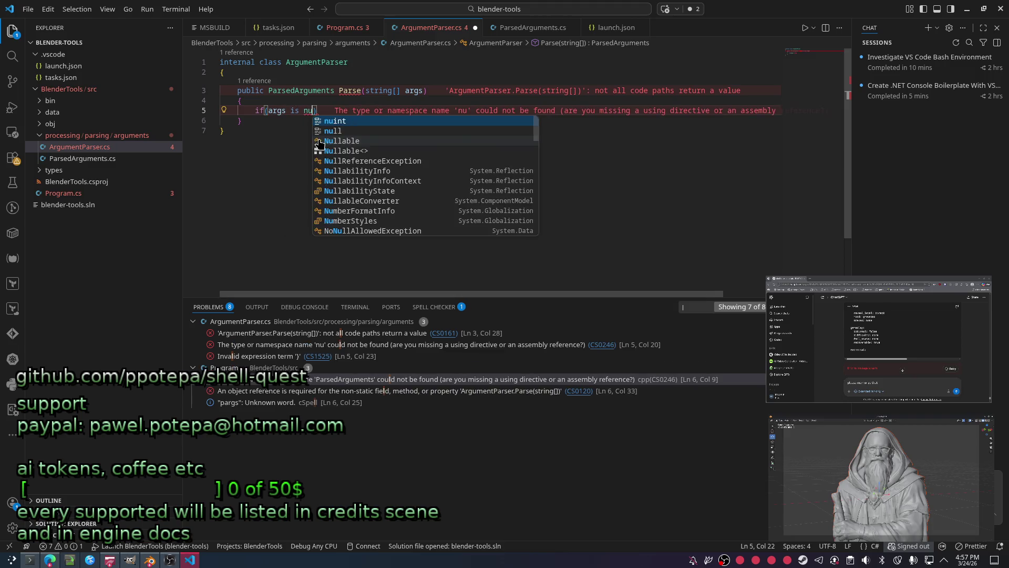
type("ll)")
Add 'if(args is null){ throw; }' followed by 'return default;' in Parse.
key("Return")
type("{")
key("Return")
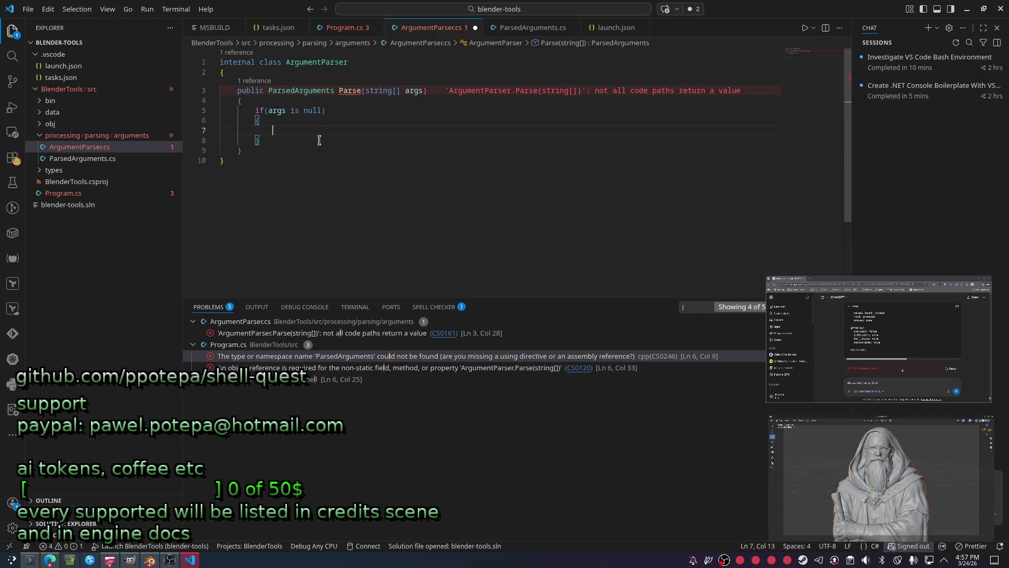
type("throw;")
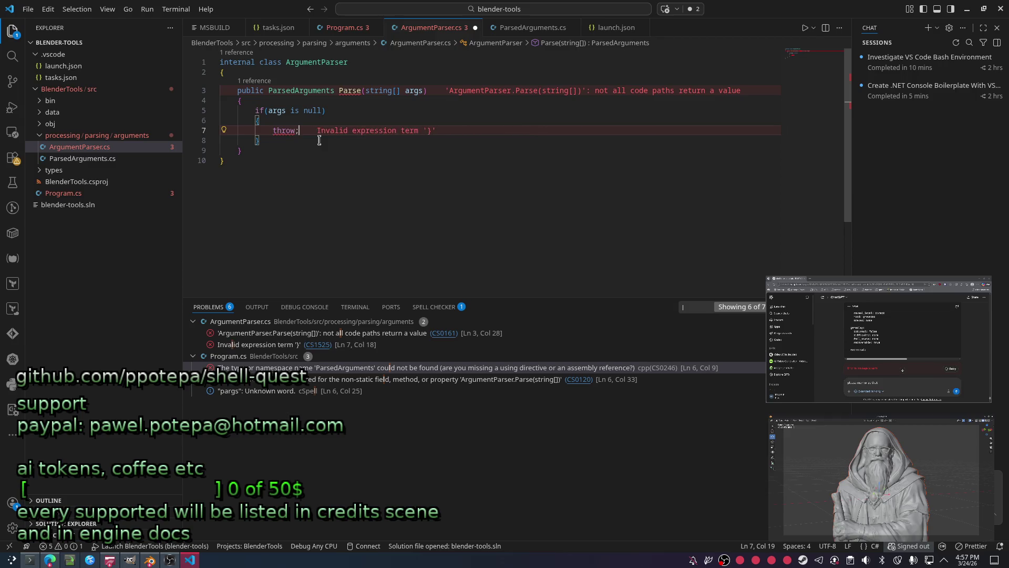
left_click(407, 160)
left_click(337, 120)
mouse_move(350, 91)
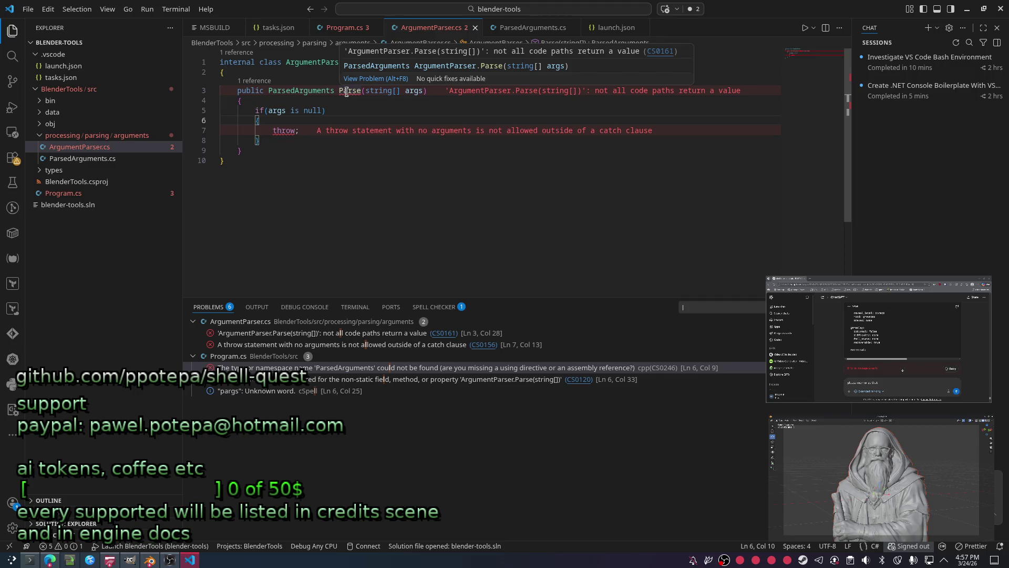
key("Down")
key("Down")
key("Left")
key("Left")
key("Left")
key("Return")
type("return ")
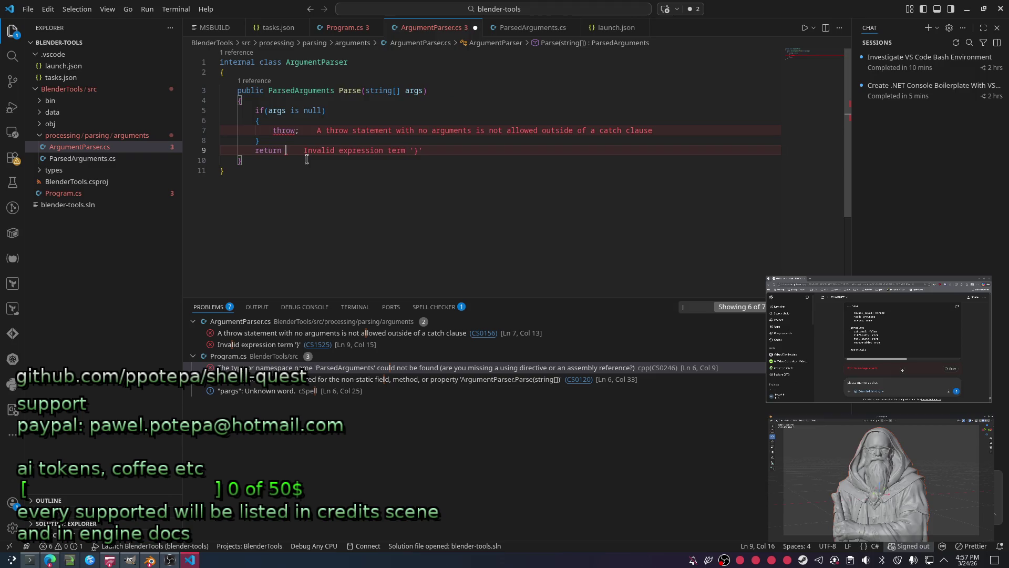
type("def")
key("Tab")
type(";")
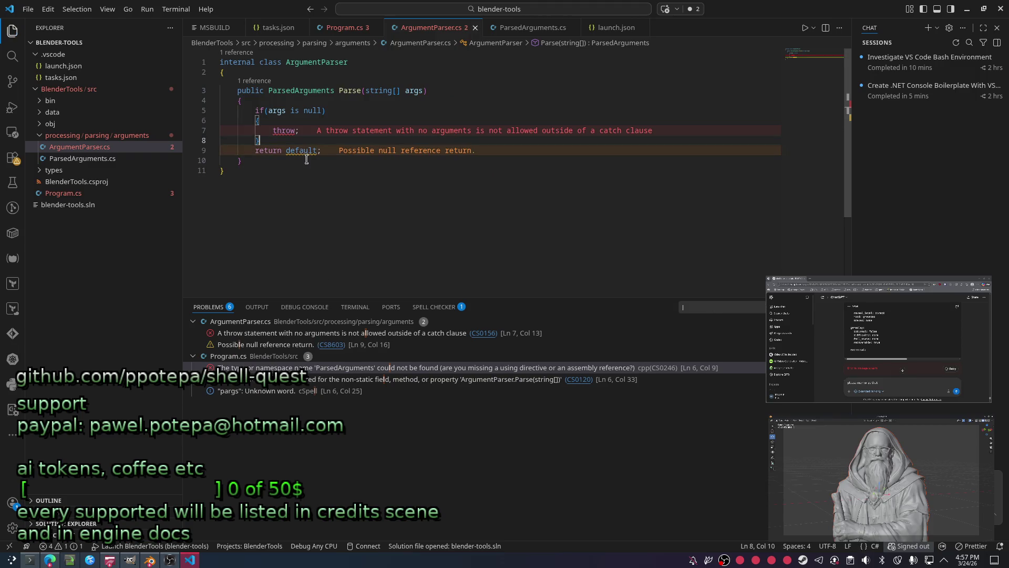
key("Home")
key("Return")
key("Up")
key("Up")
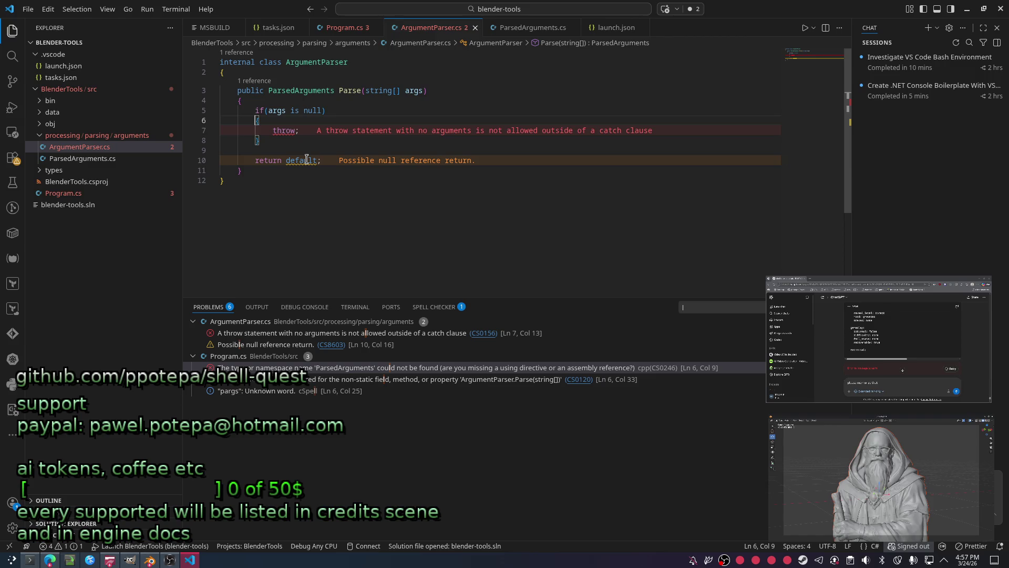
Change 'throw;' to 'throw new ArgumentNullException(nameof(args));'.
left_click(537, 216)
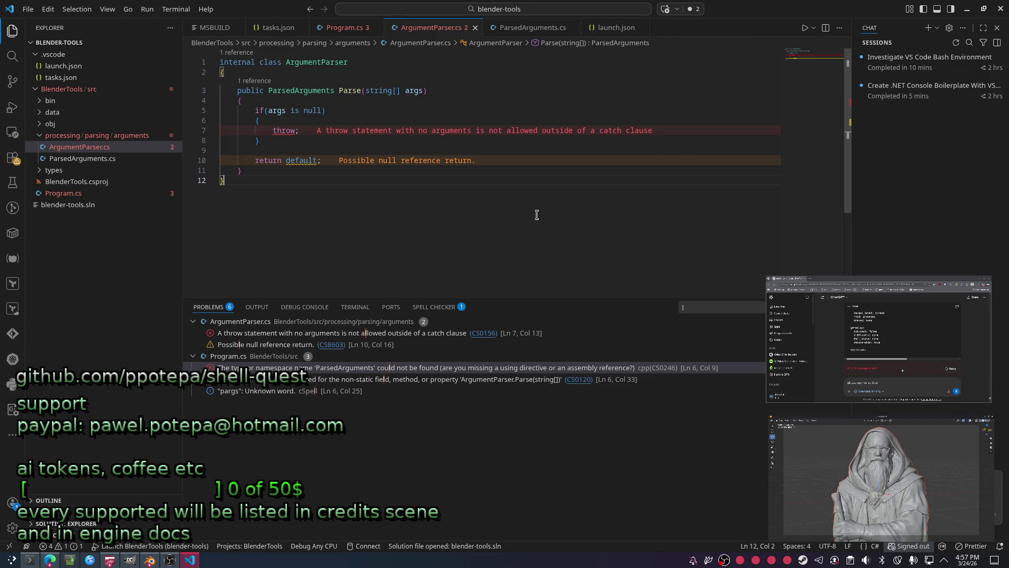
left_click(295, 133)
type("ne")
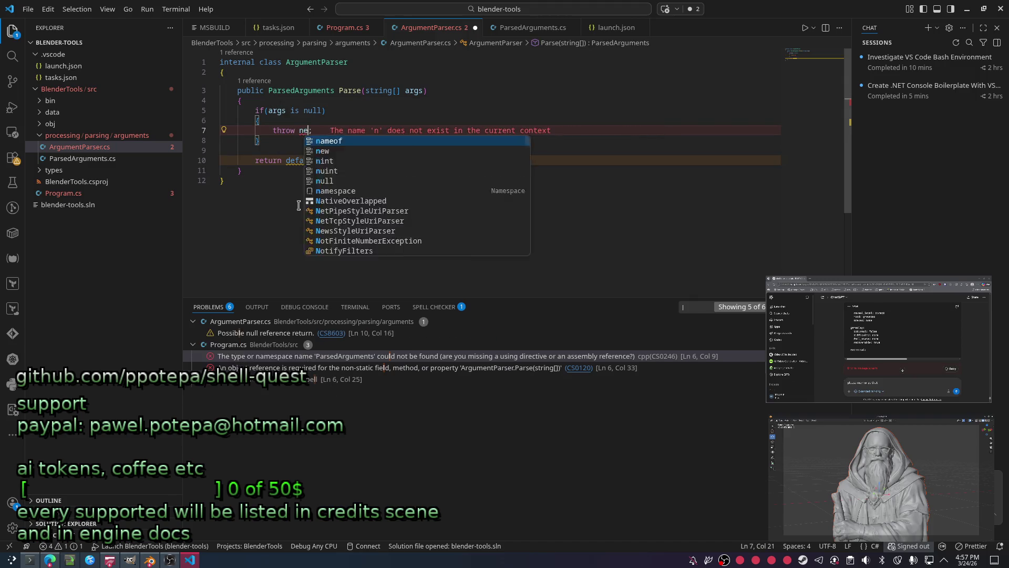
type("w InvalidOperationException(")
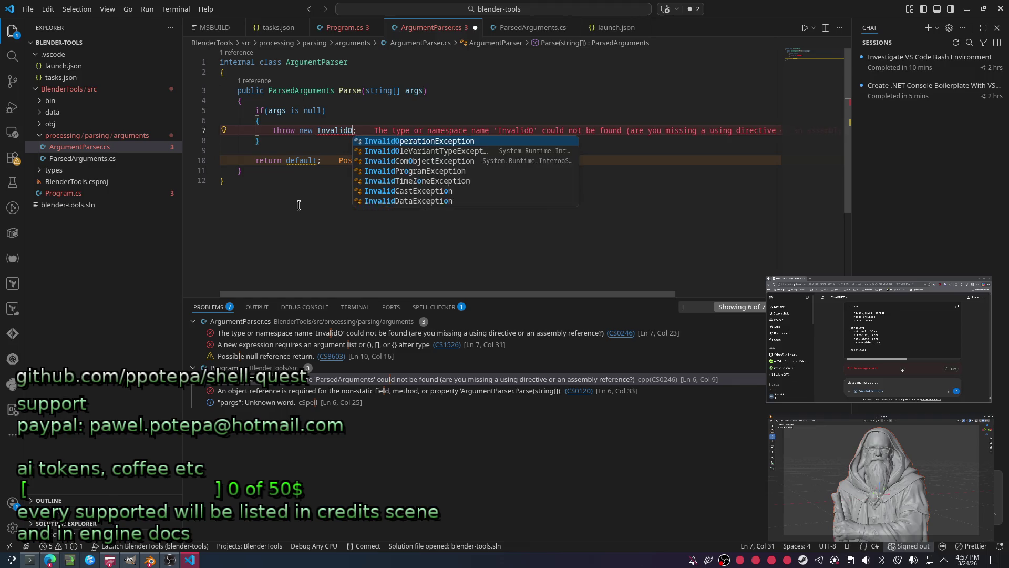
key("Return")
type("(")
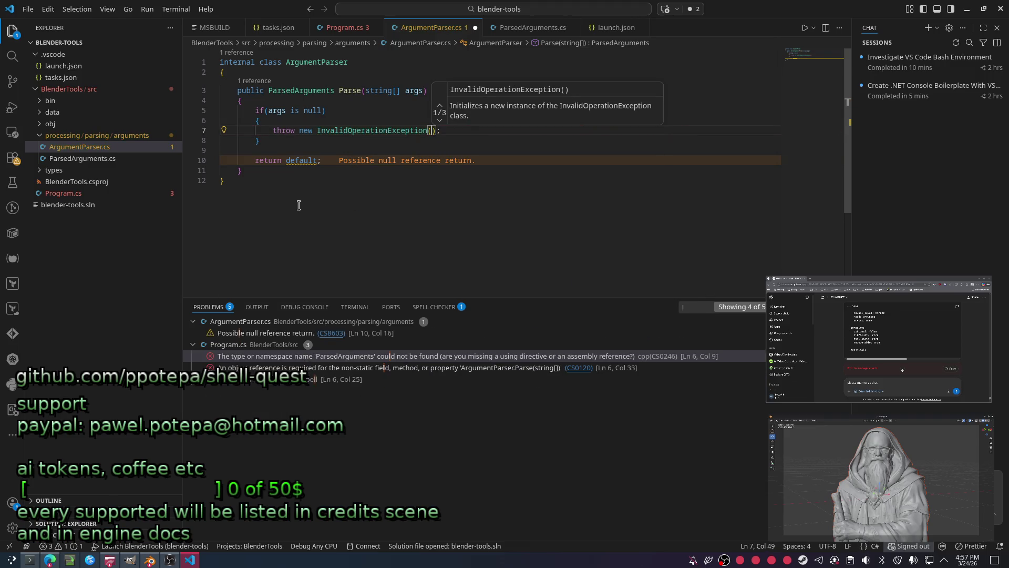
key("BackSpace")
key("BackSpace")
key("BackSpace")
key("BackSpace")
key("BackSpace")
key("BackSpace")
type("ArguentN;")
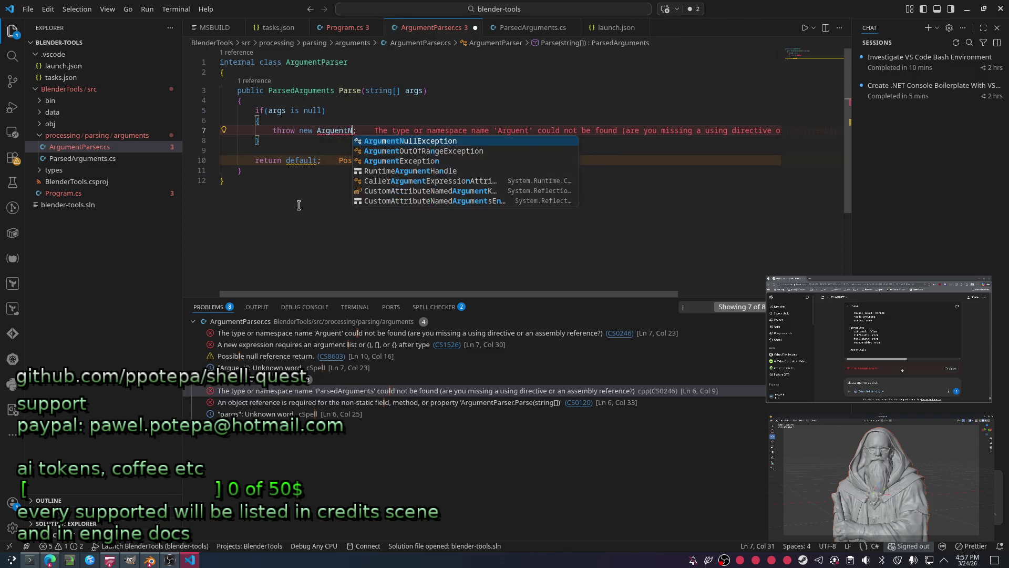
key("Return")
type("()")
key("End")
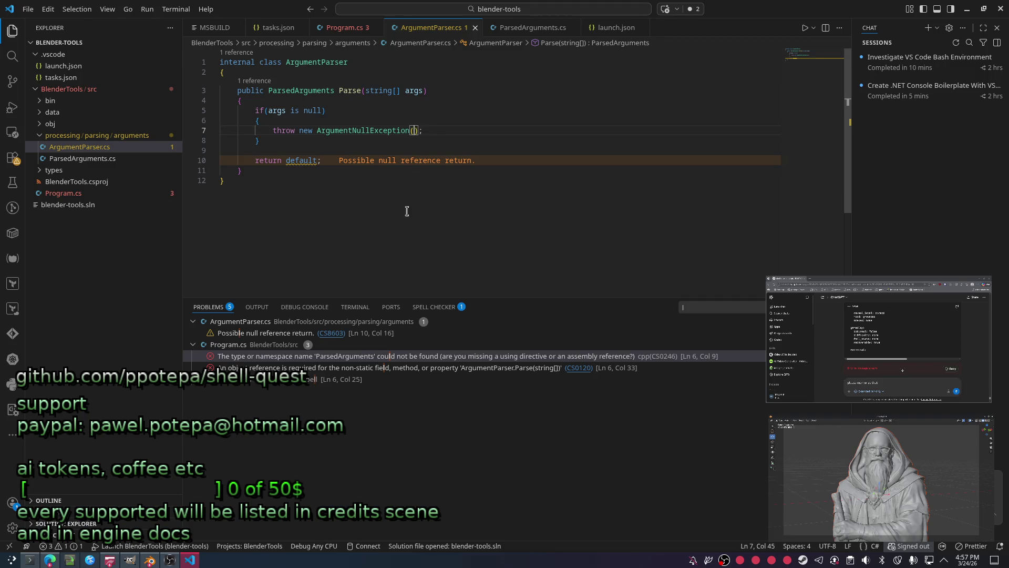
type("nameof(args")
key("End")
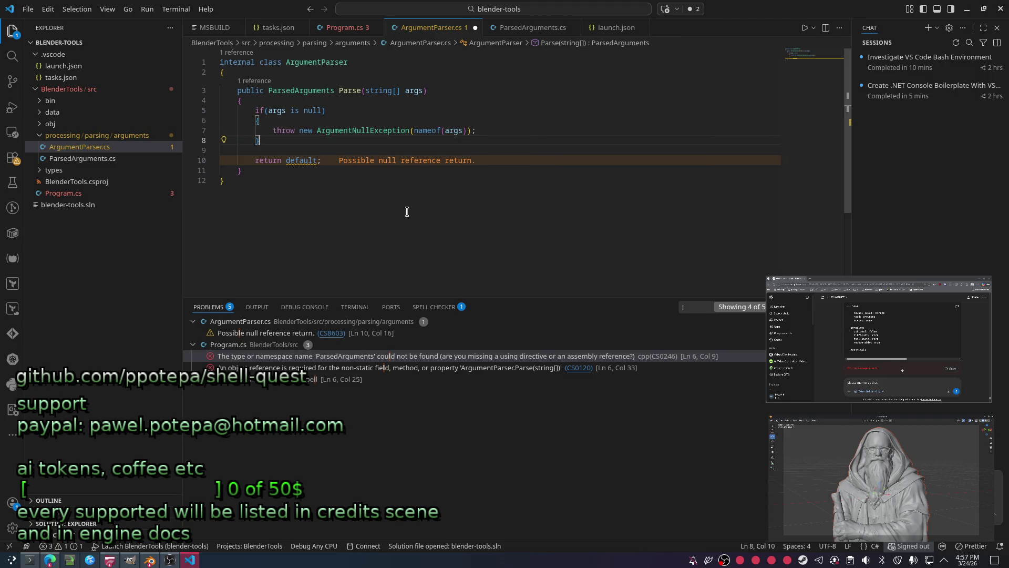
Replace 'return default;' with 'return new();' and save ArgumentParser.cs.
key("shift+alt+Right")
key("shift+alt+Right")
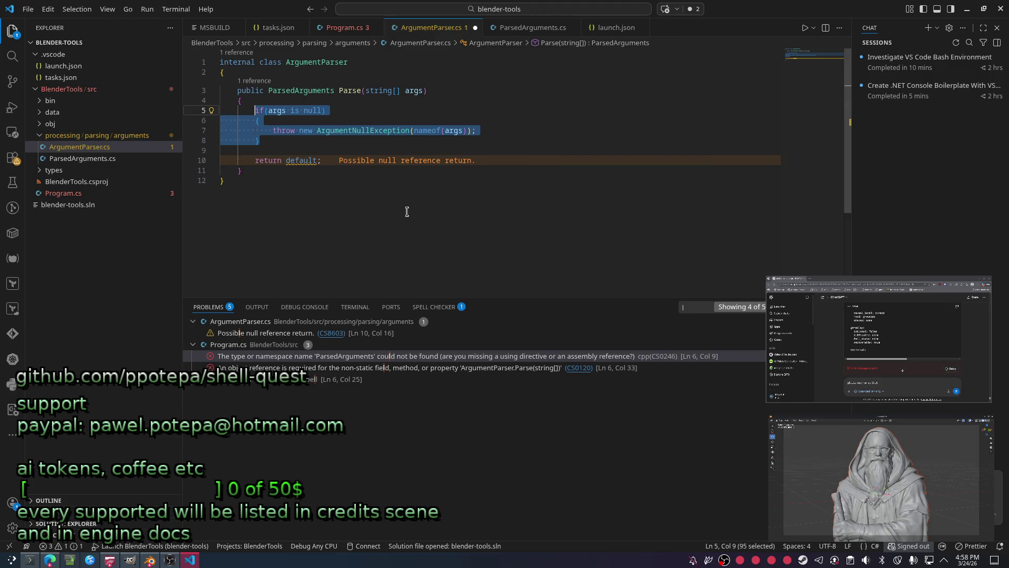
key("Down")
key("Down")
key("Down")
key("Right")
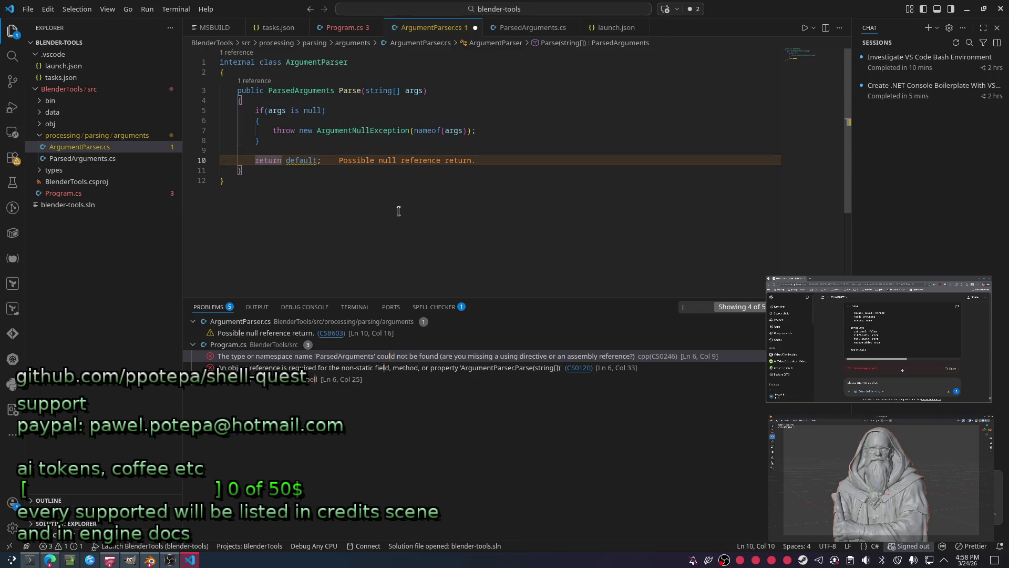
key("Down")
key("Down")
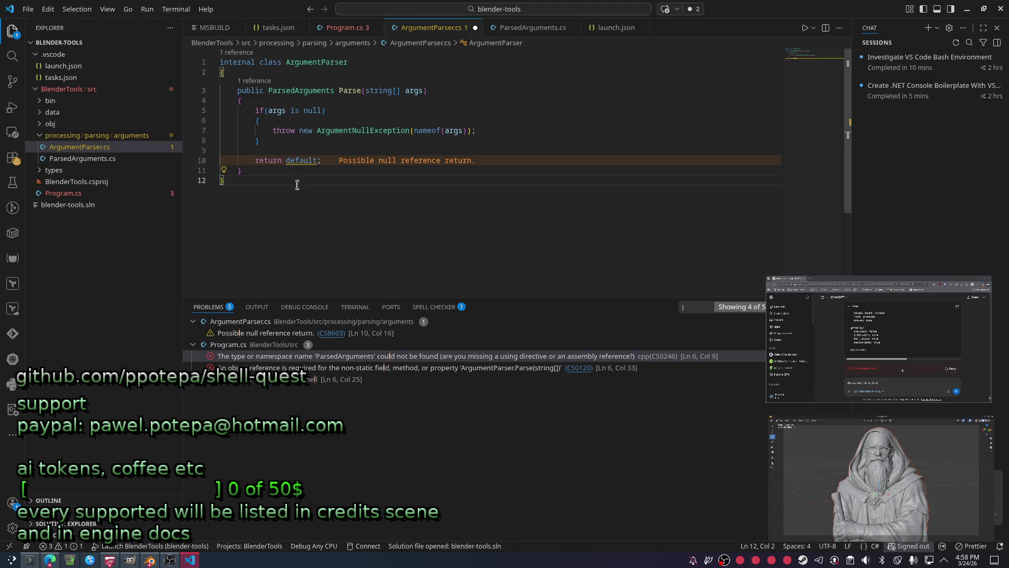
double_click(296, 159)
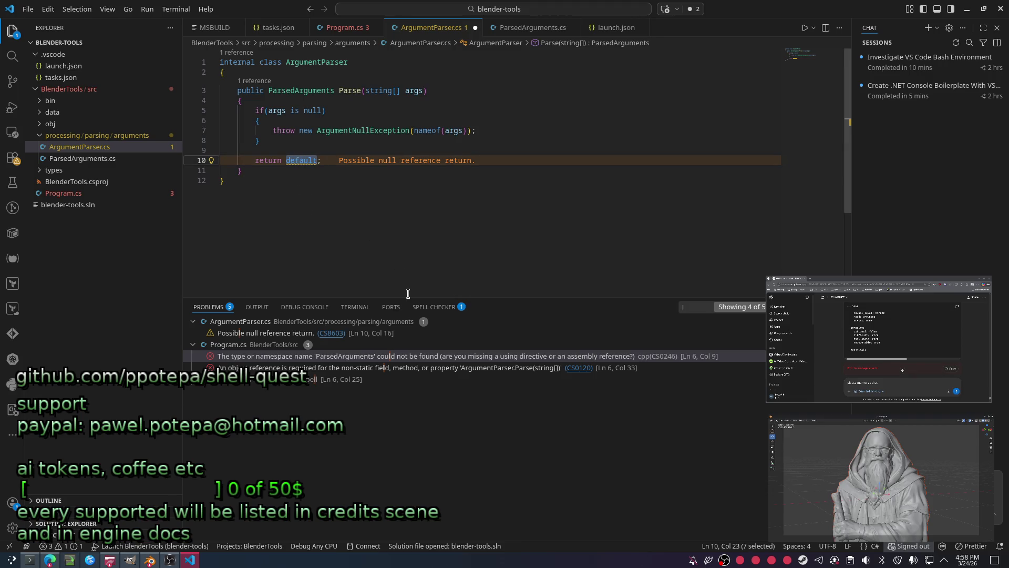
type("new (")
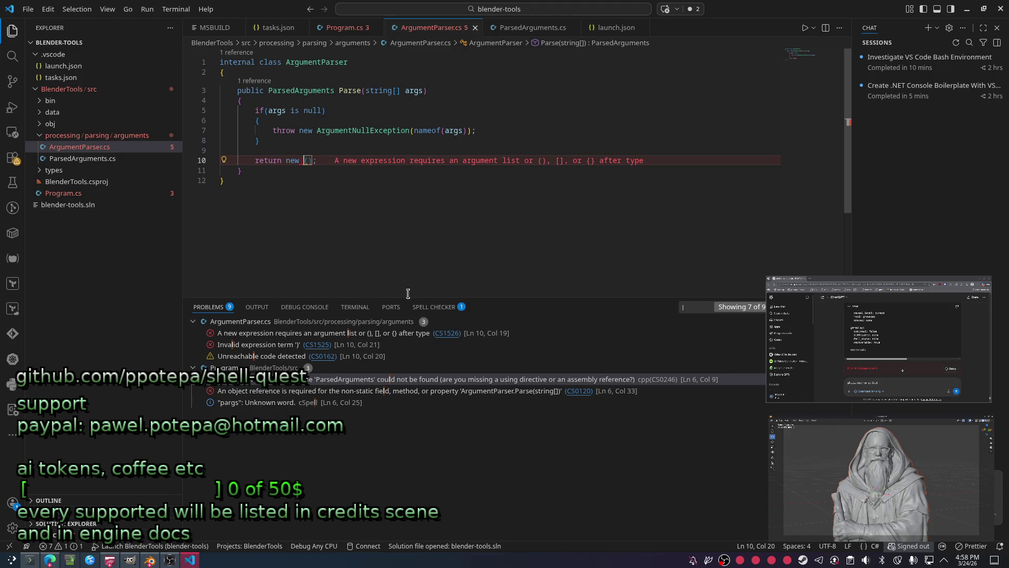
key("ctrl+s")
left_click(322, 265)
key("ctrl+a")
left_click(399, 240)
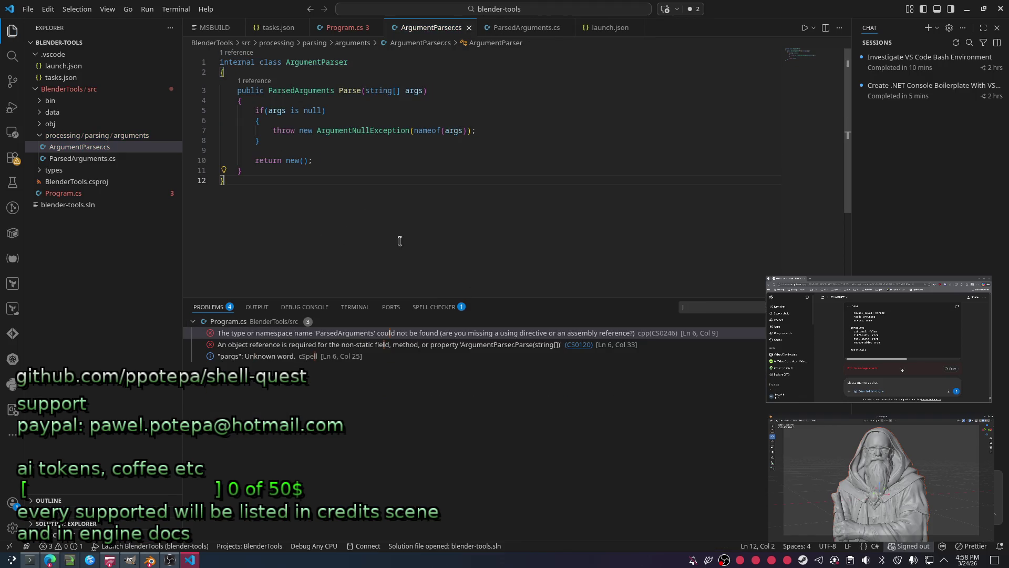
Switch to ParsedArguments.cs and start a new member line inside the class body.
left_click(304, 89, "ctrl")
key("Down")
key("End")
key("Return")
type("pu")
key("BackSpace")
key("BackSpace")
type("public A")
key("BackSpace")
key("BackSpace")
key("BackSpace")
key("BackSpace")
key("BackSpace")
key("BackSpace")
key("BackSpace")
key("BackSpace")
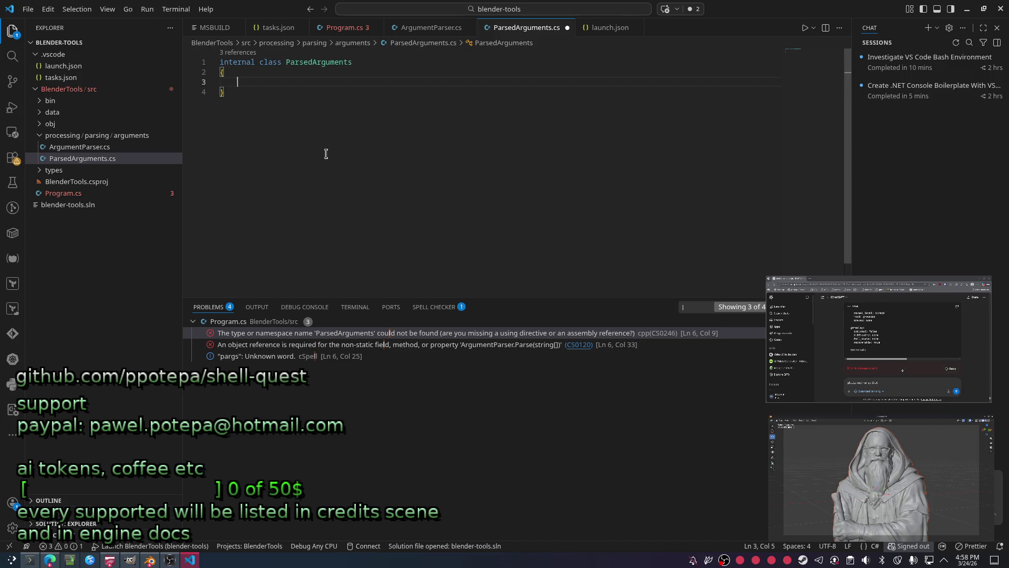
type("[b")
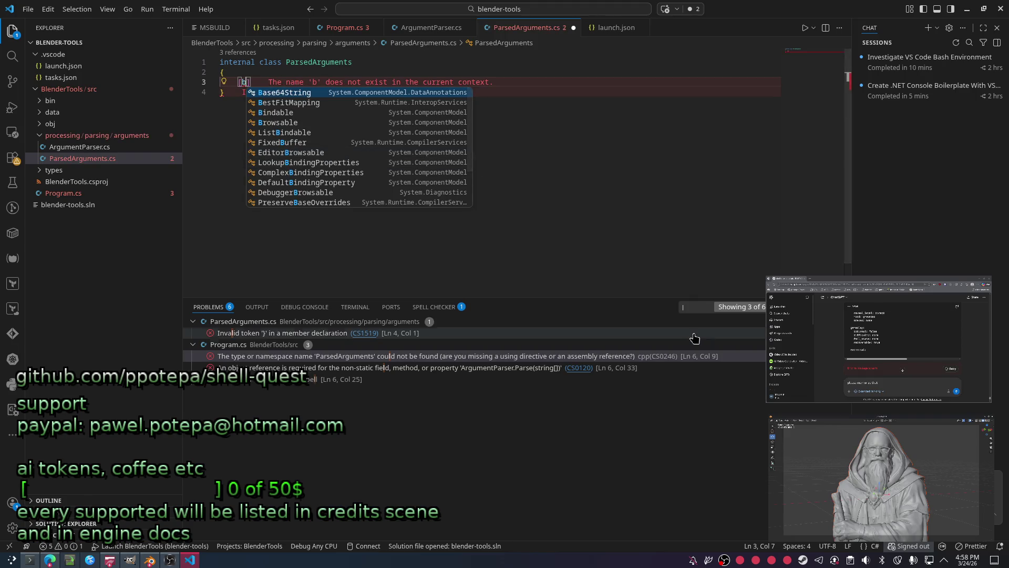
Declare an IArgs interface below ParsedArguments with a 'string Key {get;set;}' property.
key("BackSpace")
key("BackSpace")
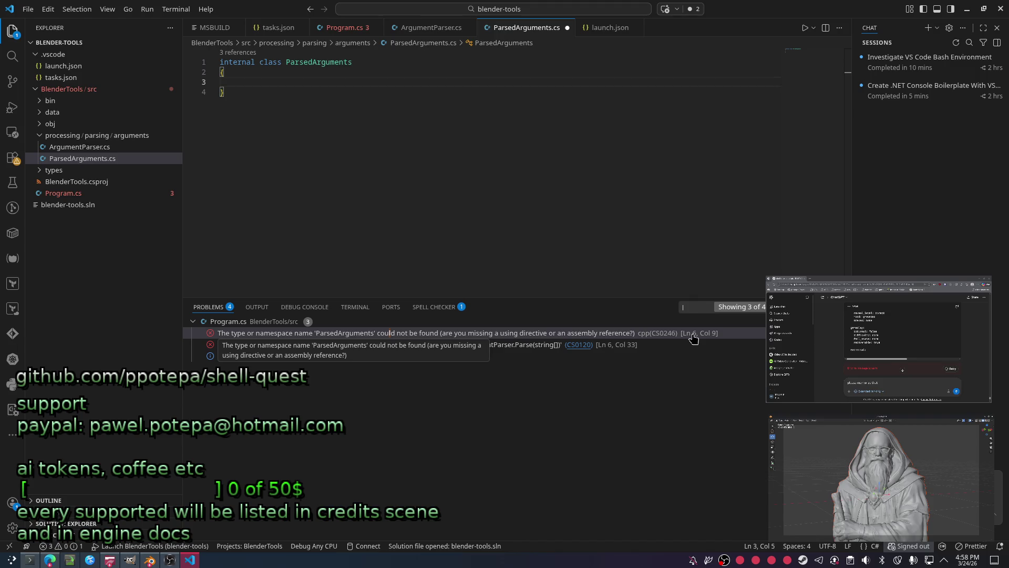
key("Return")
key("Return")
type("interface IArgs")
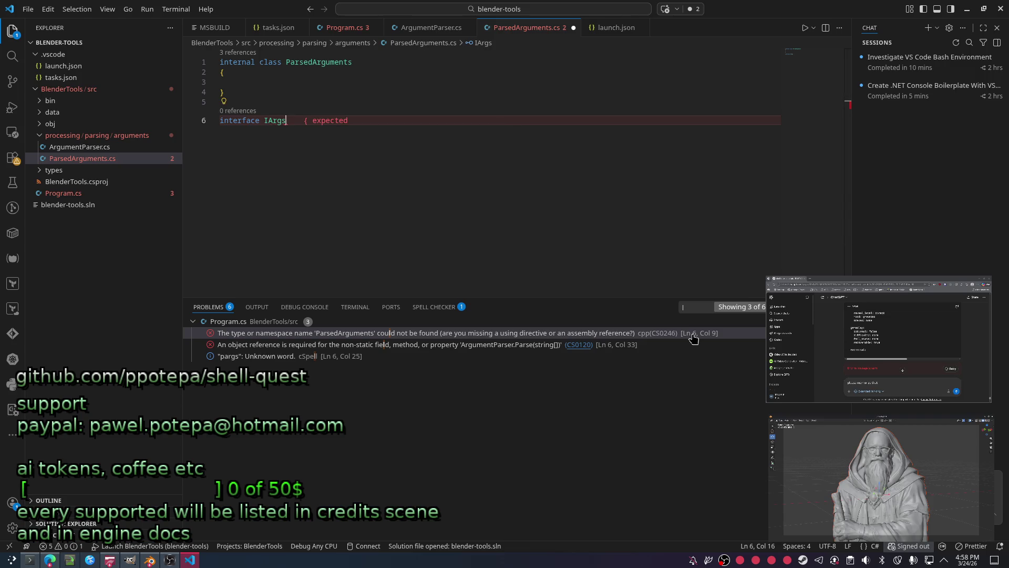
key("Return")
type("{")
key("Return")
type("i")
key("BackSpace")
type("string Key {g")
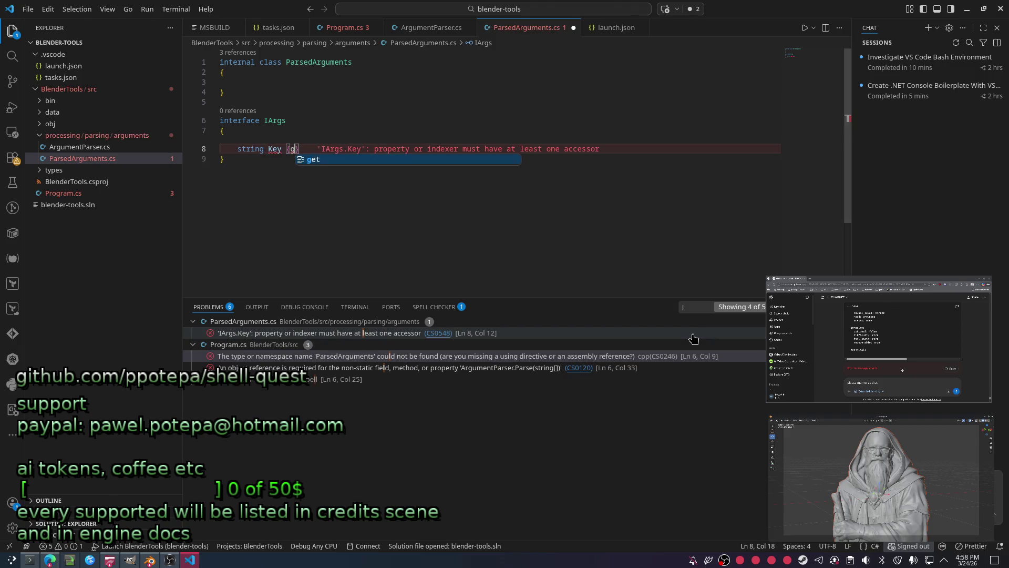
type("et;set;")
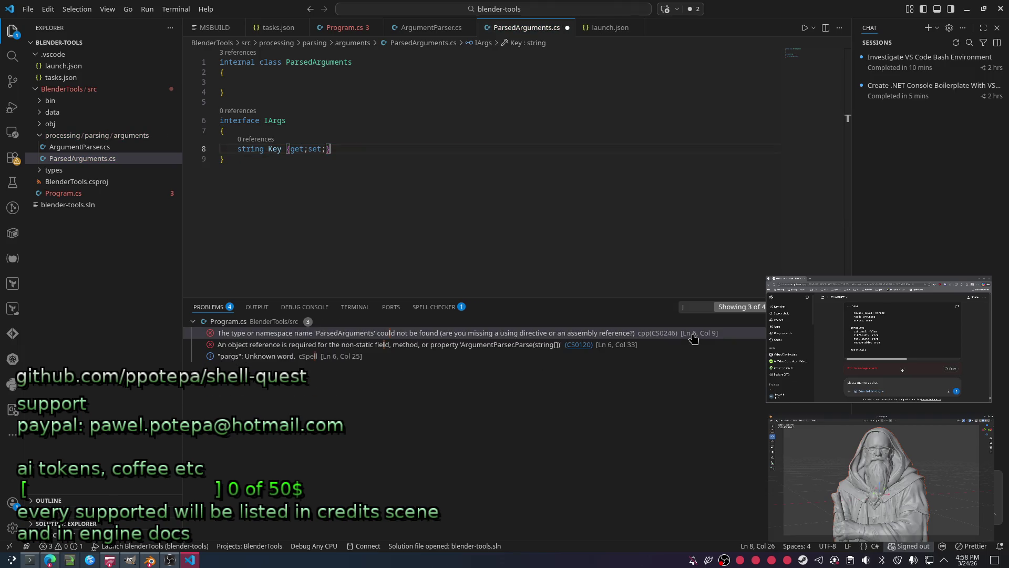
key("Return")
type("string Value {get;set;")
Add a duplicated Value property and change its type to object.
key("Home")
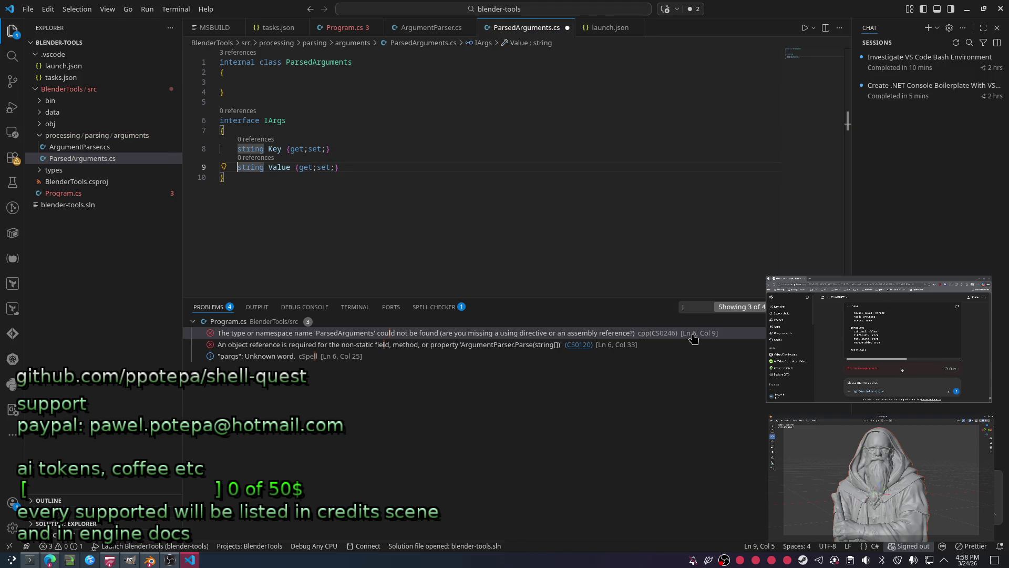
key("ctrl+Delete")
type("obj")
key("Return")
key("Up")
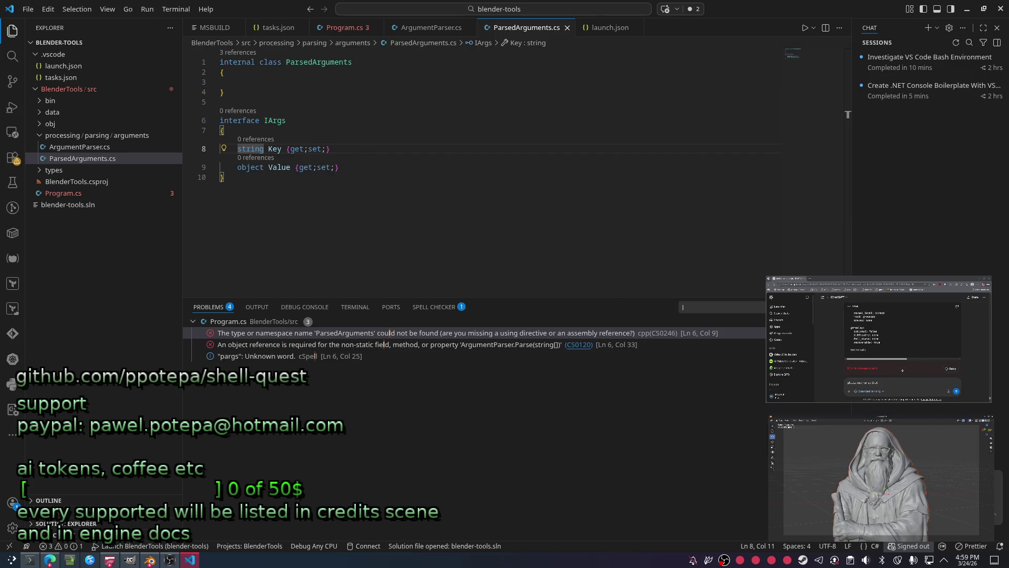
Review ArgumentParser.cs, return to ParsedArguments.cs and expand the data folder in Explorer.
left_click(79, 148)
key("ctrl+a")
key("alt+Tab")
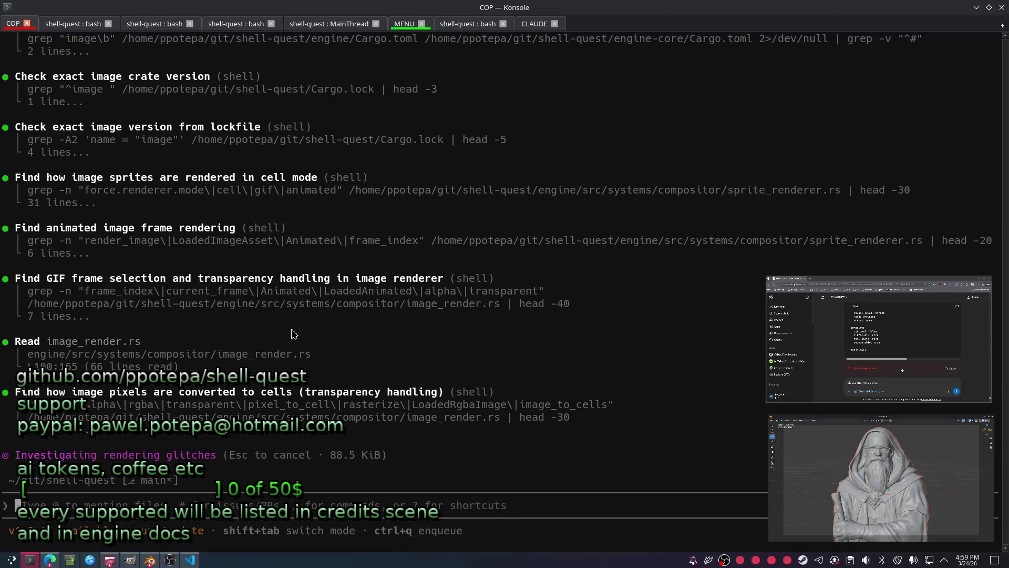
key("alt+Tab")
left_click(362, 190)
key("ctrl+a")
key("Escape")
key("ctrl+a")
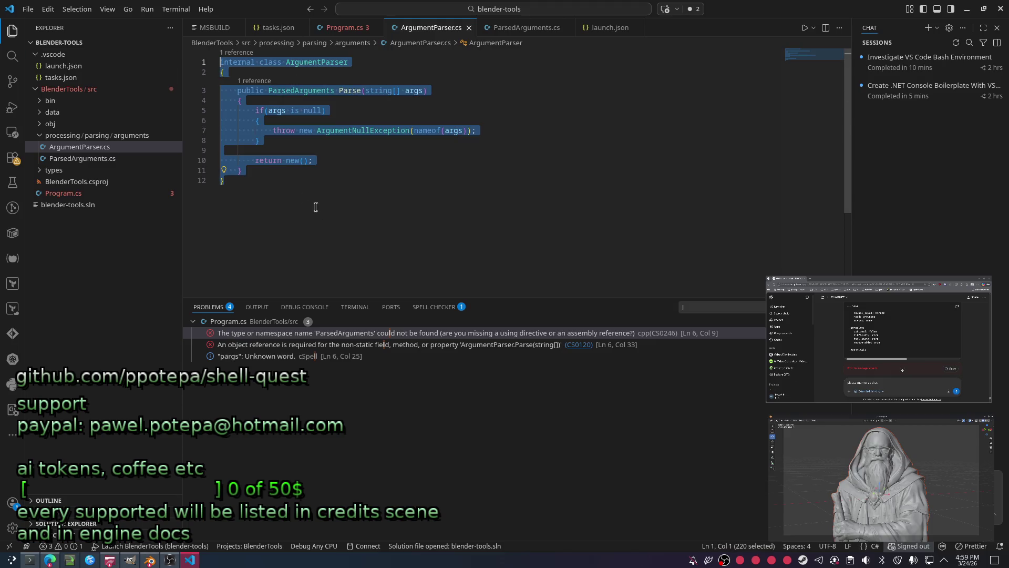
left_click(82, 159)
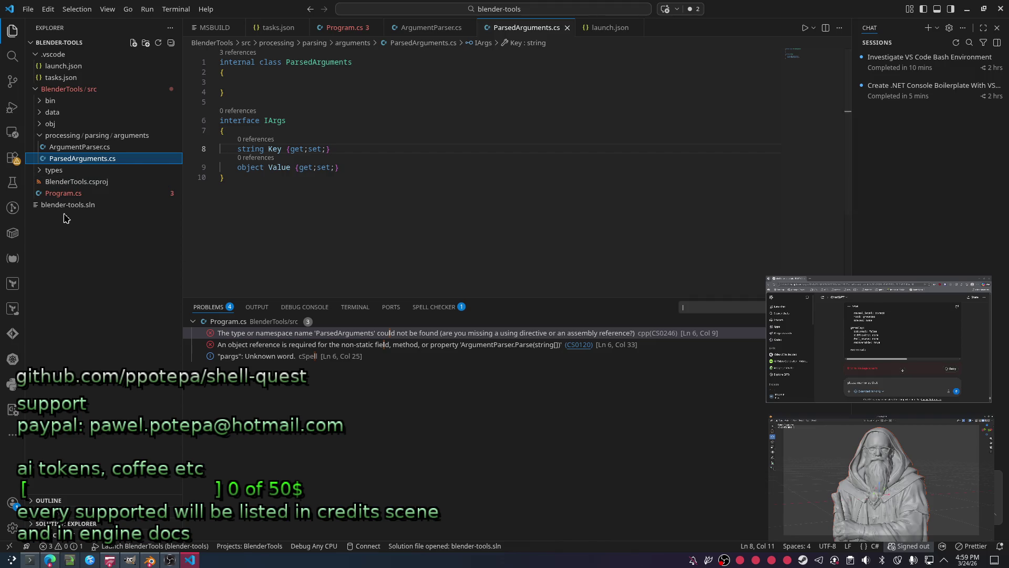
left_click(68, 124)
left_click(68, 113)
Open dvorak_2.obj from the data folder and look through its vertex lines.
left_click(68, 136)
left_click(79, 124)
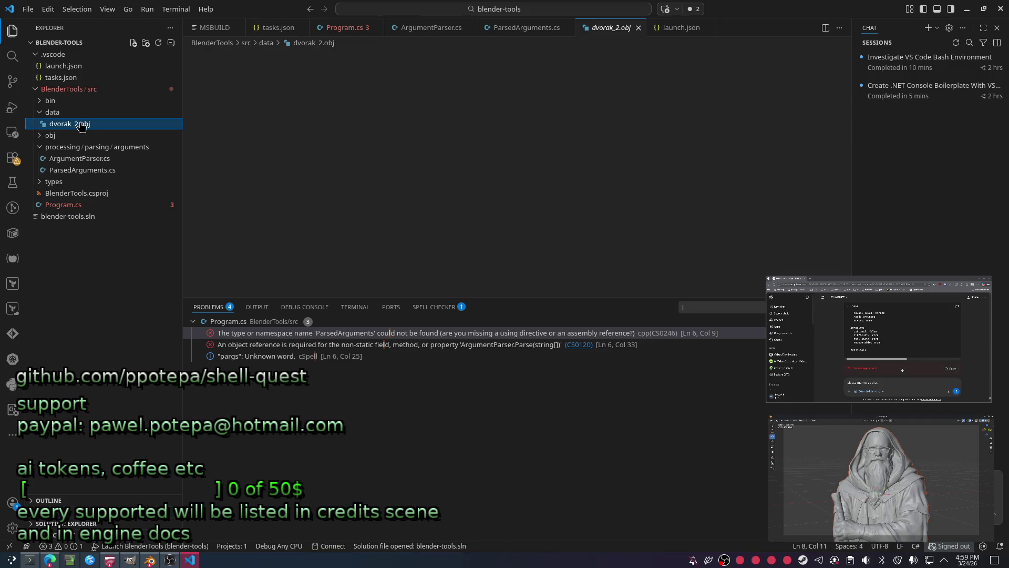
mouse_move(361, 193)
left_mouse_down()
mouse_move(370, 225)
mouse_move(245, 54)
left_mouse_up()
left_click(362, 193)
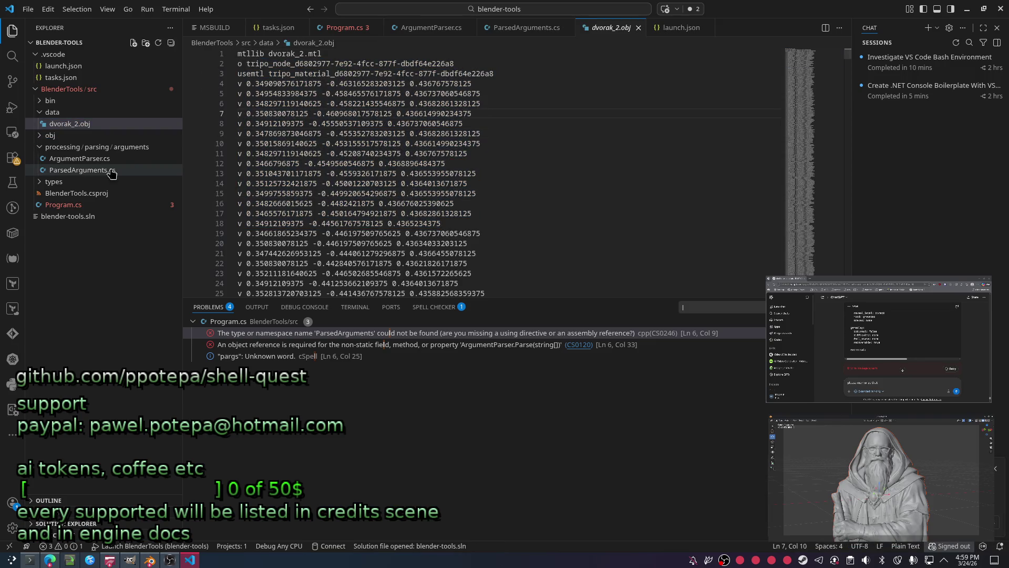
left_click_drag(422, 184, 245, 55)
left_click(422, 183)
scroll(411, 229, "down", 2)
scroll(412, 230, "down", 20)
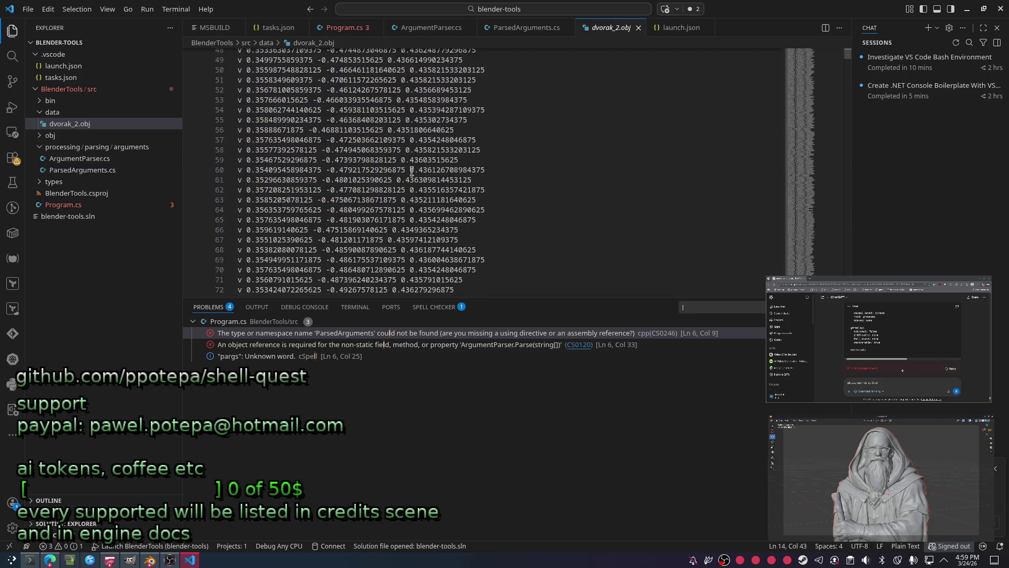
Toggle the data, obj and src folders in Explorer to inspect the project tree.
left_click(119, 112)
left_click(82, 113)
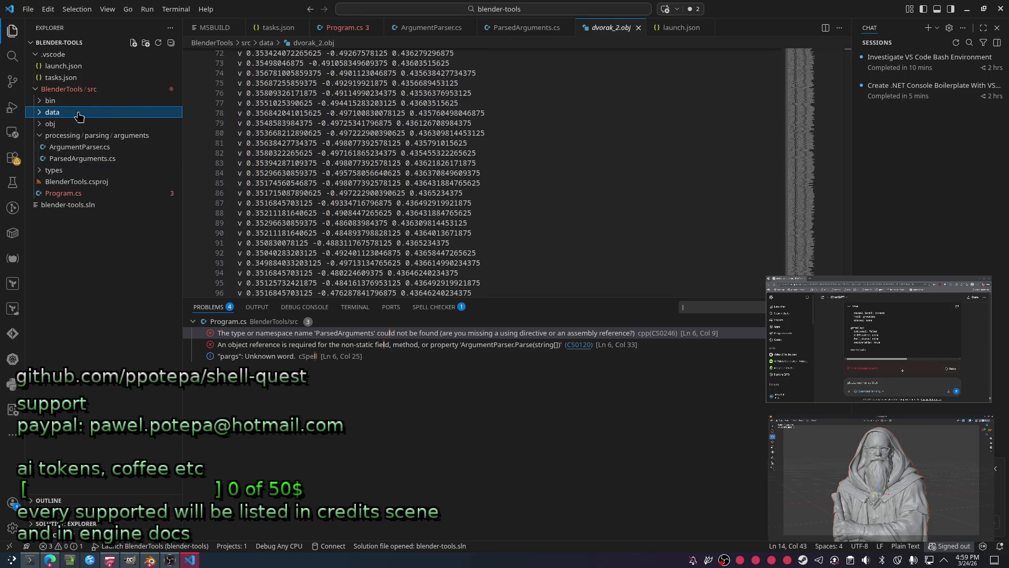
left_click(83, 113)
left_click(360, 161)
scroll(806, 101, "down", 17)
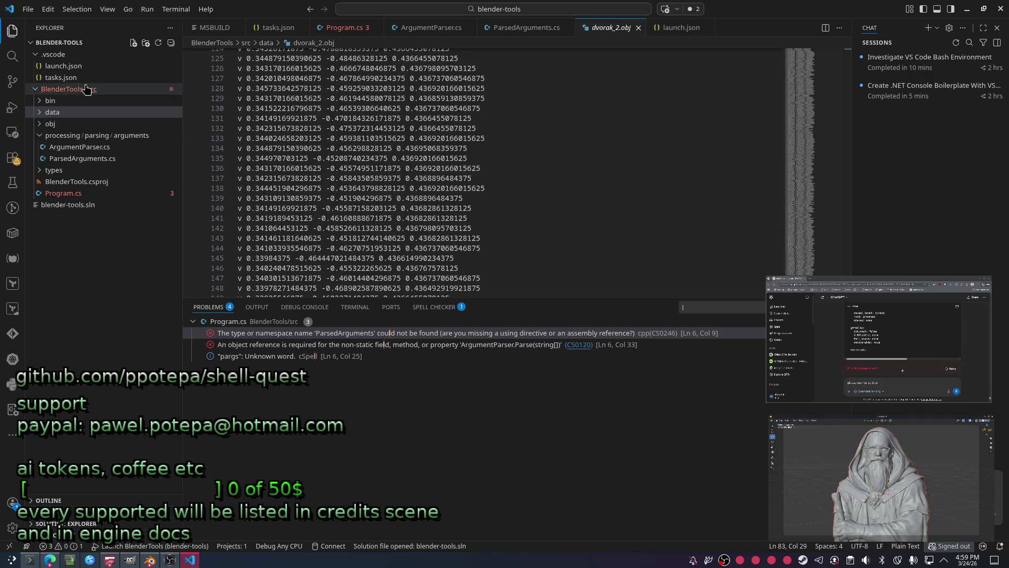
left_click(60, 125)
left_click(70, 90)
Create a 'struct' folder and move it into src.
right_click(69, 90)
left_click(100, 111)
type("stru")
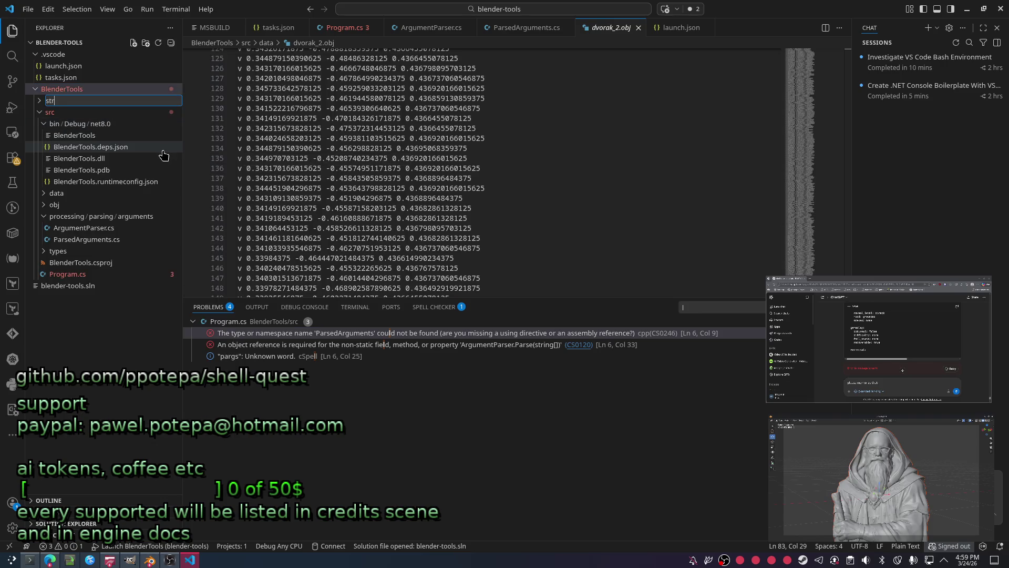
type("ct")
key("Return")
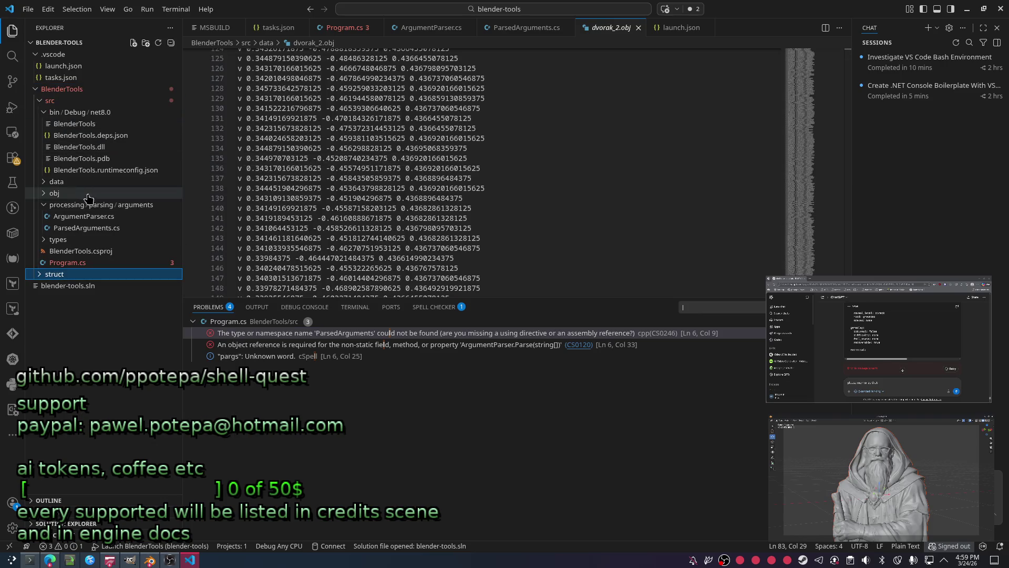
mouse_move(57, 276)
left_mouse_down()
mouse_move(67, 123)
mouse_move(55, 102)
left_mouse_up()
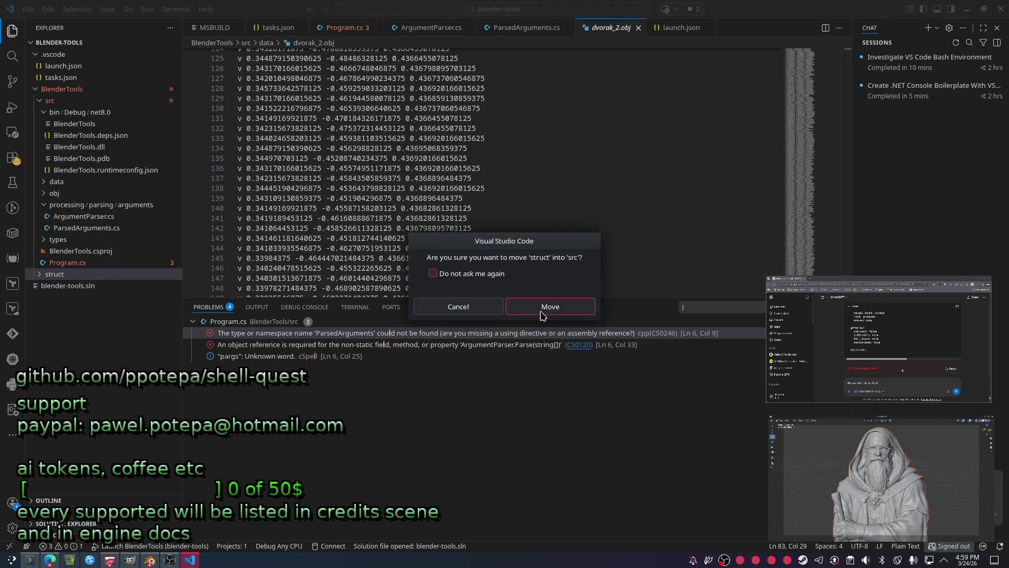
left_click(544, 308)
Rename the folder to 'structs'.
left_click(47, 100)
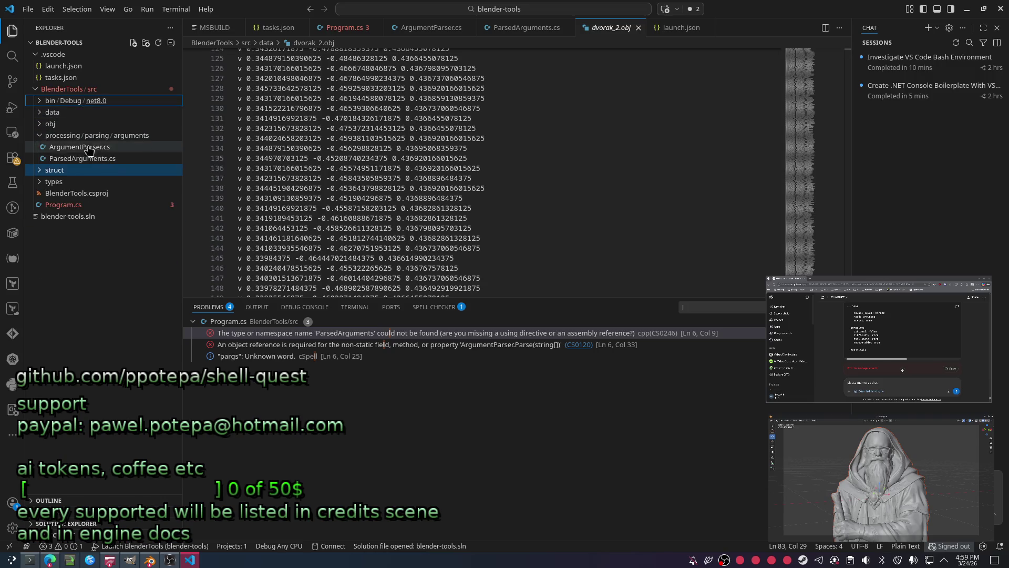
key("F2")
type("s")
key("Return")
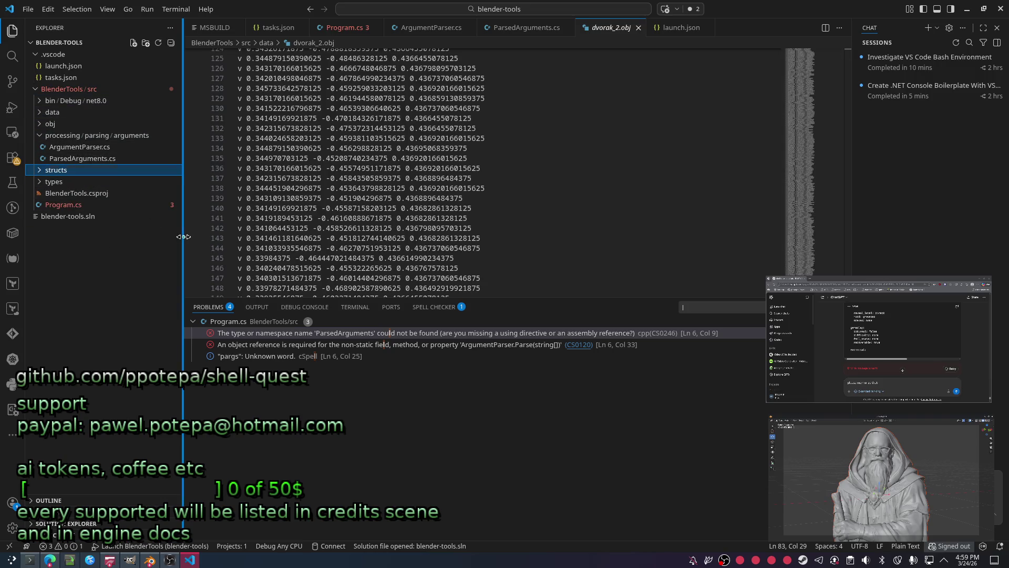
Create a new Vector3d.cs file inside structs.
right_click(53, 169)
left_click(73, 179)
type("Vector3d.cs")
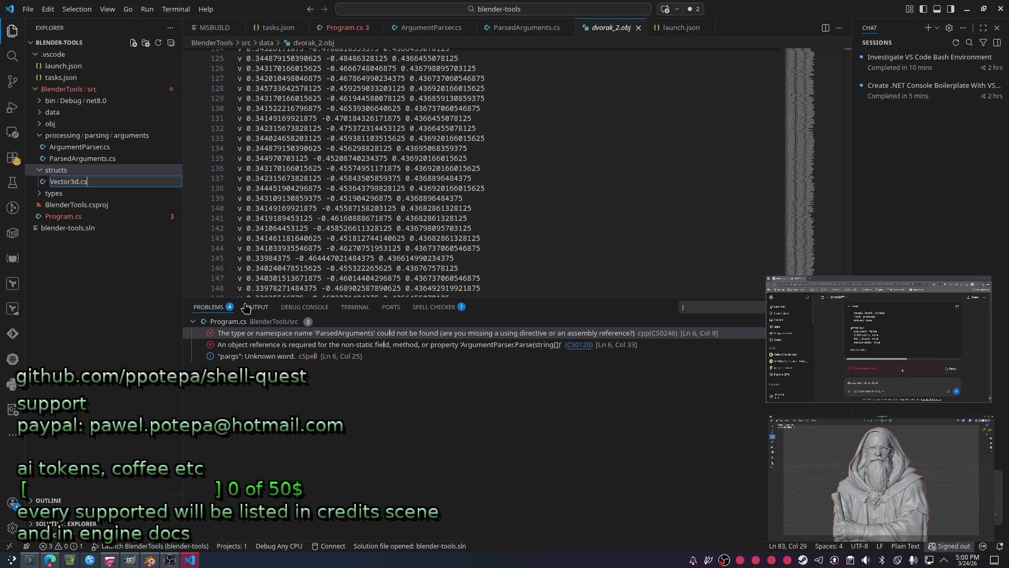
key("Return")
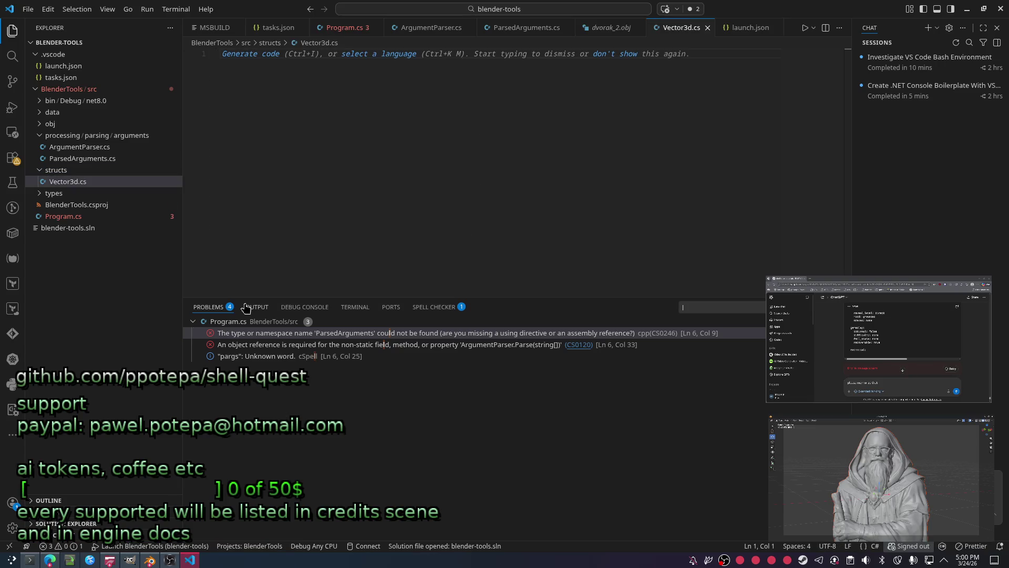
type("interface cla")
Clear the mistaken text, give Vector3d an empty body and duplicate the struct block below it.
key("ctrl+a")
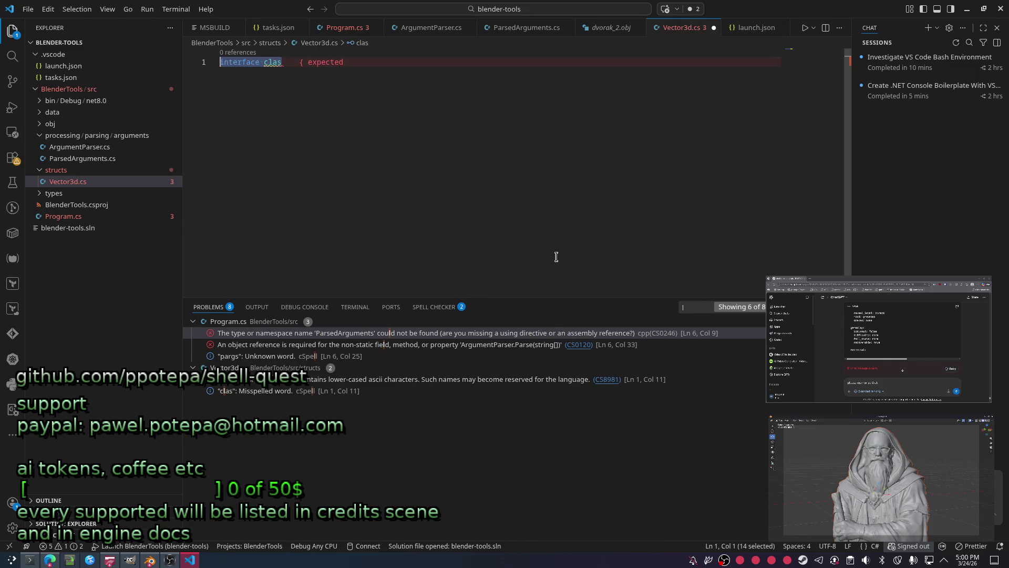
key("BackSpace")
type("inte")
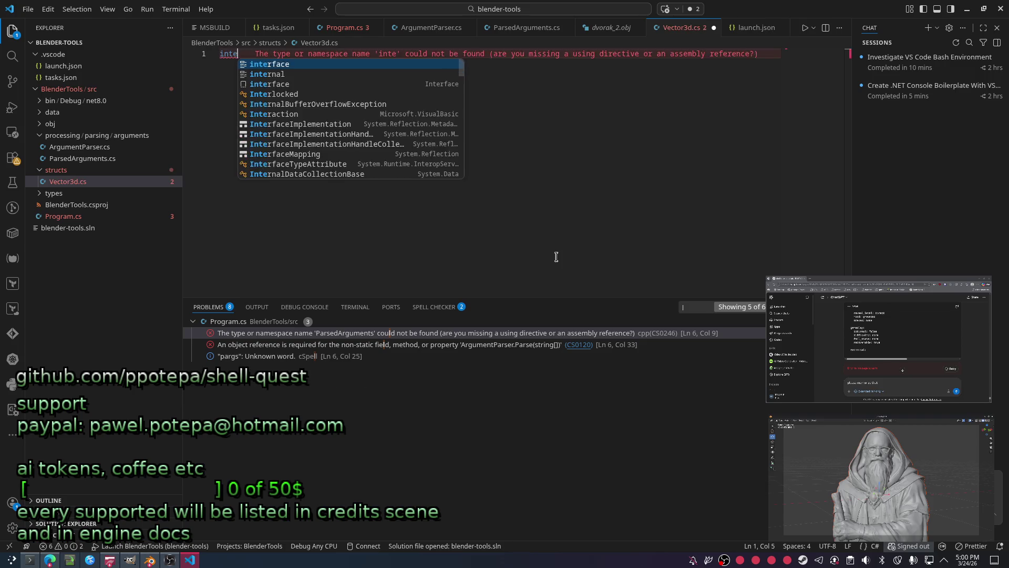
type("rnal struct ")
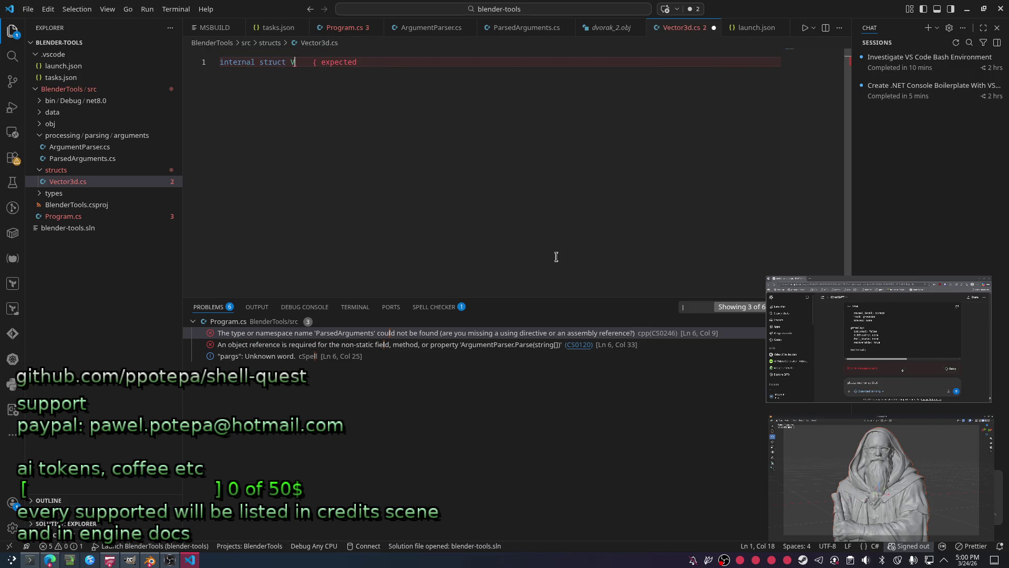
type("Vector3d")
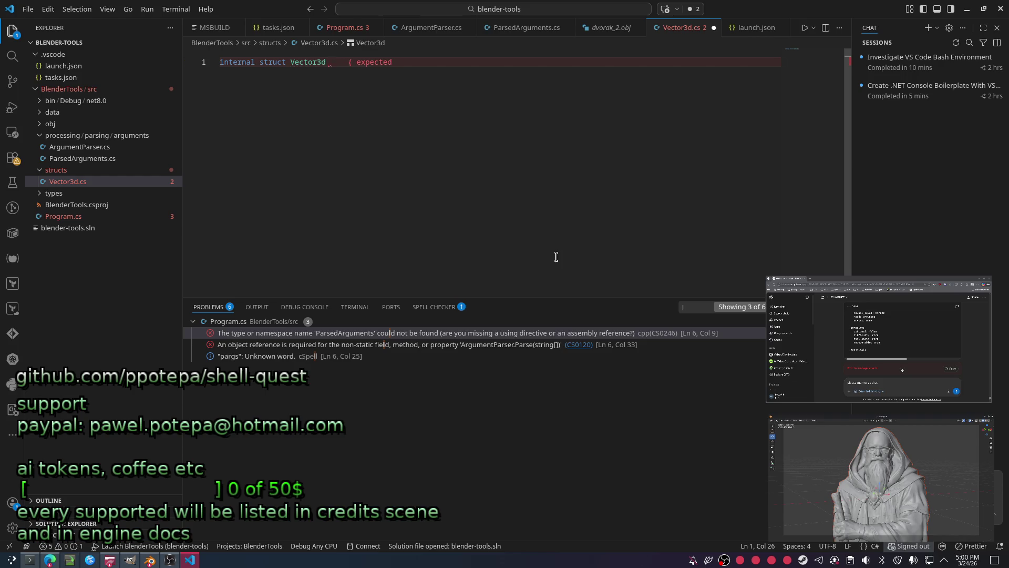
key("Return")
type("{")
key("Return")
key("shift+Up")
key("shift+Up")
key("Home")
key("shift+Down")
key("shift+Down")
key("shift+Down")
key("shift+End")
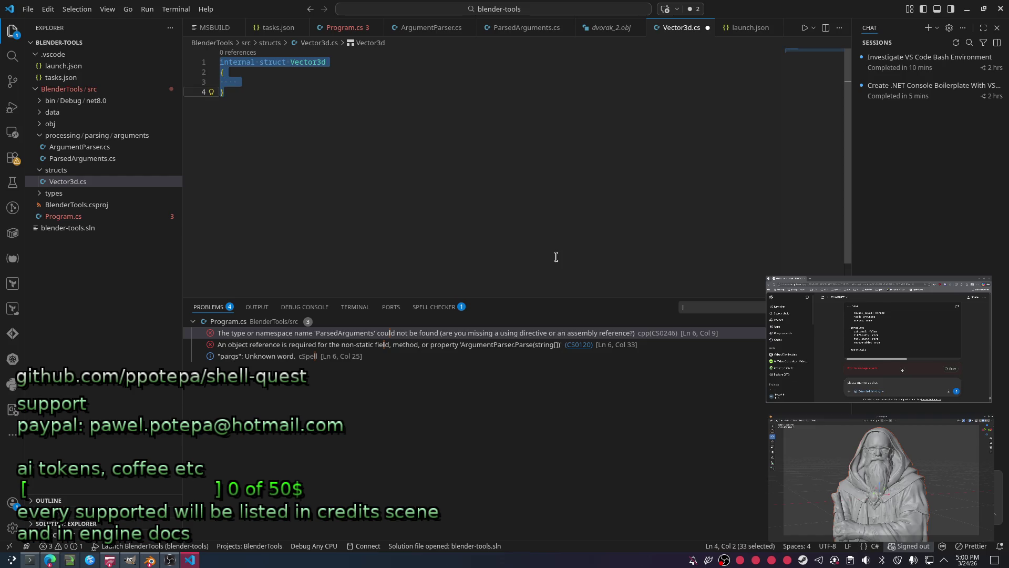
key("ctrl+c")
key("Right")
key("Return")
key("Return")
key("ctrl+v")
key("Up")
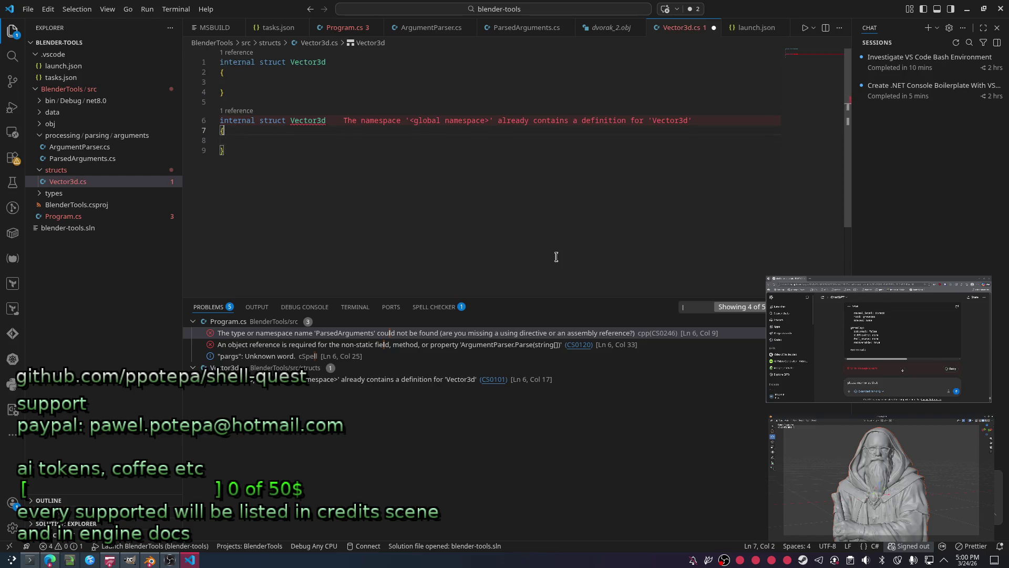
key("Up")
key("End")
Declare 'internal float X, Y, Z;' inside Vector3d and save the file.
key("Up")
key("Up")
key("Up")
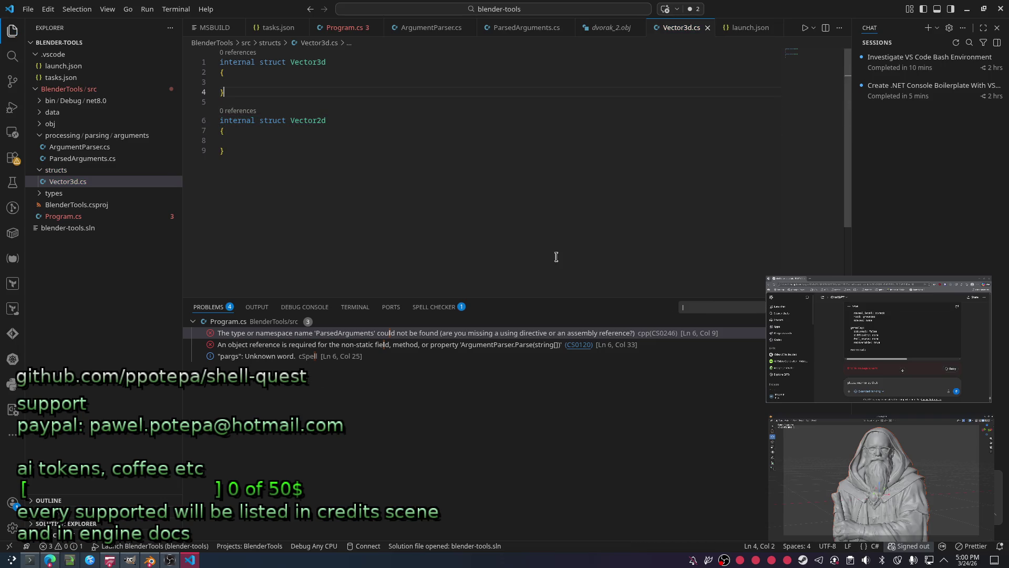
key("Tab")
type("float")
key("BackSpace")
key("BackSpace")
key("BackSpace")
type("d")
key("BackSpace")
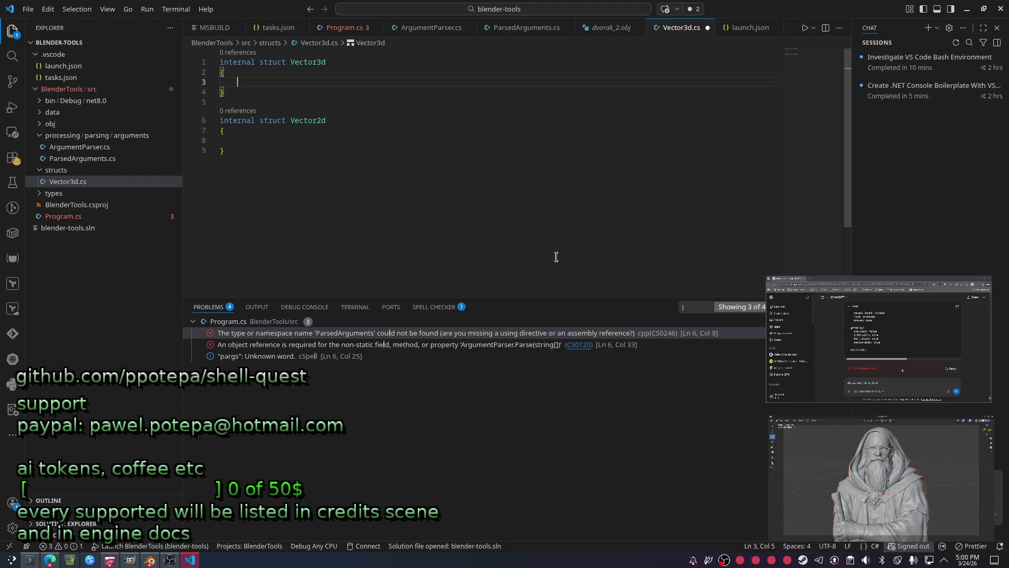
type("bool")
key("BackSpace")
key("BackSpace")
key("BackSpace")
type("d")
key("BackSpace")
type("float X, Y , Z")
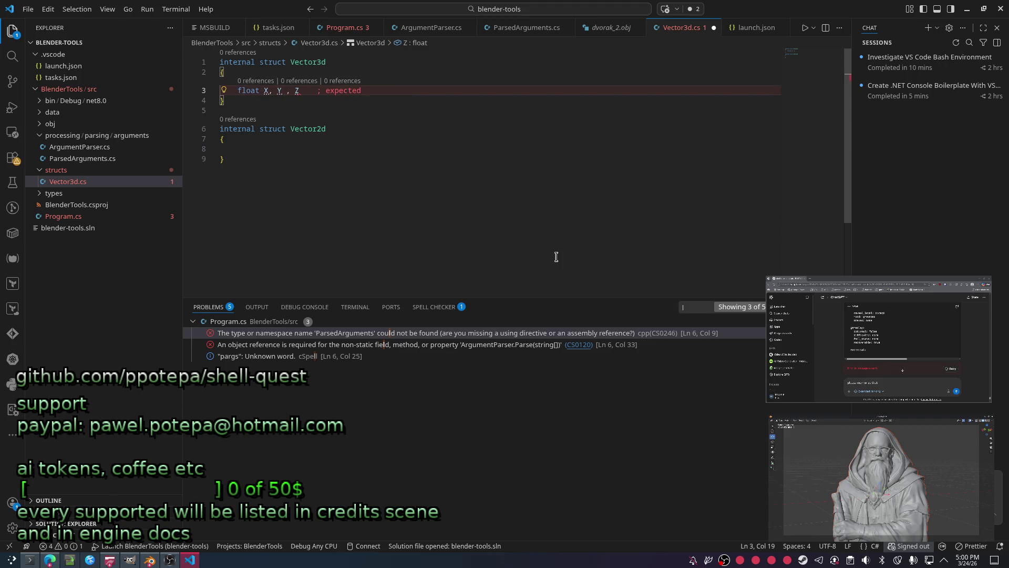
type(";")
key("Home")
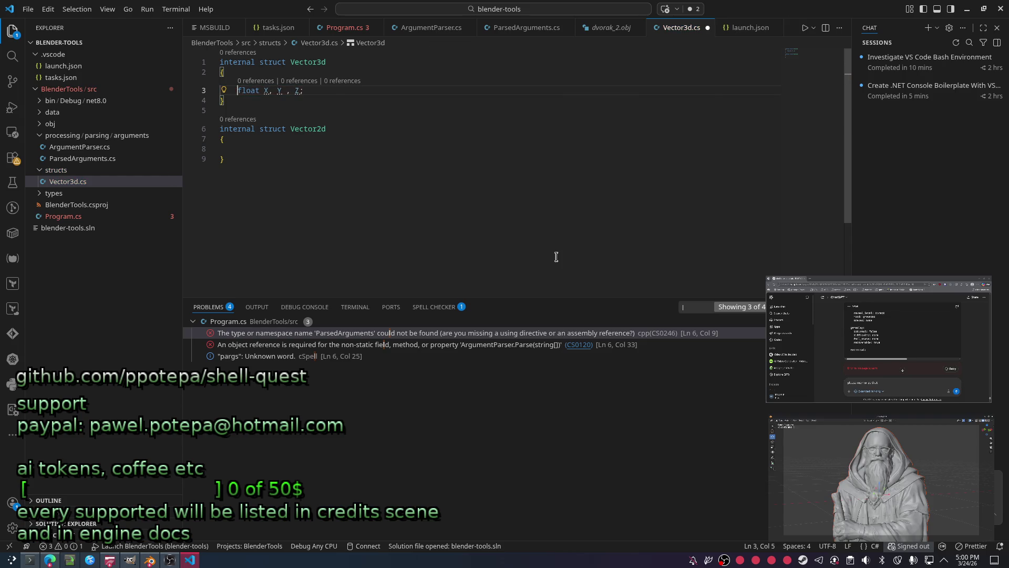
type("internal")
key("ctrl+s")
key("shift+Home")
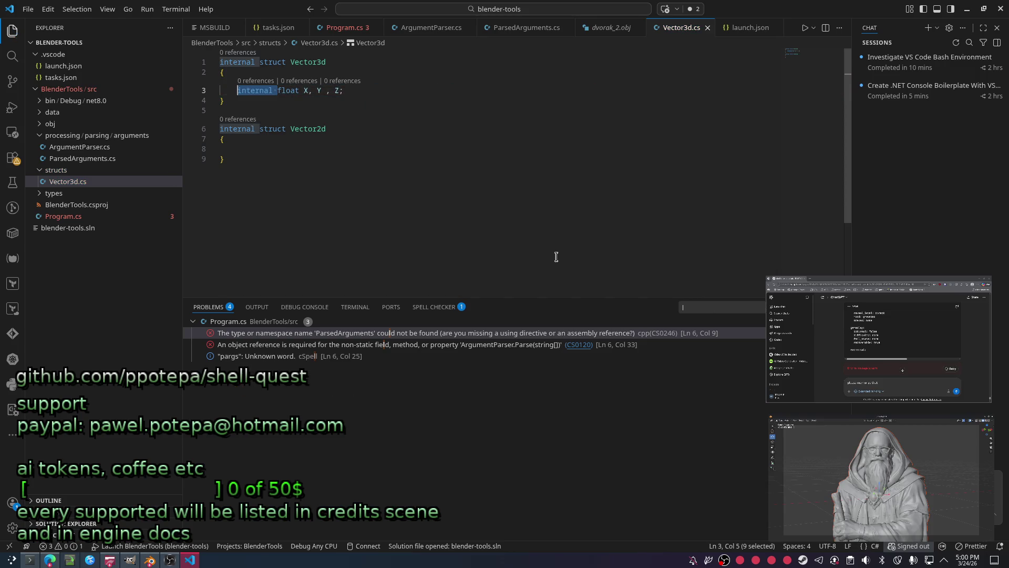
key("Home")
key("Up")
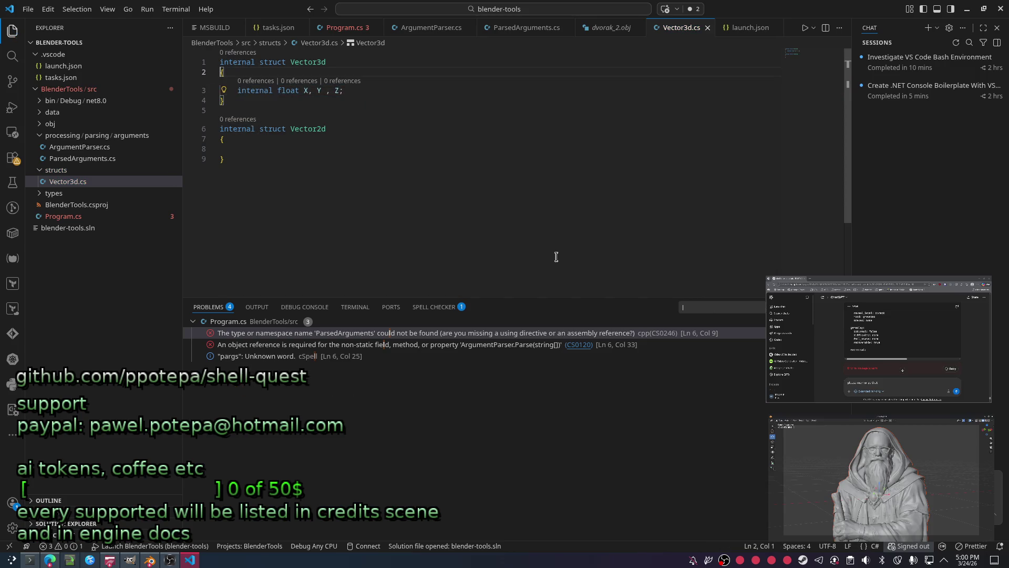
Paste the field line into Vector2d, trim it to 'internal float X, Y;' and save.
key("Down")
key("Down")
key("Down")
key("ctrl+v")
key("Left")
key("Left")
key("Left")
key("shift+Left")
key("BackSpace")
key("BackSpace")
key("shift+End")
type(";")
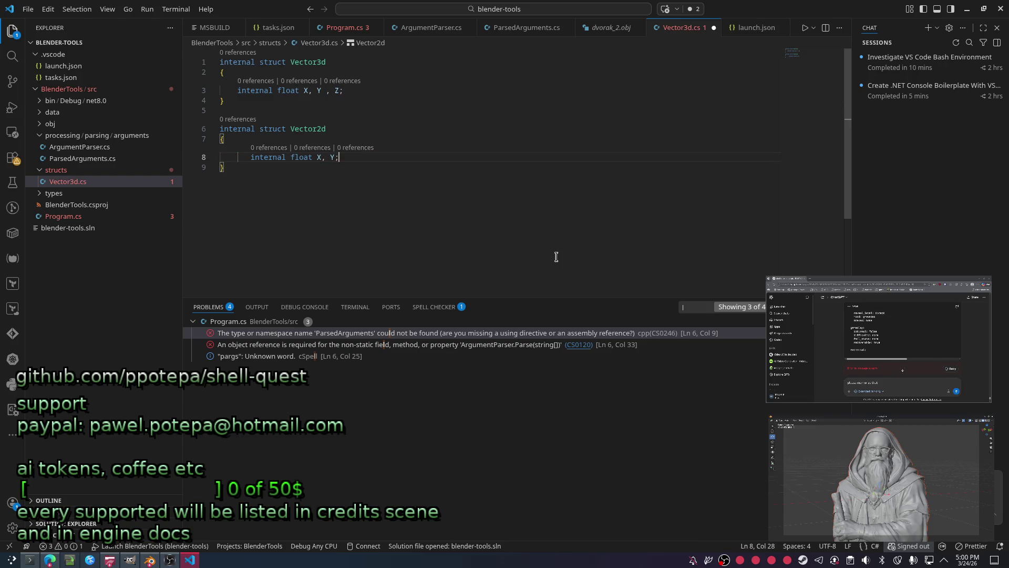
type("sss")
key("Down")
key("Up")
key("Escape")
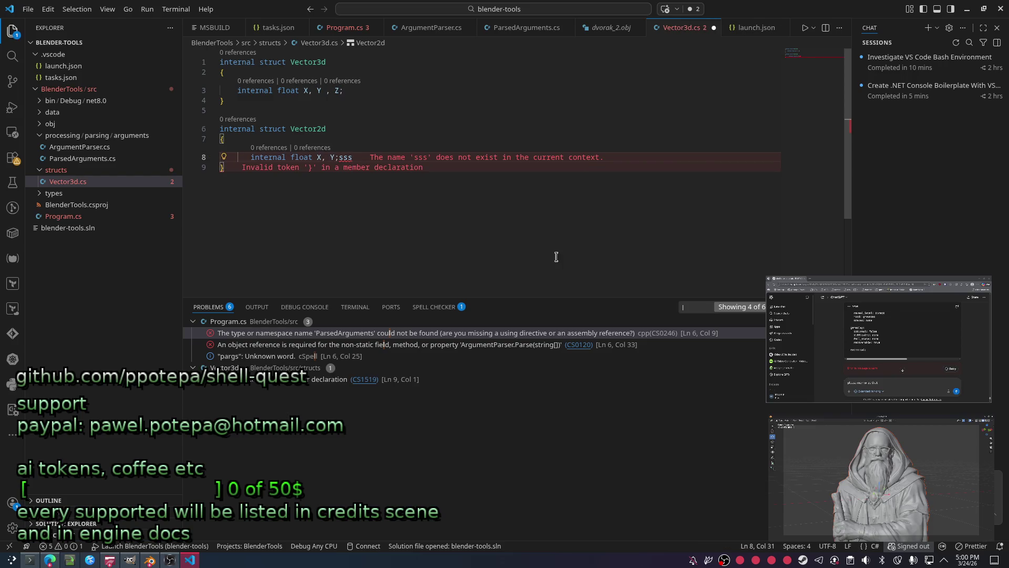
key("BackSpace")
key("BackSpace")
key("BackSpace")
key("Down")
key("ctrl+s")
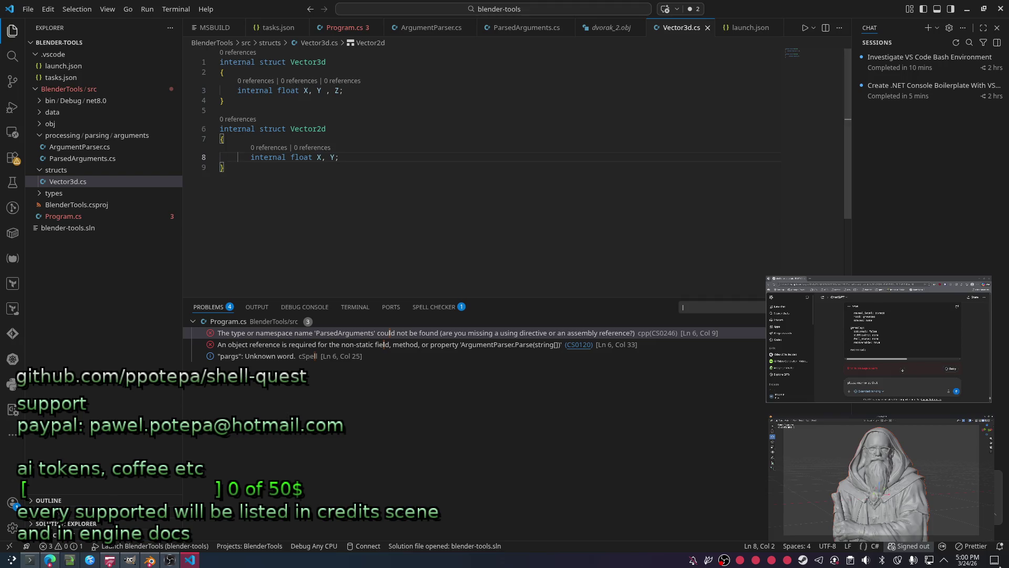
left_click_drag(236, 177, 185, 118)
Copy the Vector2d struct below itself and rename the copy Vertex.
left_click(257, 180)
left_click_drag(256, 180, 189, 121)
left_click(273, 205)
key("Return")
key("Return")
key("ctrl+v")
key("Up")
key("Up")
key("Up")
key("End")
key("BackSpace")
key("BackSpace")
key("BackSpace")
type("rtex")
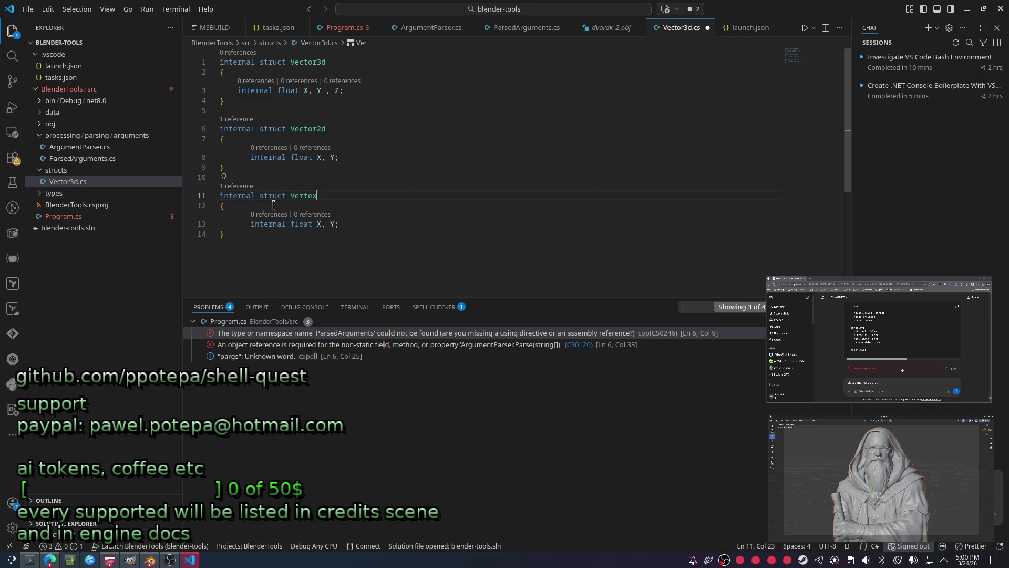
left_click(477, 236)
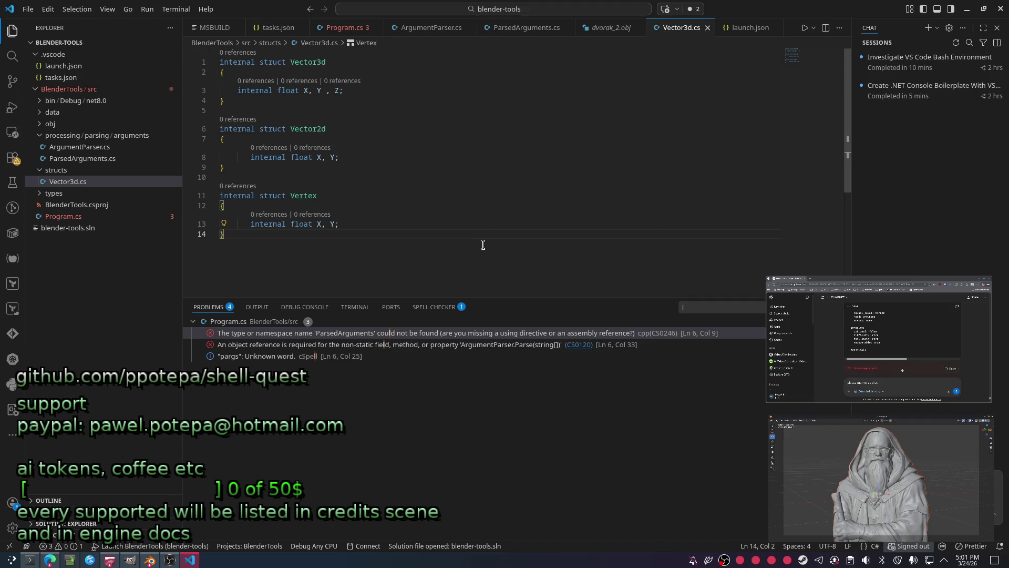
Extend Vertex's field line to X, Y, Z and duplicate it twice to make three lines.
key("Down")
key("Down")
left_click(483, 243)
key("End")
key("Left")
type(",")
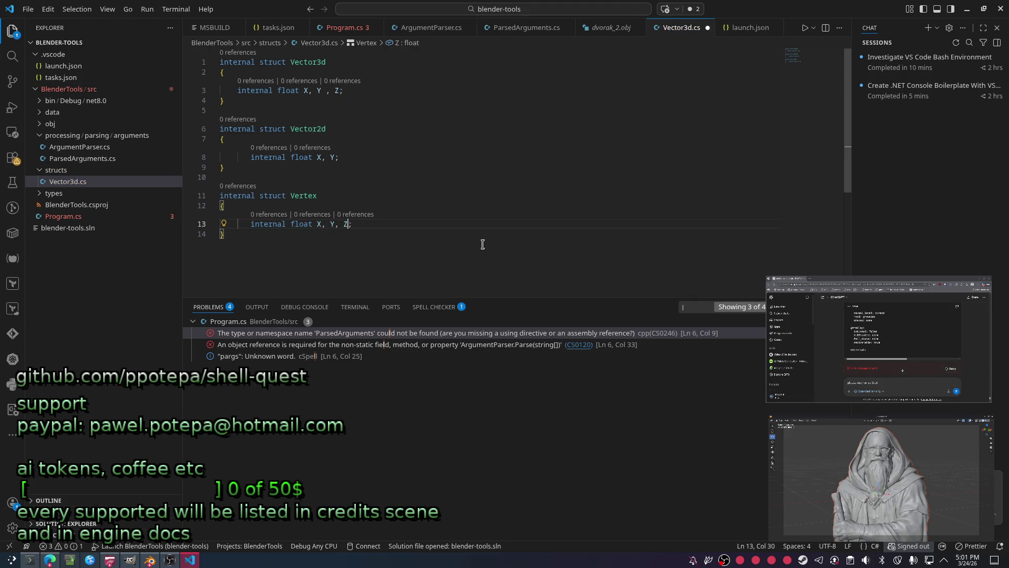
key("Home")
key("shift+End")
key("shift+alt+Down")
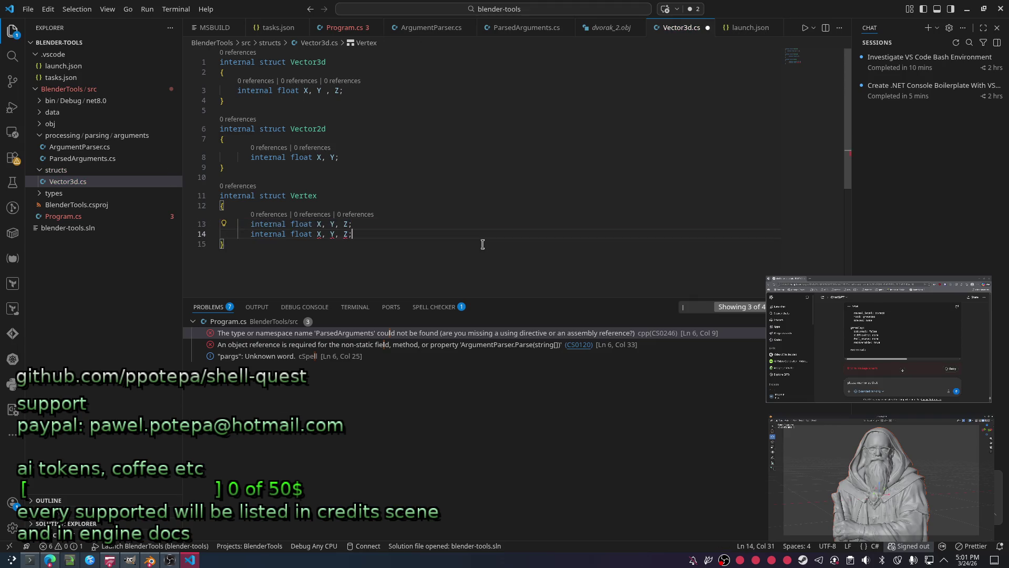
key("shift+alt+Down")
key("Up")
key("Up")
key("Up")
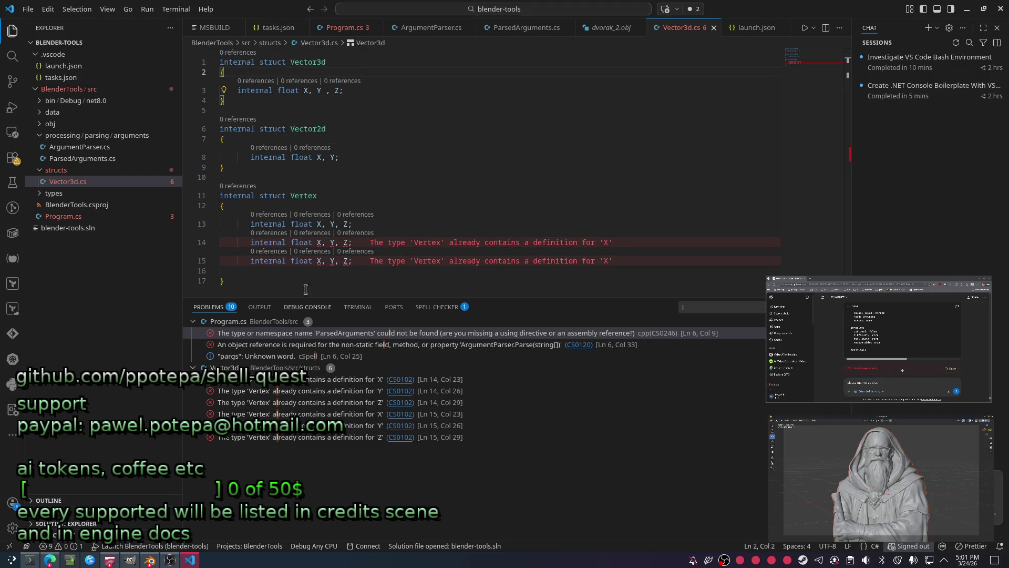
key("Down")
key("Down")
key("Down")
key("Down")
key("Down")
key("Down")
Replace Vertex's float fields with three 'internal Vector3d;' lines.
left_click_drag(357, 261, 251, 224)
type("Vector3d")
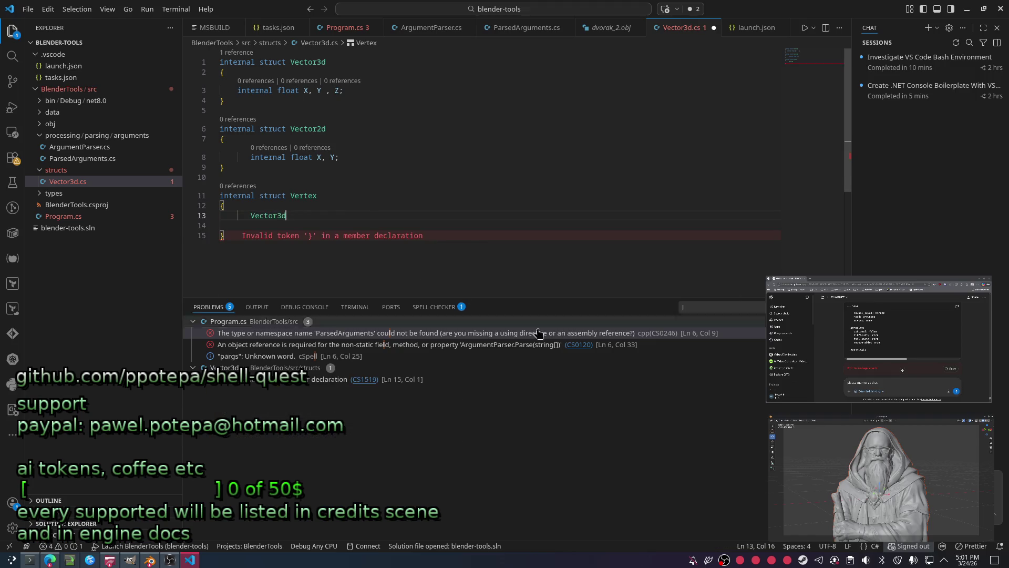
key("Home")
type("internal")
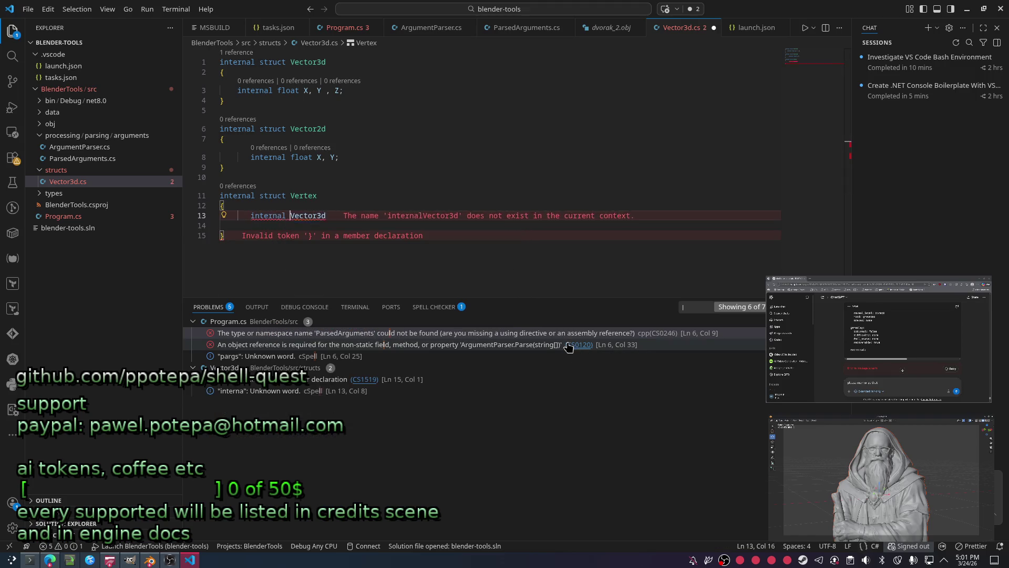
key("End")
type(";")
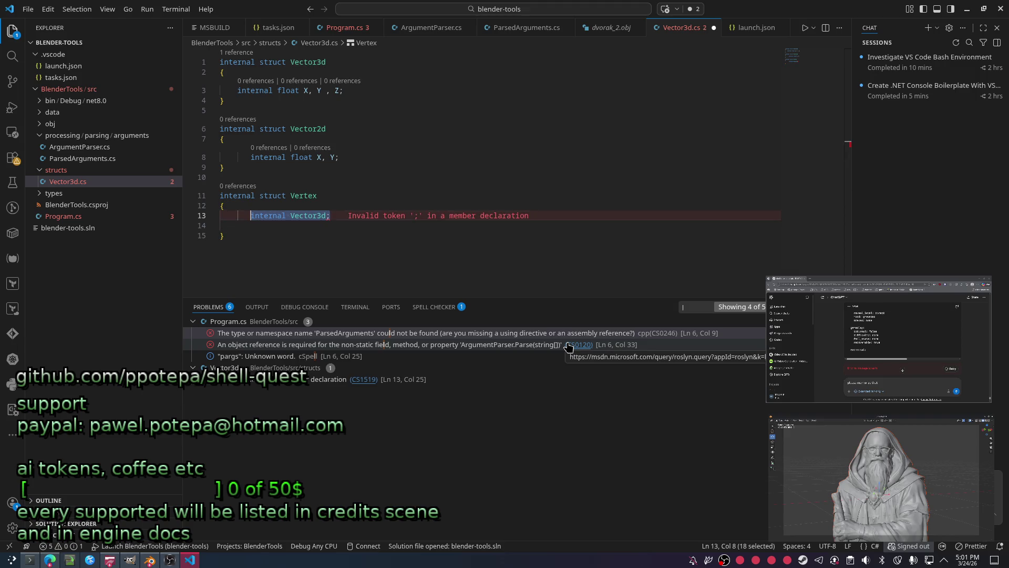
key("shift+alt+Up")
key("shift+alt+Up")
key("Home")
Turn each Vector3d line's ';' into ' {get;set;}' on lines 13-15 and save the file.
key("End")
key("BackSpace")
type("{get;set;t}")
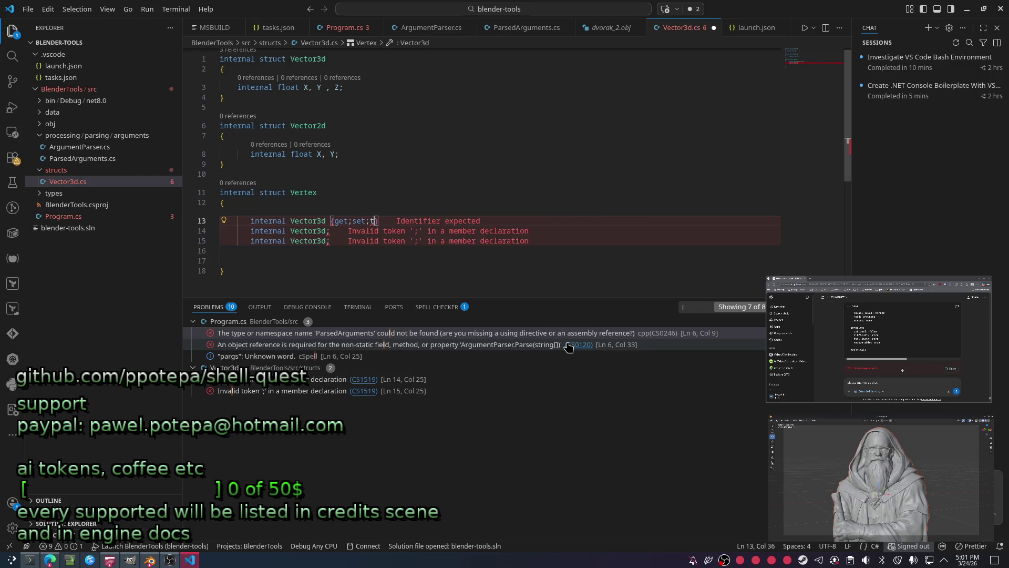
key("Down")
key("End")
key("BackSpace")
type("{get;set;}")
key("Down")
key("End")
key("BackSpace")
type("{get;set;}")
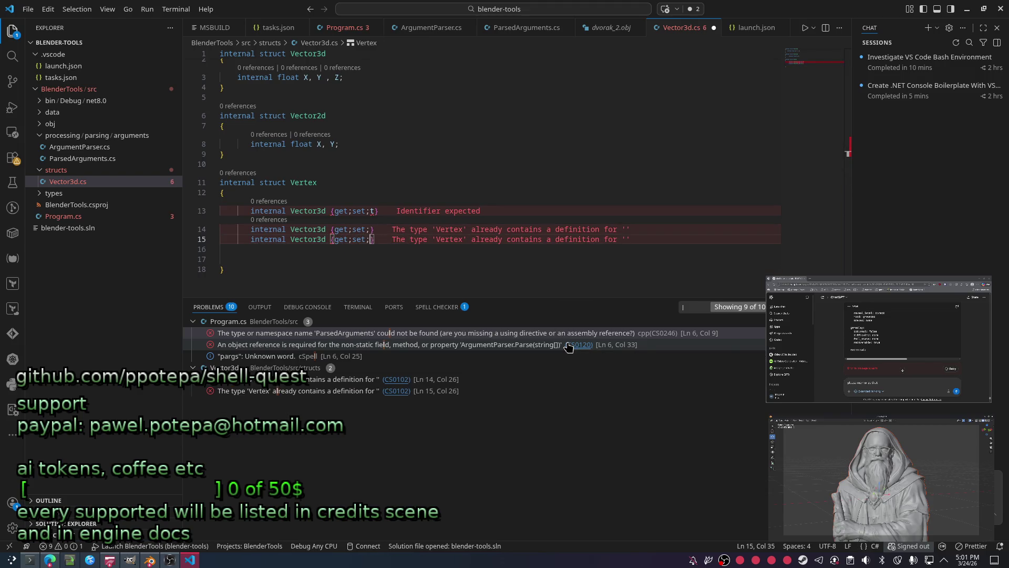
key("Up")
key("Up")
key("BackSpace")
key("ctrl+s")
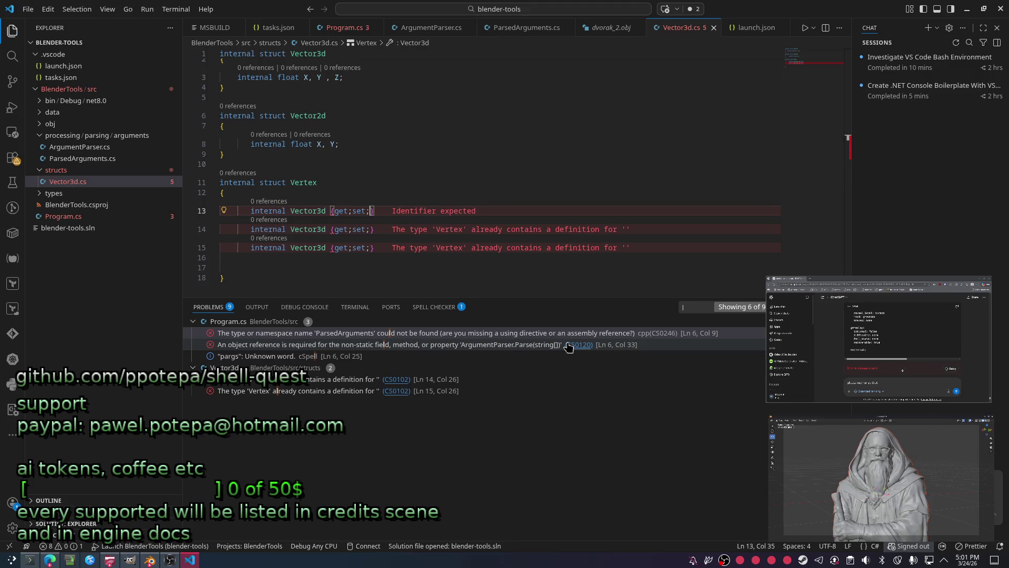
left_click(656, 154)
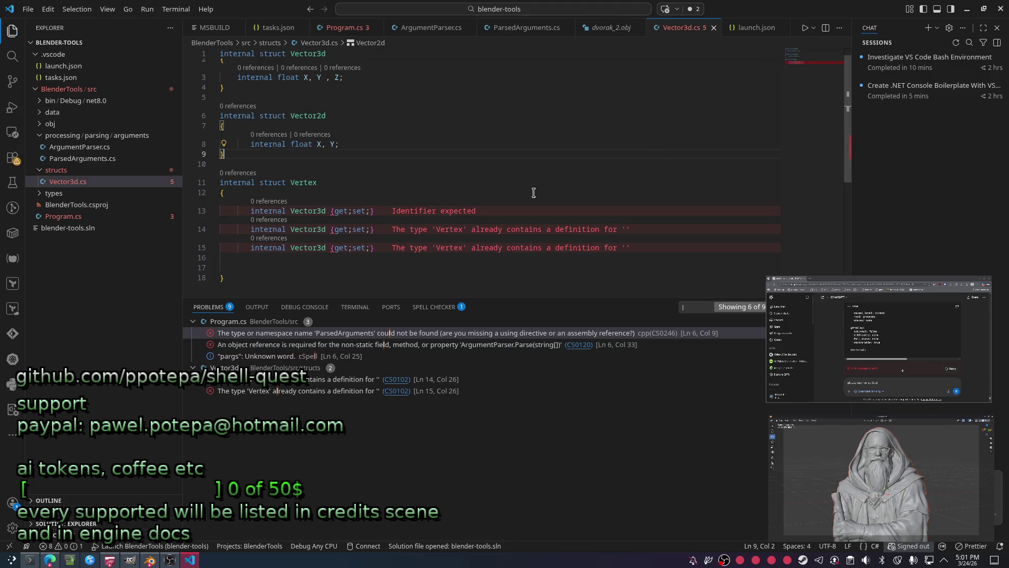
left_click(351, 277)
left_click(388, 210)
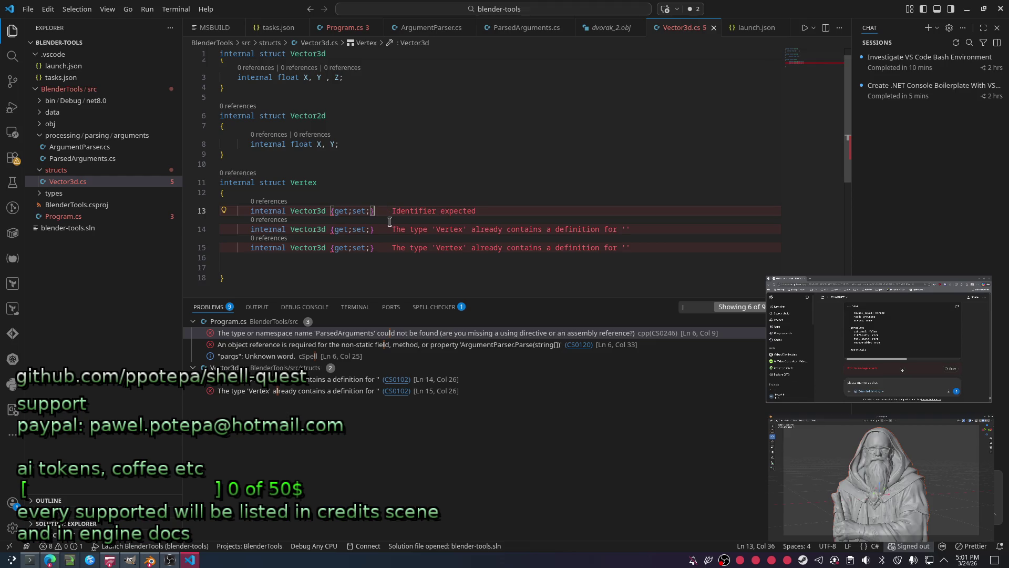
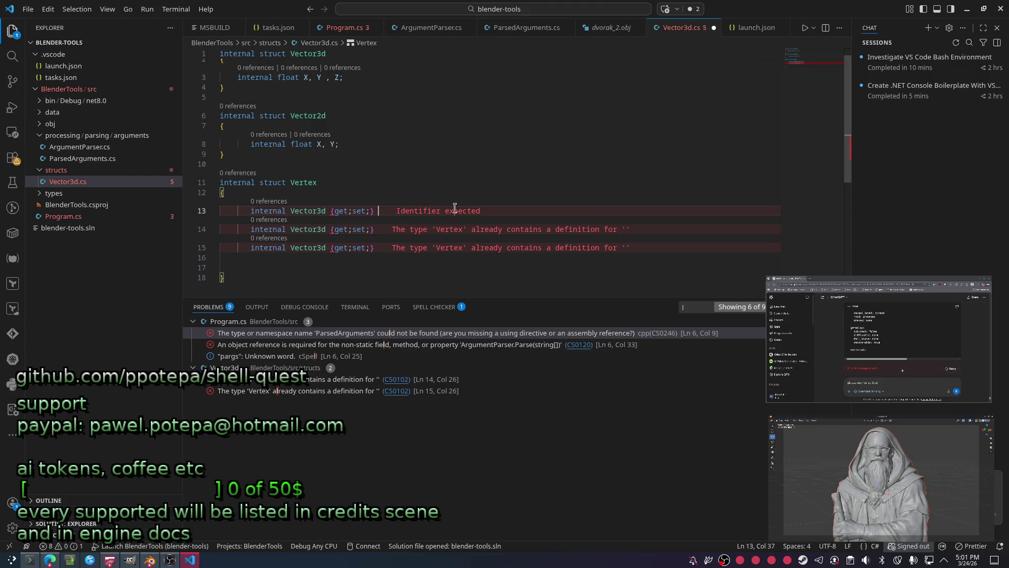
Name the Vertex struct's three Vector3d properties P1, P2 and P3 and save Vector3d.cs.
key("Down")
key("Down")
key("Up")
key("Up")
key("Up")
key("Down")
key("Down")
key("Home")
key("ctrl+Right")
key("ctrl+Right")
key("Right")
key("Escape")
type("P1")
key("Down")
key("Down")
key("Up")
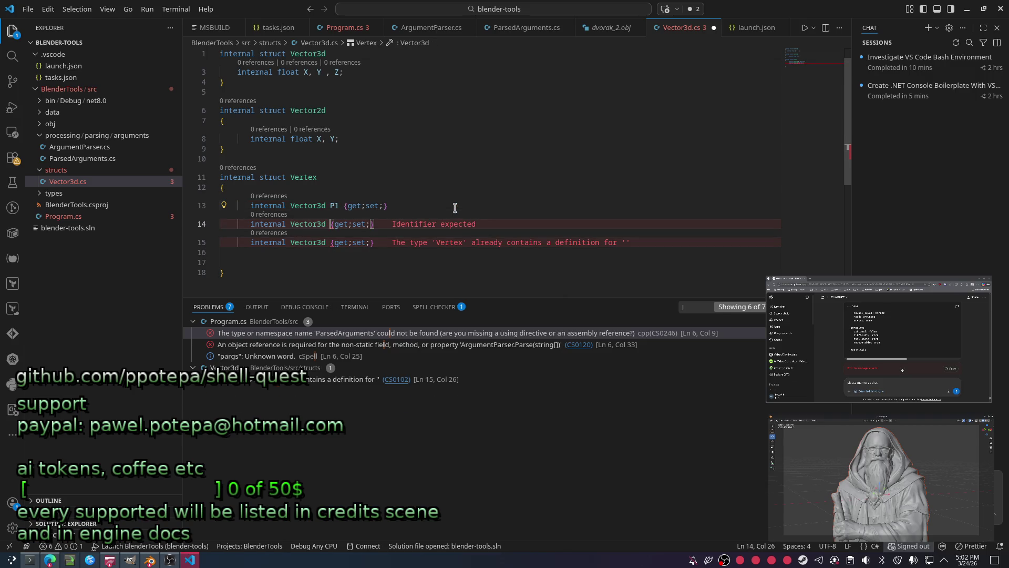
type("P2")
key("Down")
key("Left")
key("Left")
key("Left")
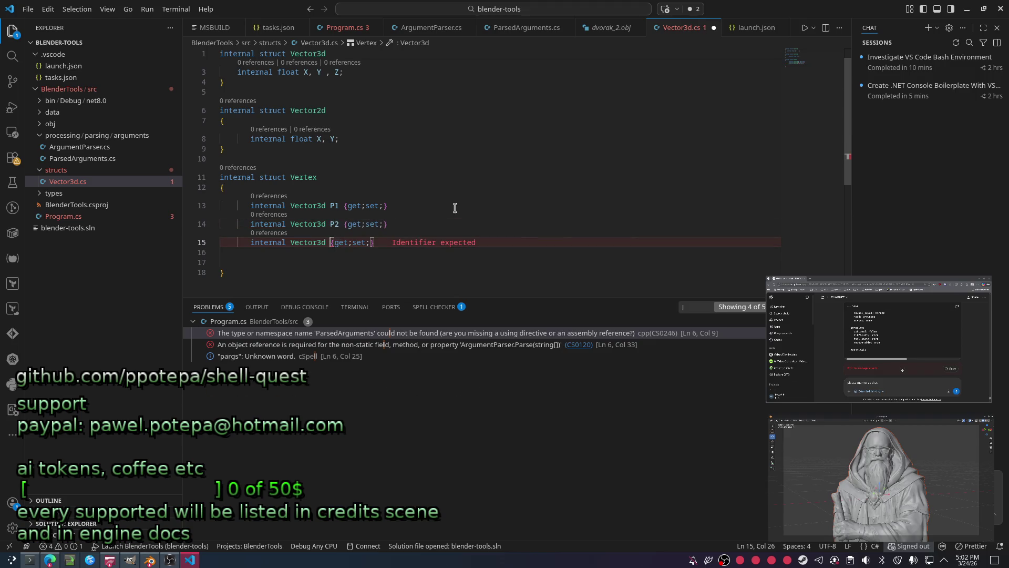
type("P3")
key("ctrl+s")
Review code actions for P3 and browse the file's symbols, including Vector2d members, then dismiss them.
key("Up")
key("Up")
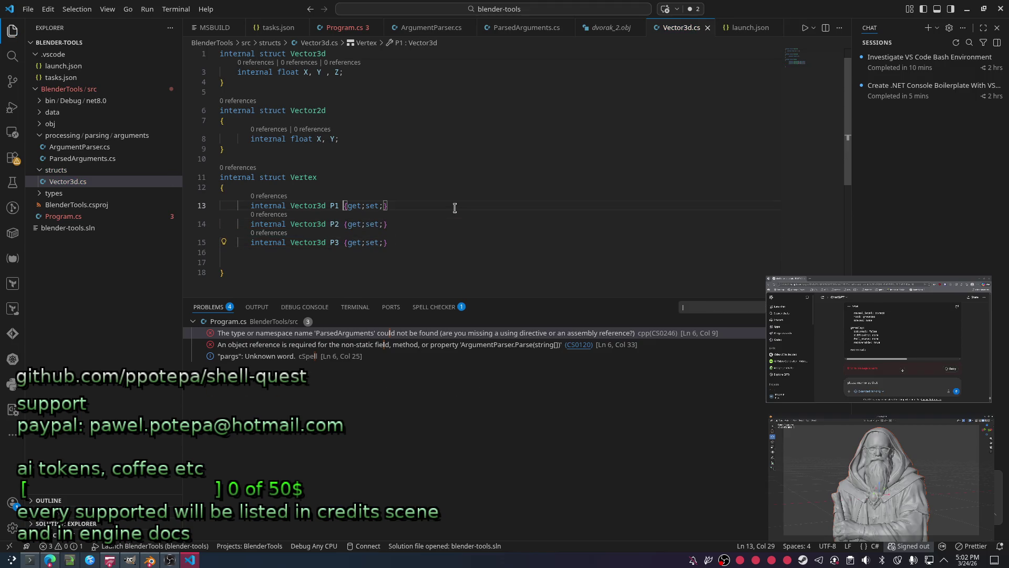
key("Down")
key("Down")
key("End")
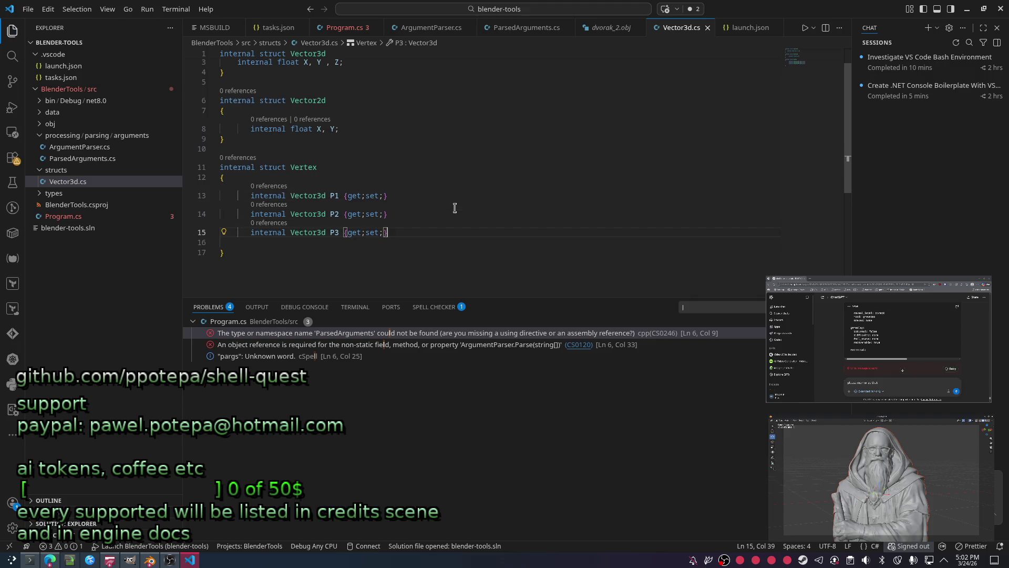
key("ctrl+period")
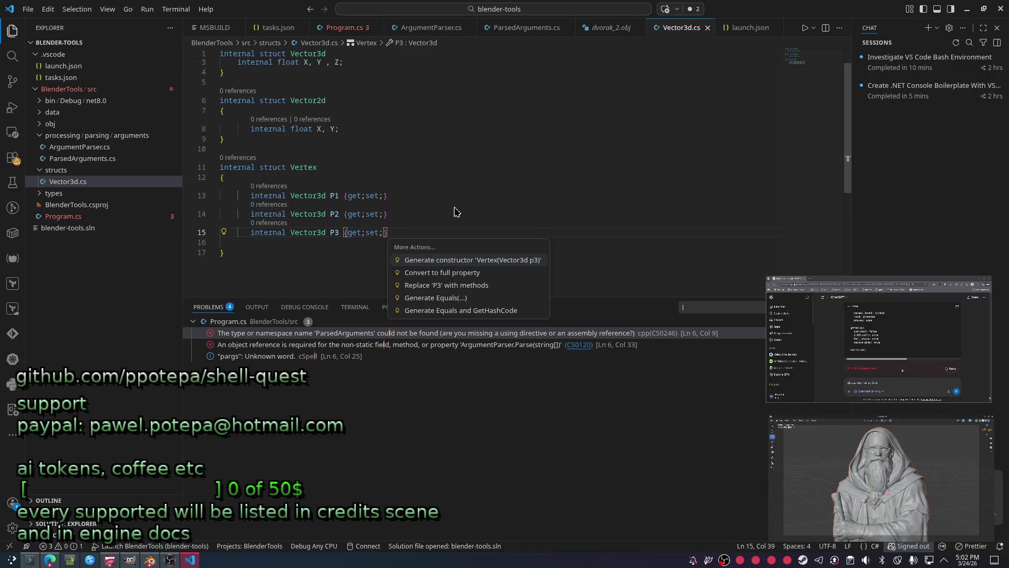
key("Escape")
key("ctrl+shift+period")
key("Up")
key("Up")
key("Up")
key("Up")
key("Right")
key("Down")
key("Down")
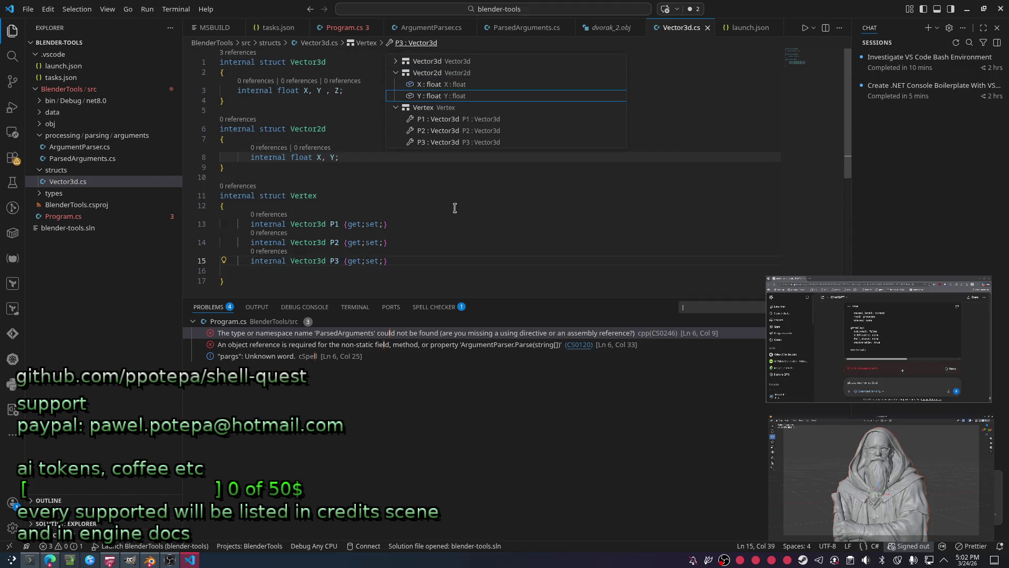
key("Escape")
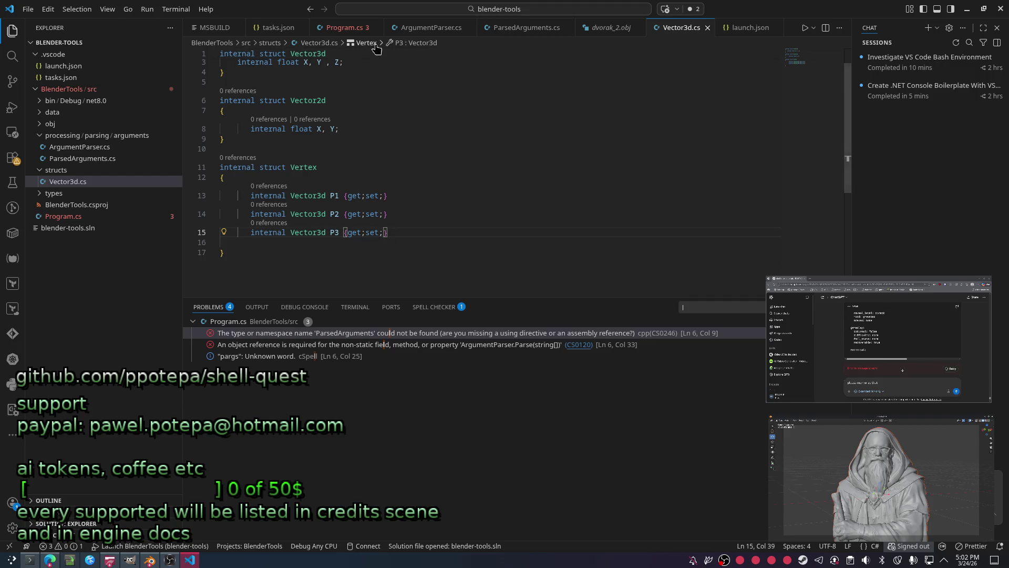
middle_click(387, 26)
middle_click(387, 27)
Close the extra editor tabs and reopen Program.cs from the Explorer as a regular editor.
middle_click(321, 28)
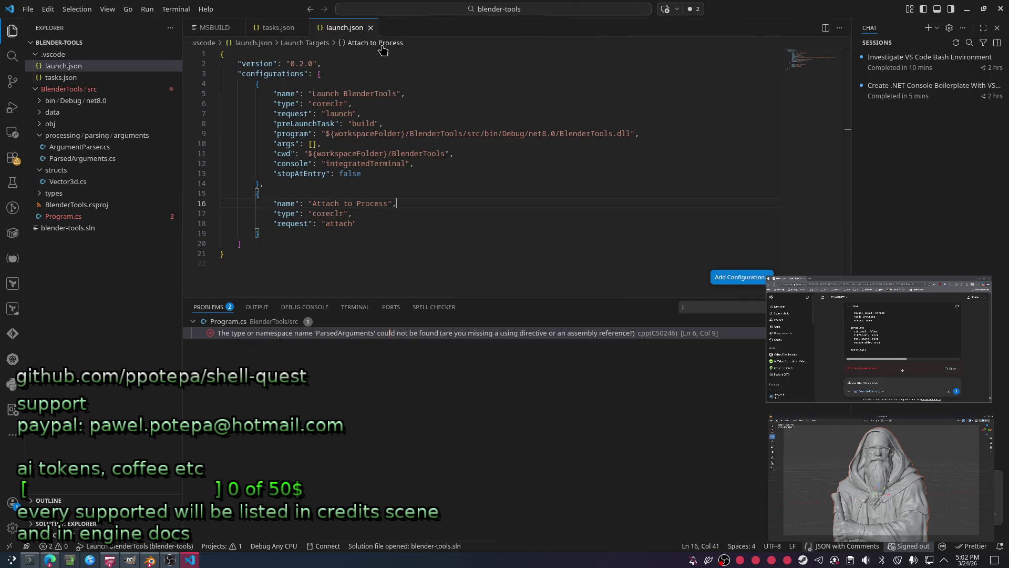
left_click(63, 217)
key("ctrl+a")
left_click(519, 188)
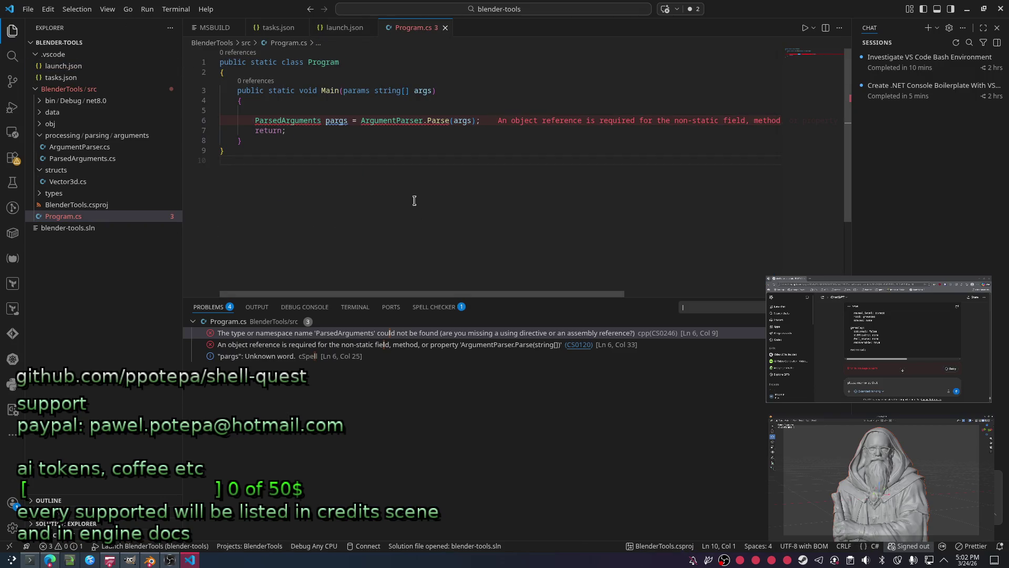
Jump from the Parse call in Program.cs to its definition in ArgumentParser.cs.
left_click(425, 148)
key("Down")
left_click(442, 120, "ctrl")
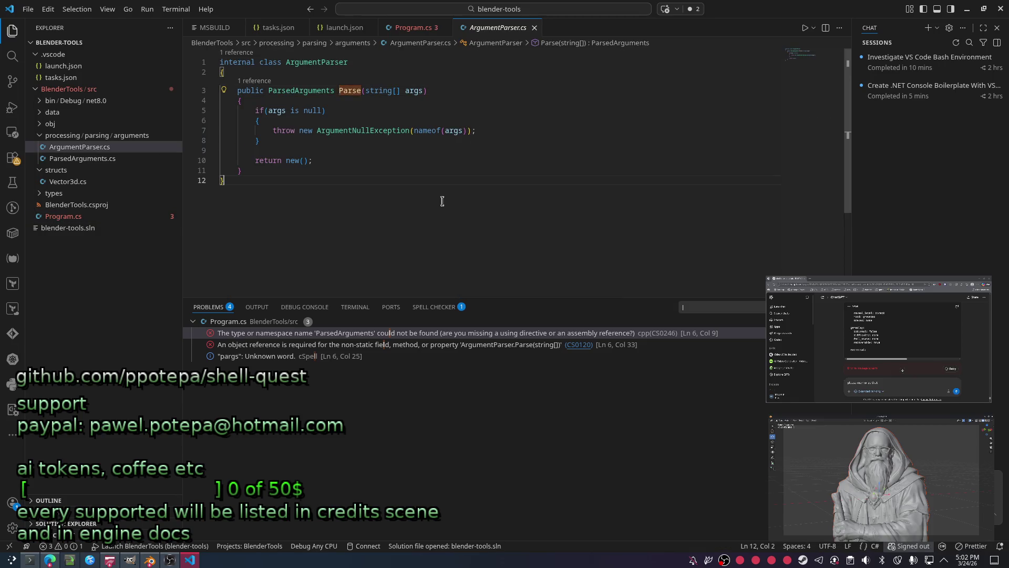
left_click(268, 90)
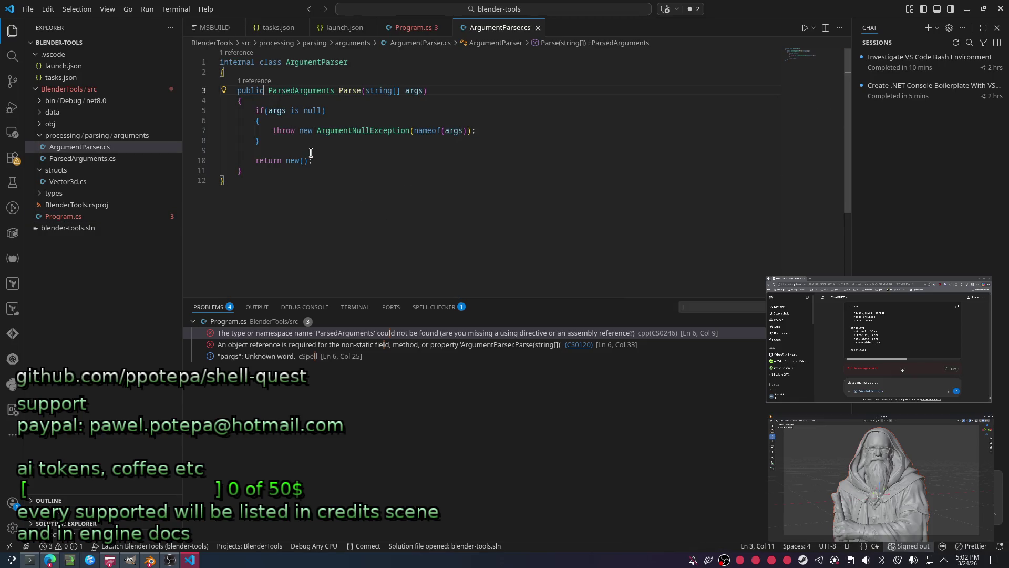
type("st")
Make ArgumentParser's Parse method static, save, and confirm only the ParsedArguments error remains in Program.cs.
key("Return")
key("ctrl+a")
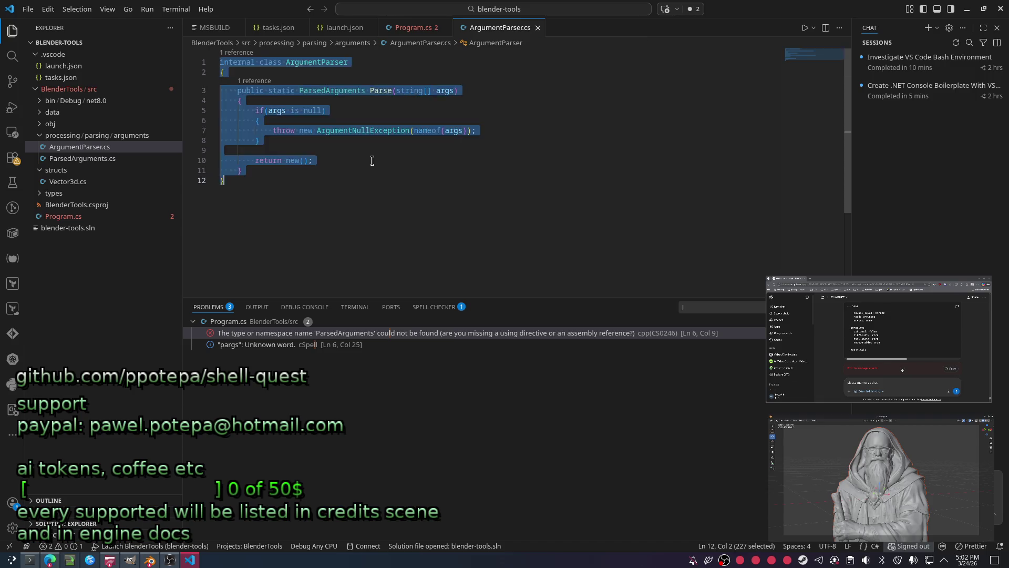
key("ctrl+s")
key("ctrl+Tab")
key("shift+Up")
key("shift+Up")
key("shift+Up")
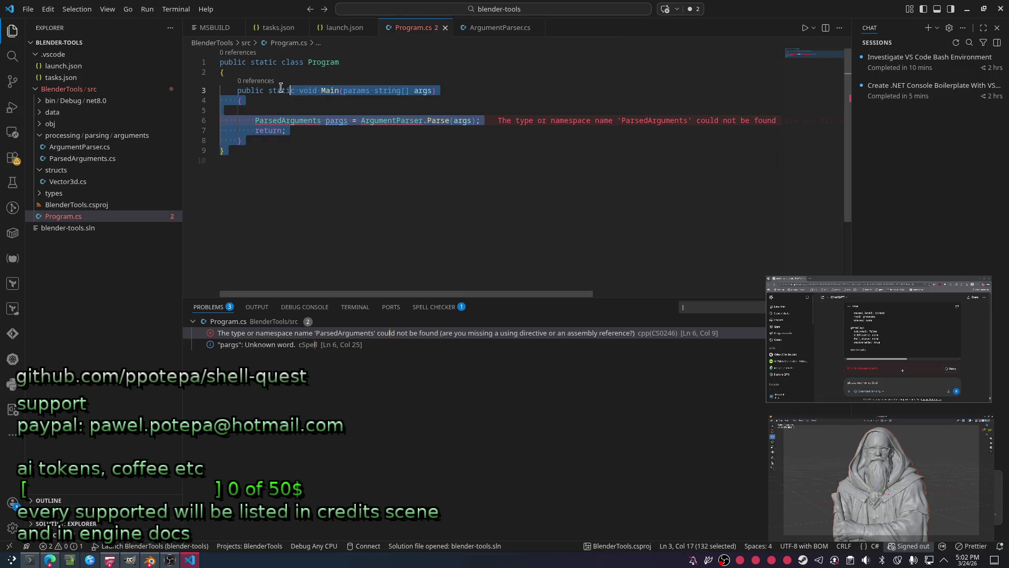
key("Down")
key("Down")
key("Down")
key("Home")
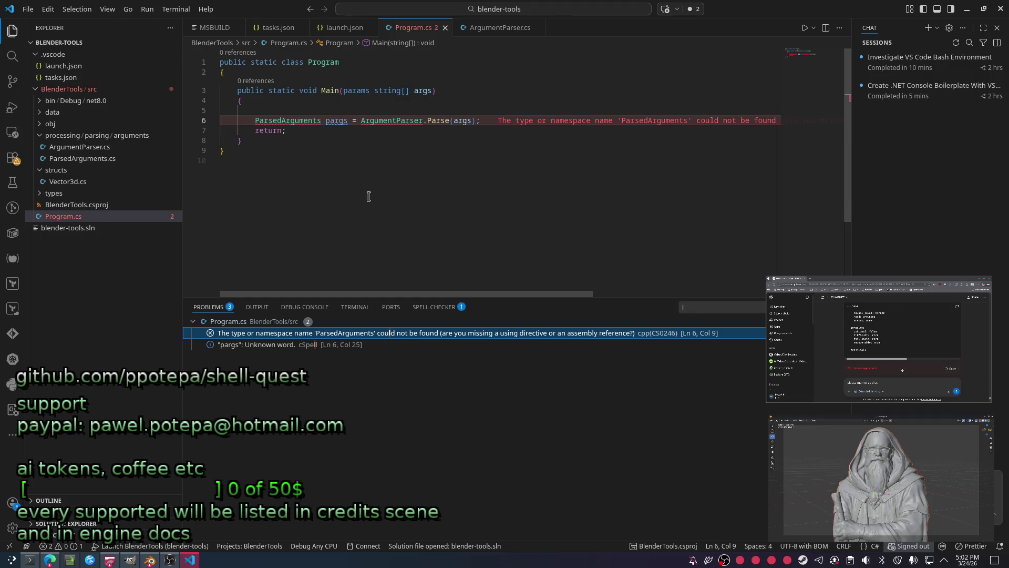
left_click(459, 181)
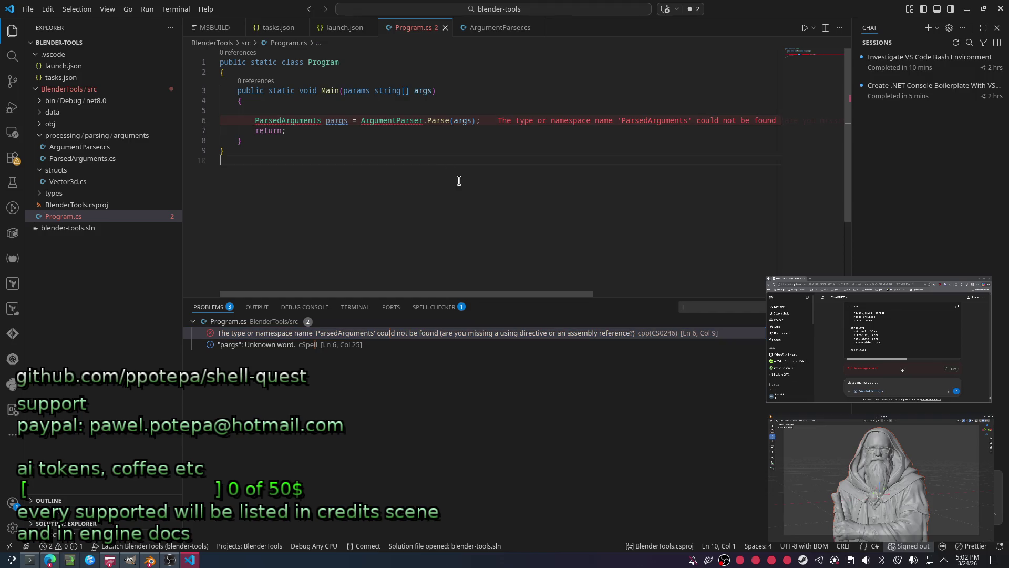
Browse ArgumentParser.cs's symbols and refactoring actions, then bring up the command palette.
key("ctrl+Tab")
left_click(433, 226)
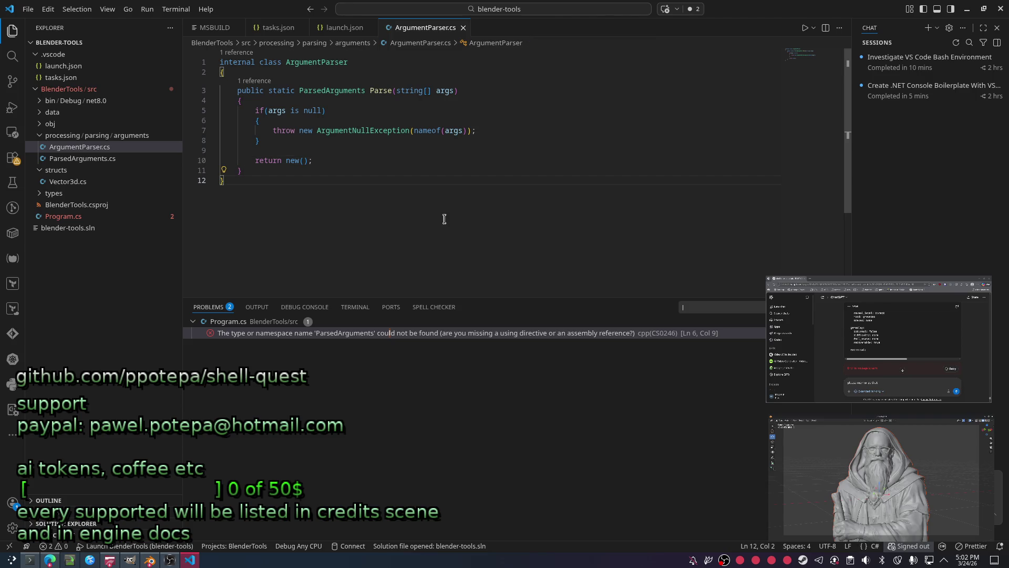
key("ctrl+shift+period")
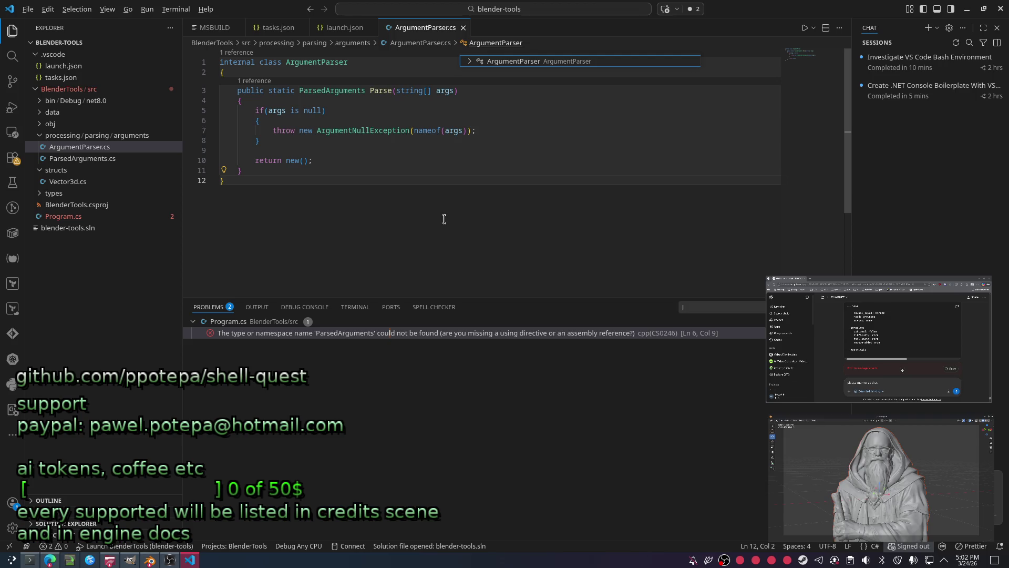
key("Escape")
key("ctrl+period")
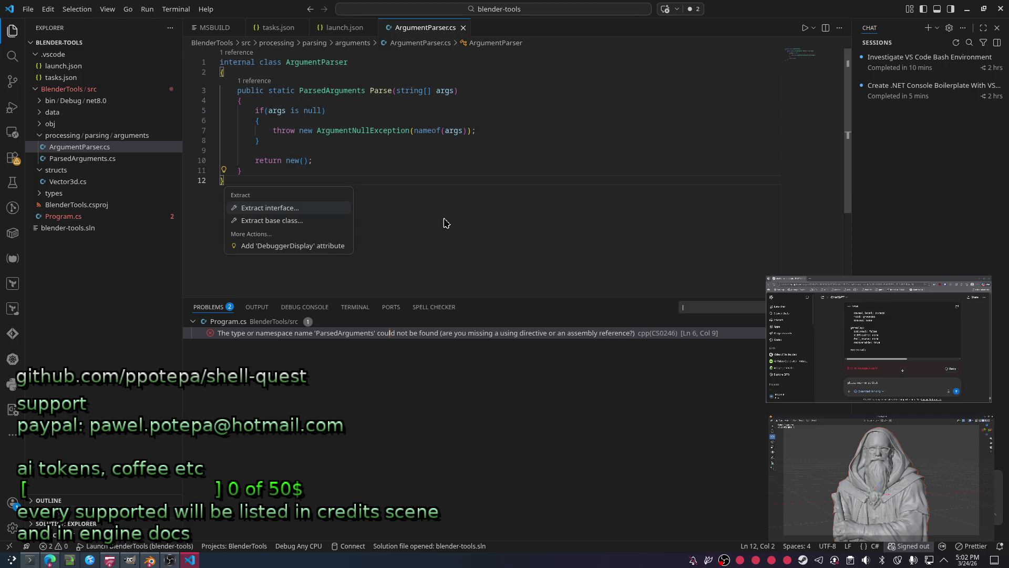
key("ctrl+shift+period")
key("Escape")
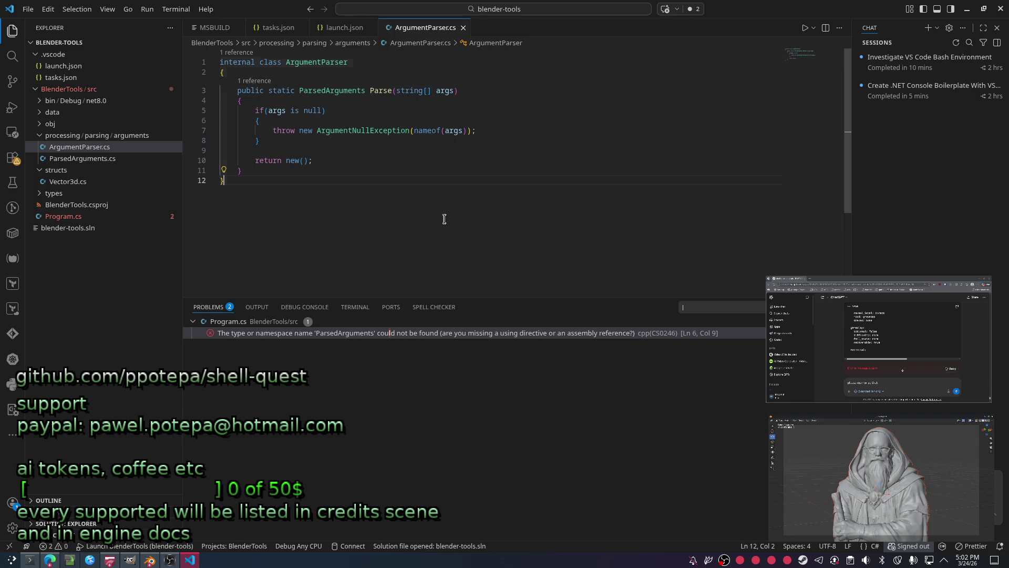
key("ctrl+shift+p")
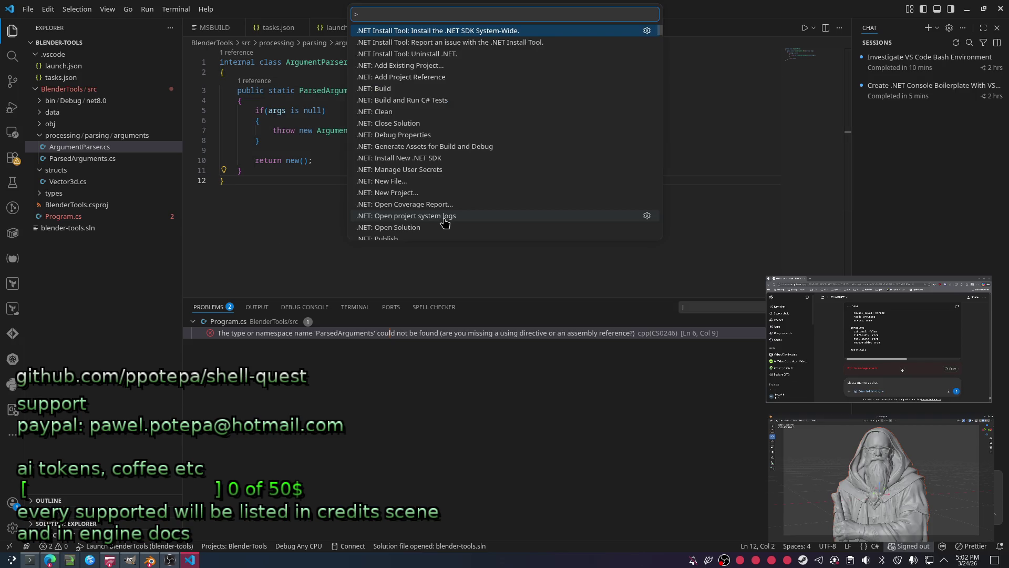
Open tasks.json through Quick Open file search.
key("BackSpace")
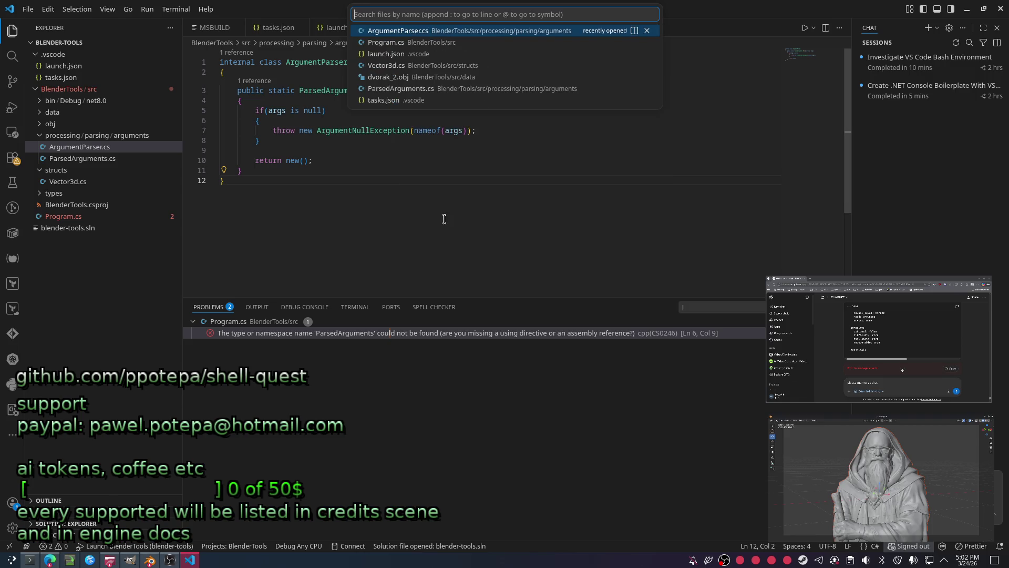
type("argu")
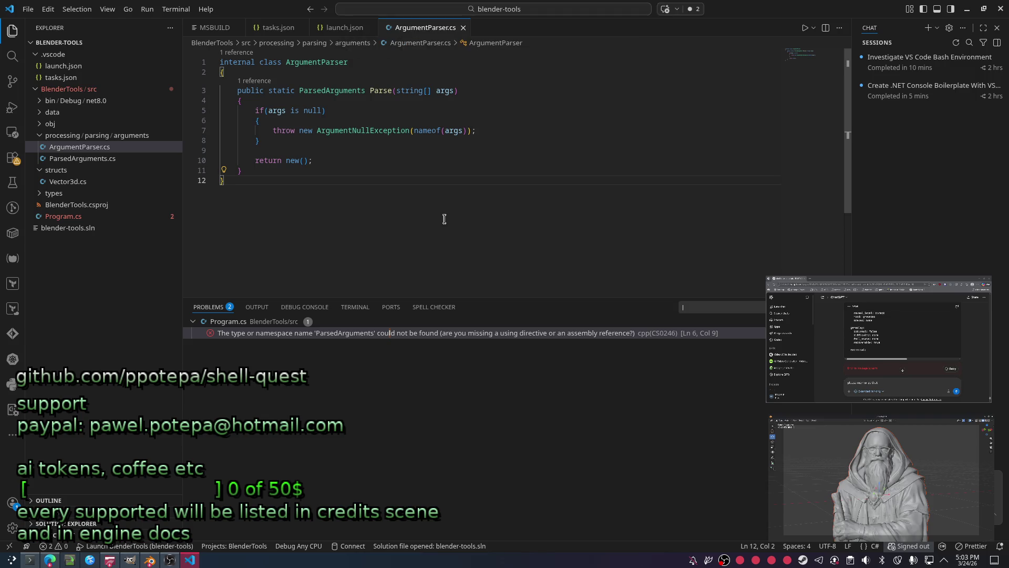
key("ctrl+shift+p")
key("BackSpace")
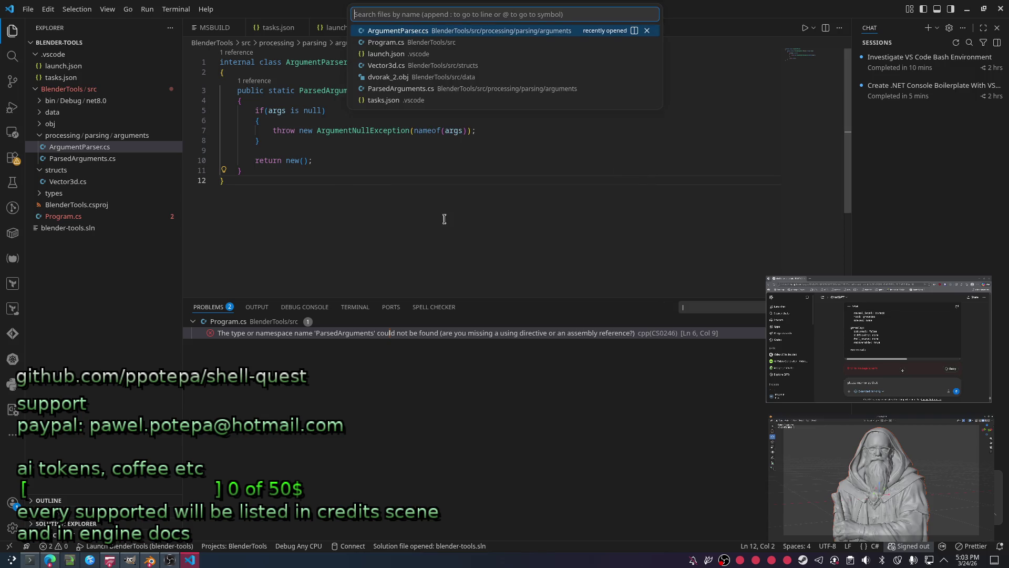
key("Up")
key("Return")
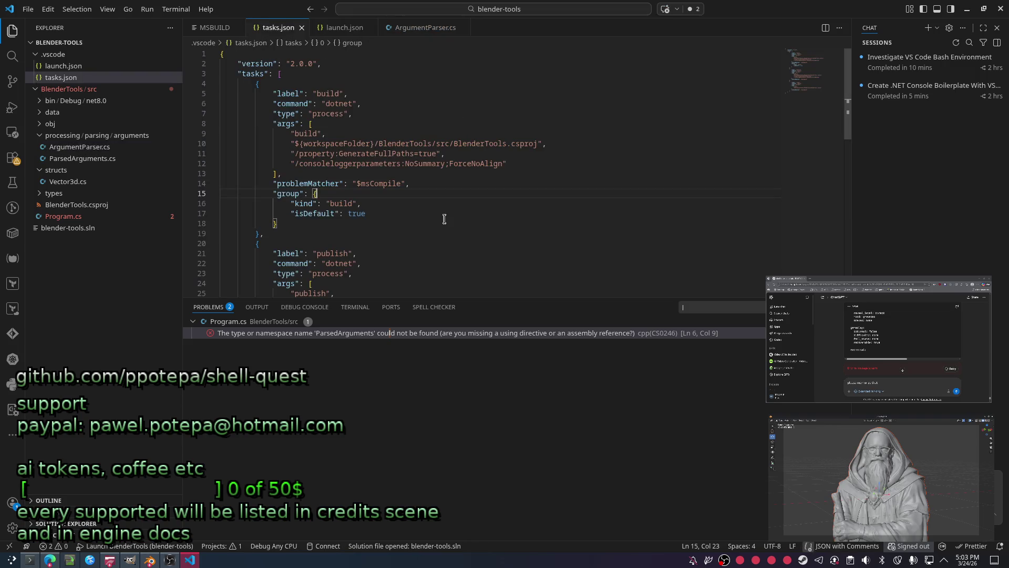
Reopen Program.cs through Quick Open and move onto ParsedArguments on line 6.
key("ctrl+shift+p")
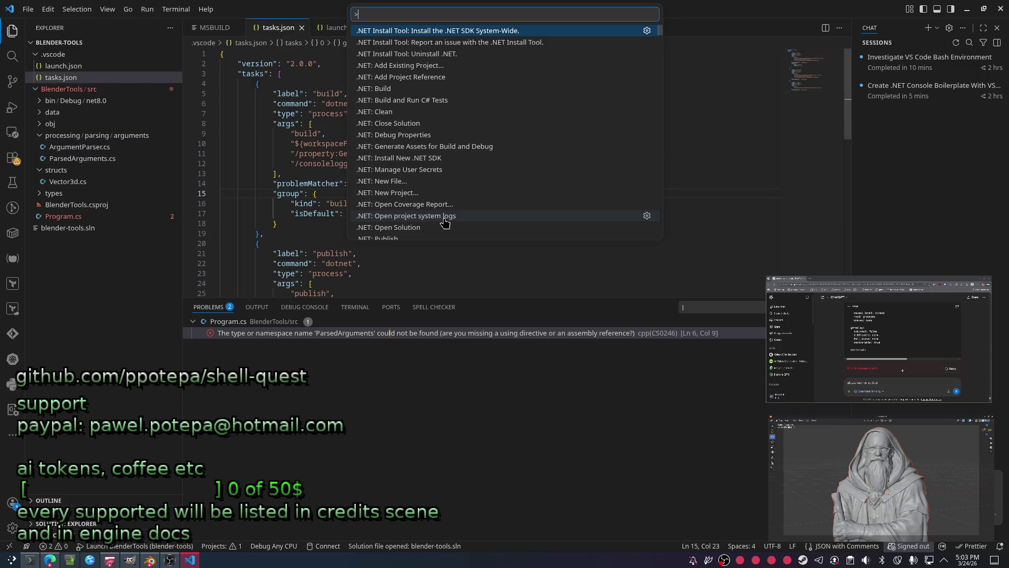
key("BackSpace")
key("Down")
key("Down")
key("Down")
key("Up")
key("Return")
key("Up")
key("Up")
key("Up")
key("End")
key("Up")
key("Left")
key("Left")
key("Left")
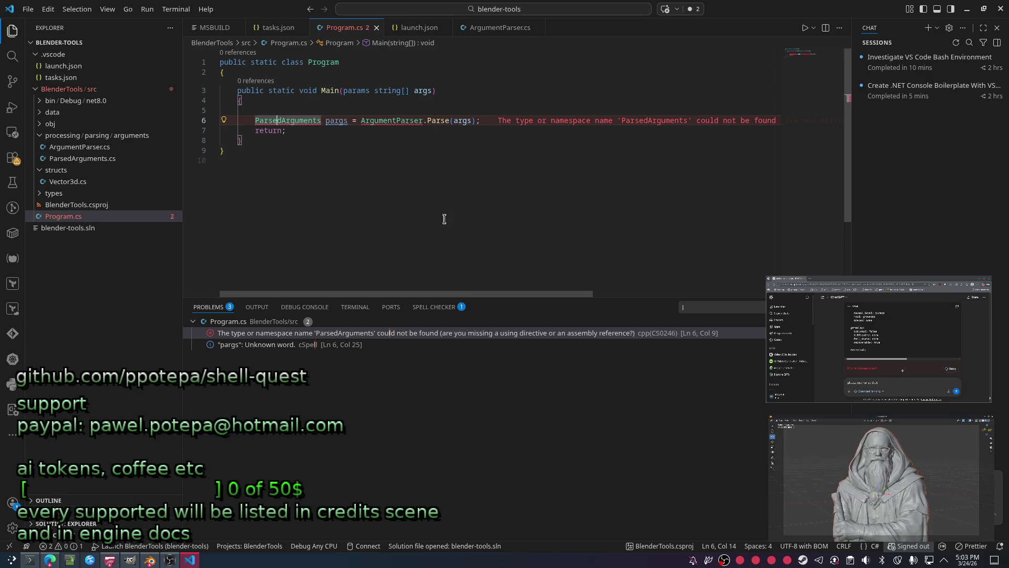
Look through quick fixes for the unresolved ArgumentParser name in Program.cs without applying any.
key("Right")
key("Right")
key("Right")
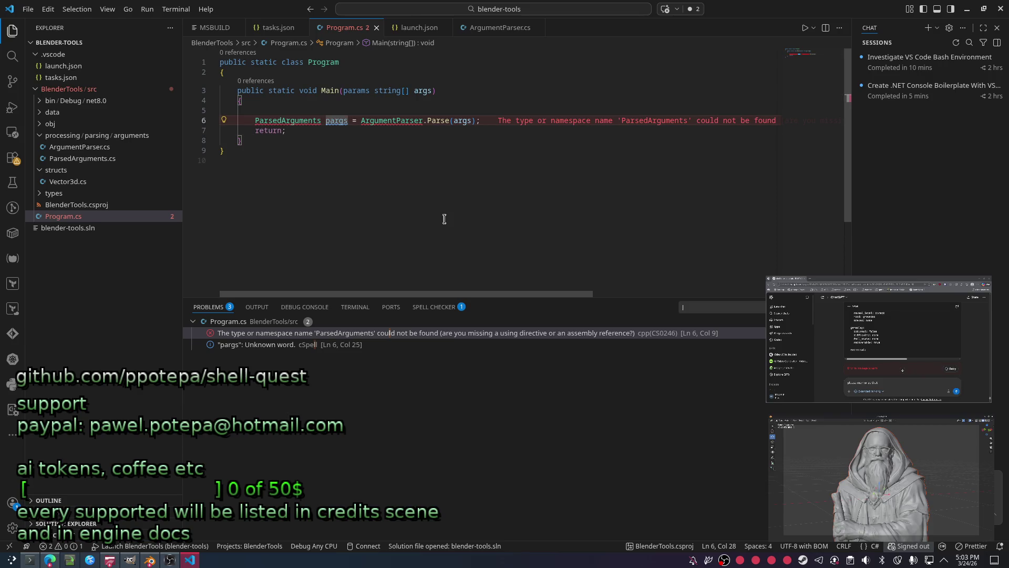
key("Left")
key("Left")
key("Left")
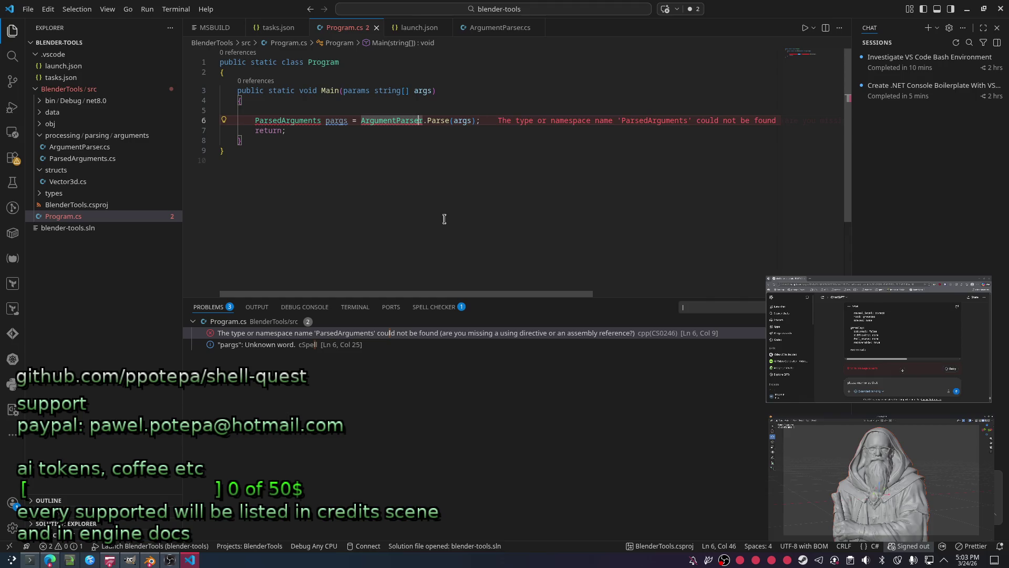
left_click(375, 193)
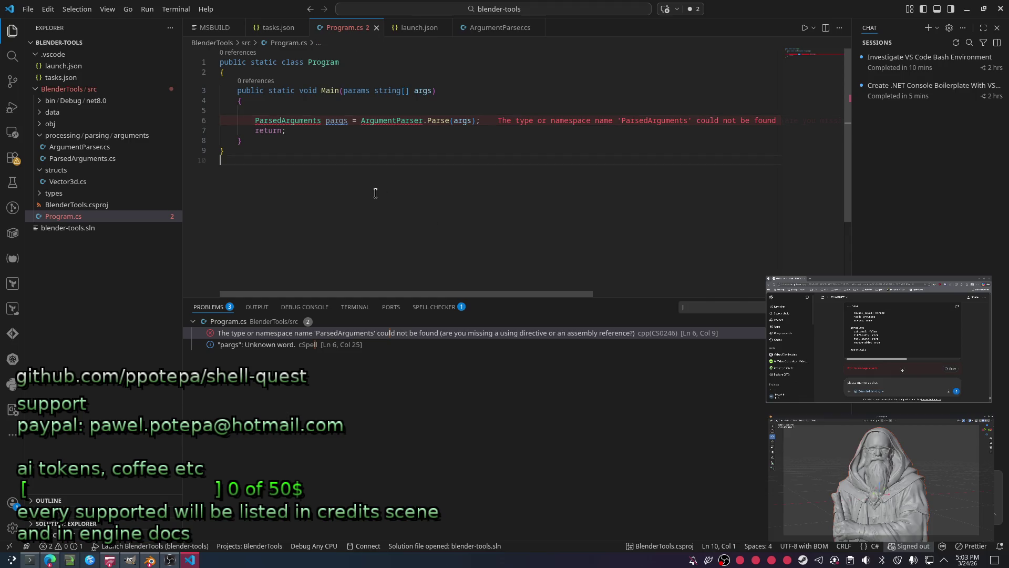
mouse_move(398, 121)
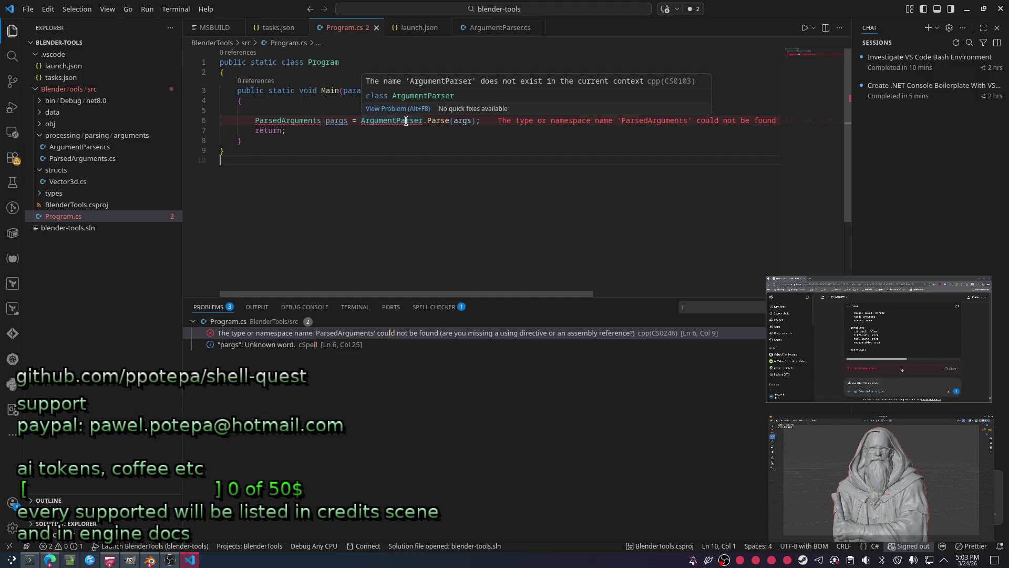
left_click(400, 141)
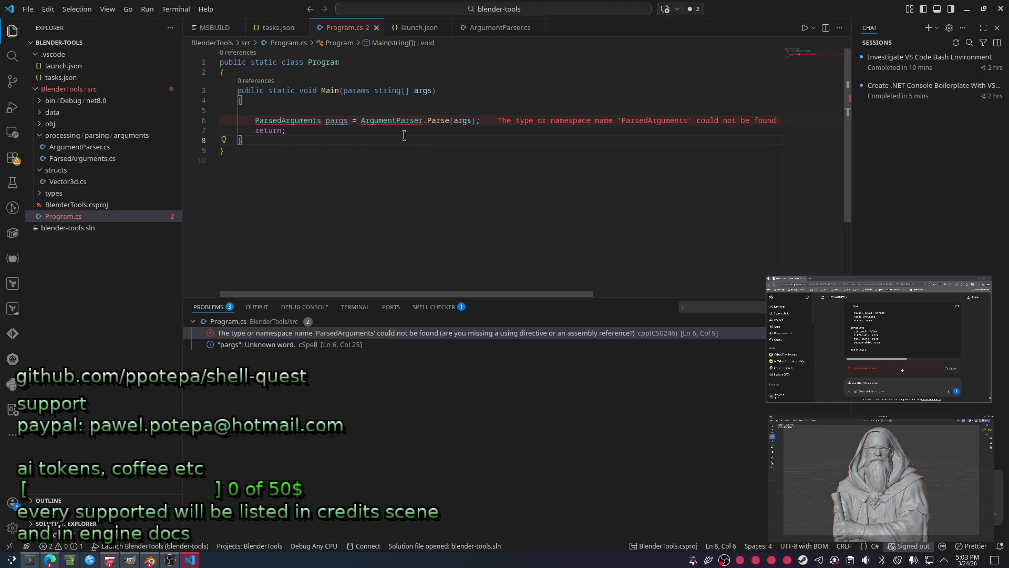
left_click(384, 121)
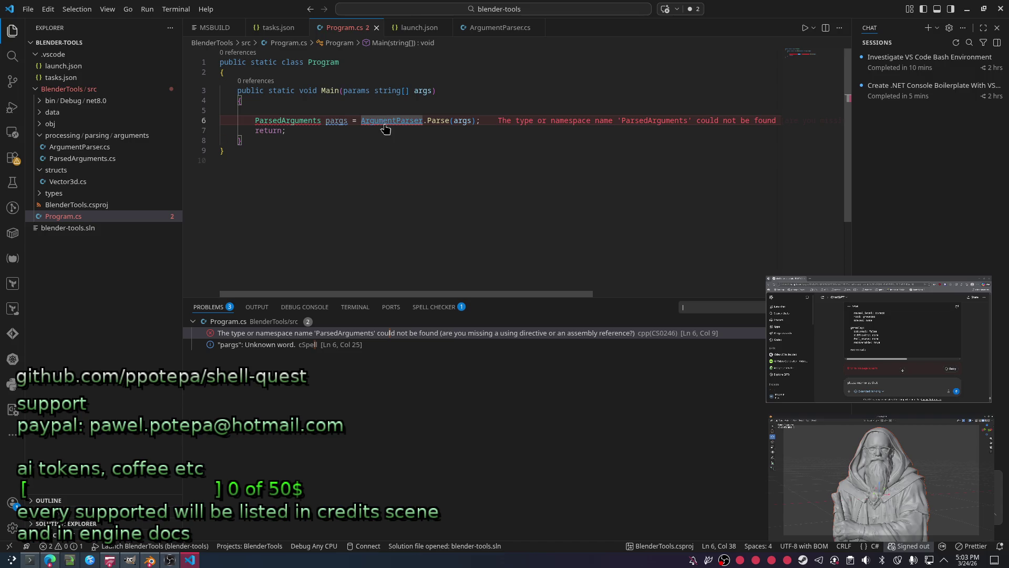
key("ctrl+period")
key("Down")
key("Up")
key("Escape")
left_click(383, 122, "ctrl")
key("alt+Left")
Start a using line above the Program class, delete it leaving an empty line, and switch to ArgumentParser.cs.
left_click(235, 62)
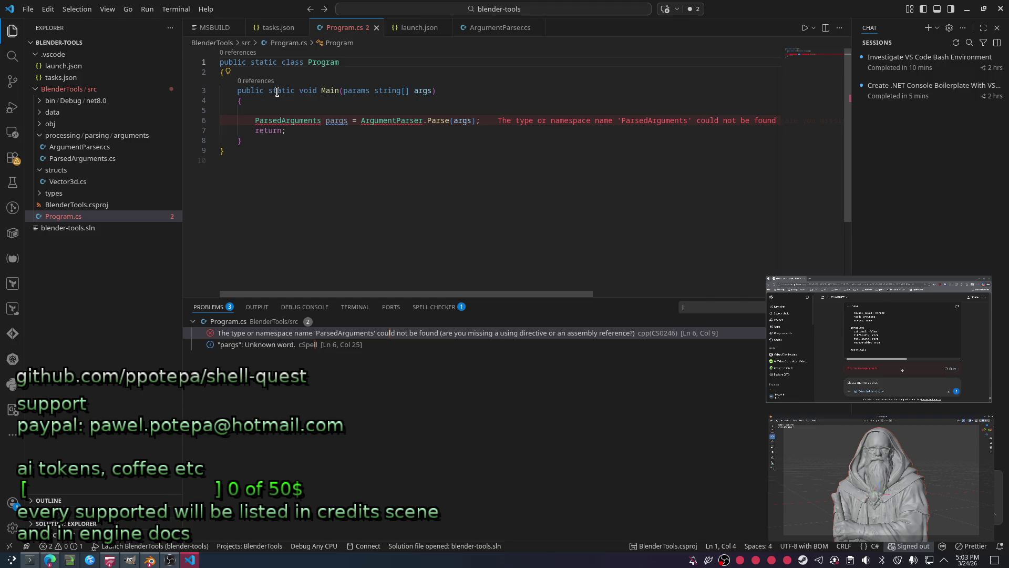
key("Home")
key("Return")
key("Up")
type("us")
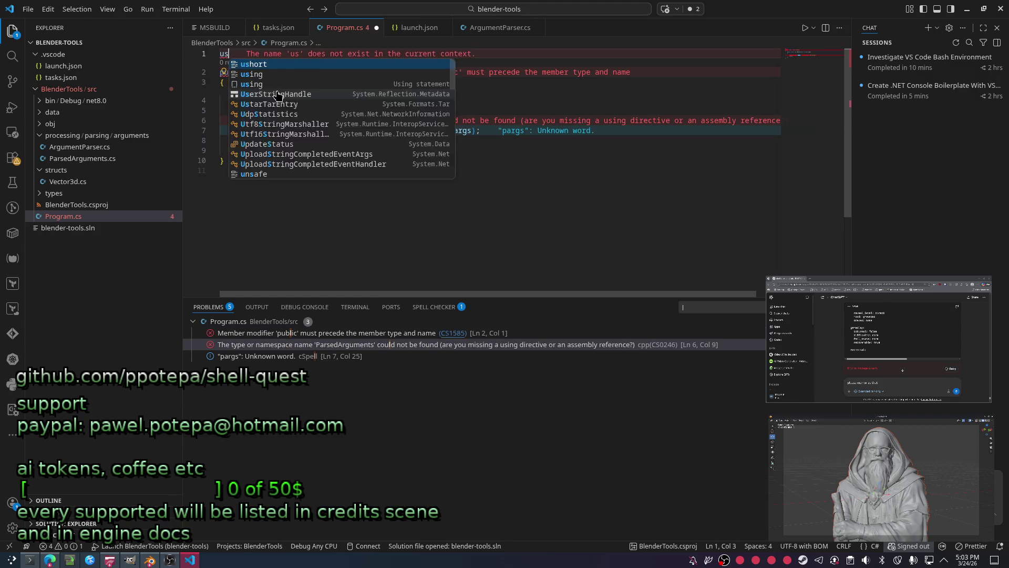
key("Return")
key("BackSpace")
key("BackSpace")
key("BackSpace")
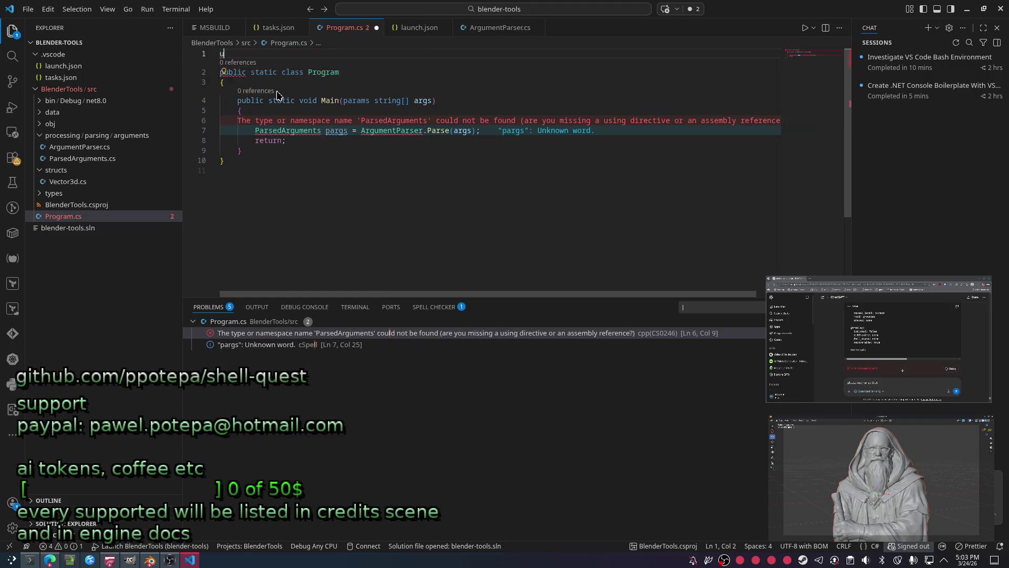
type("sin")
key("BackSpace")
key("BackSpace")
key("BackSpace")
left_click(387, 131, "ctrl")
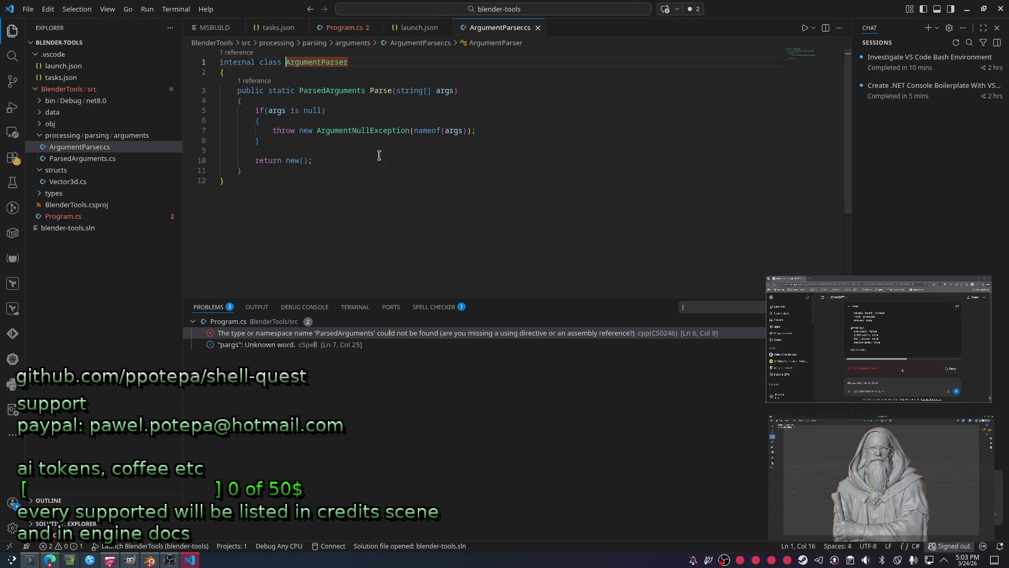
Declare a file-scoped 'namespace Parsing;' above the ArgumentParser class and save the file.
key("Right")
key("Return")
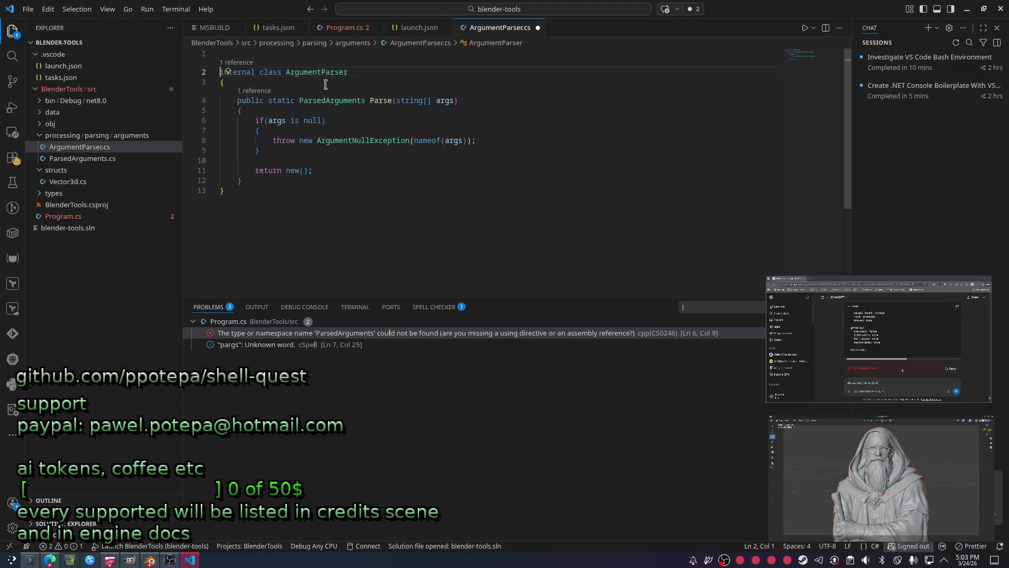
type("namesp")
key("BackSpace")
key("BackSpace")
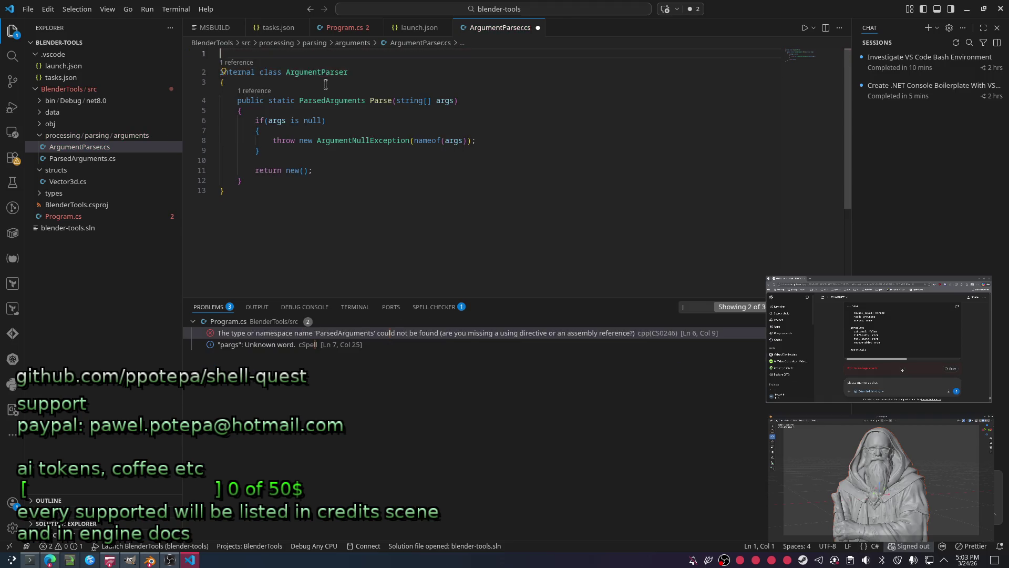
left_click(325, 84)
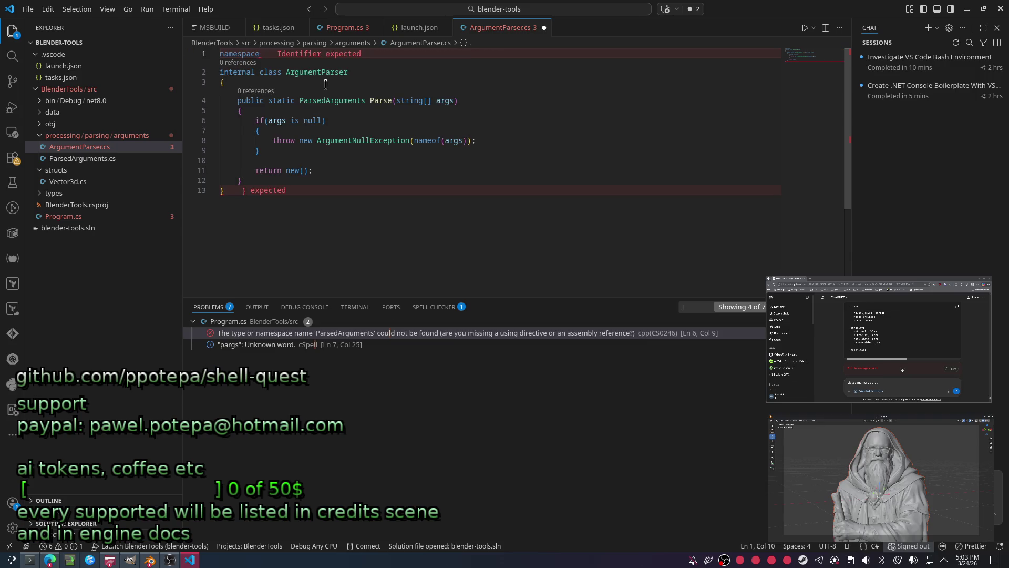
type("Parsing")
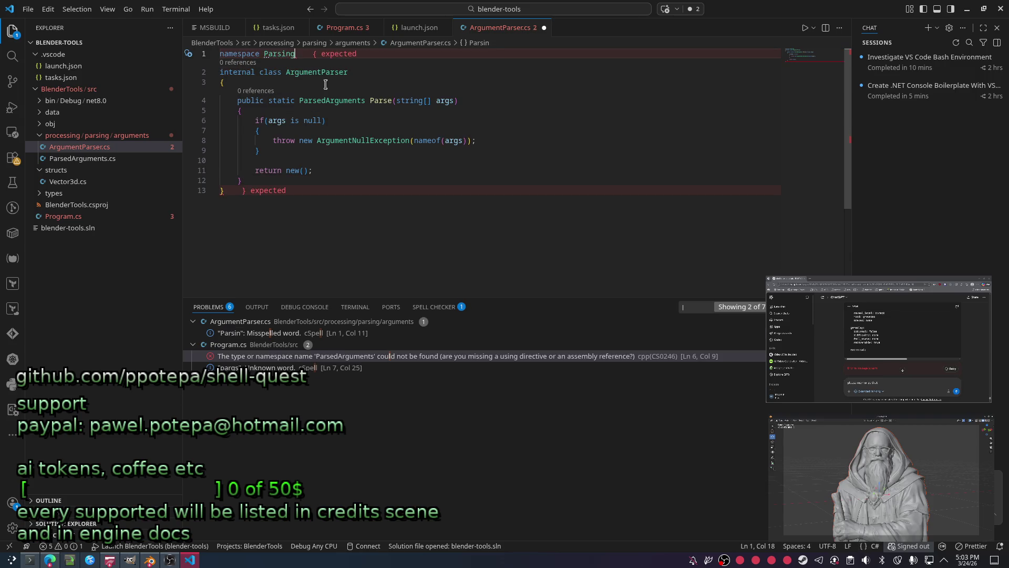
type(";")
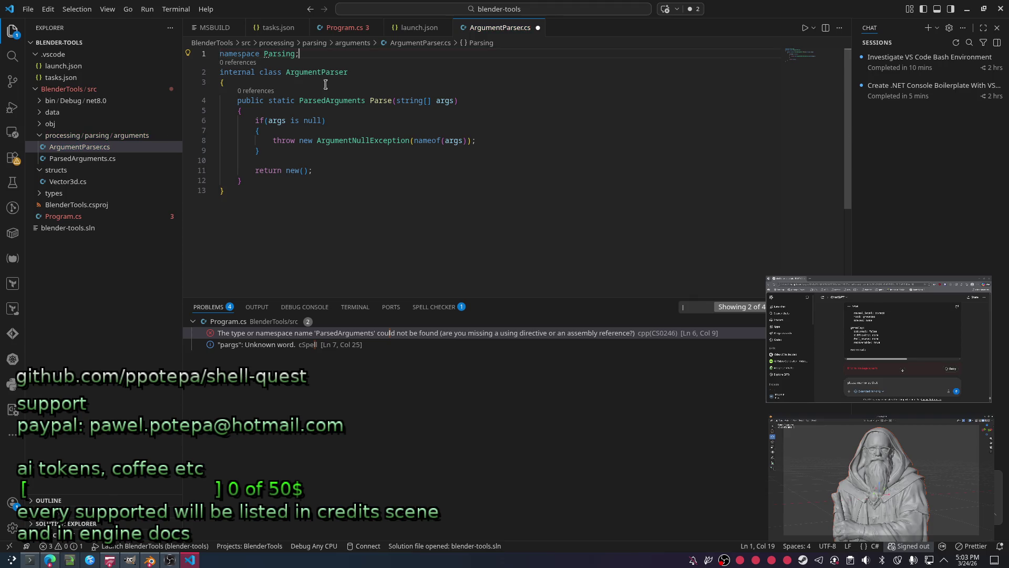
key("Return")
key("BackSpace")
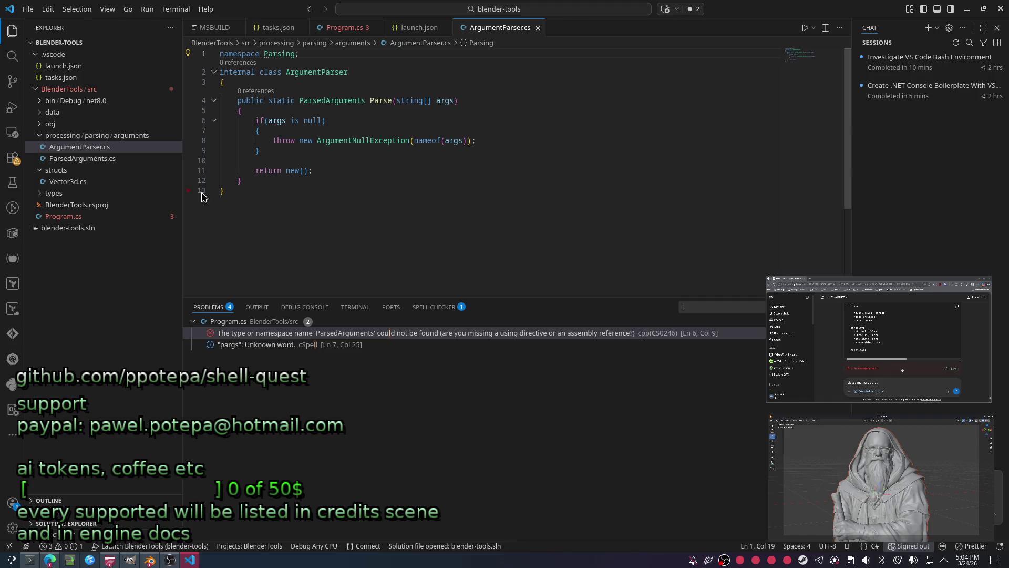
key("Left")
type(".")
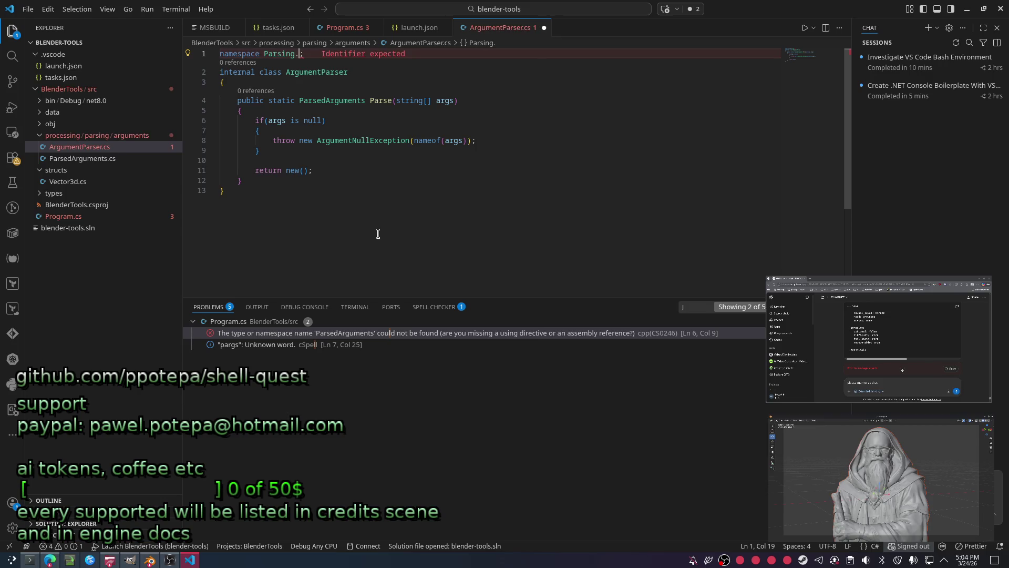
key("BackSpace")
key("ctrl+s")
left_click(82, 159)
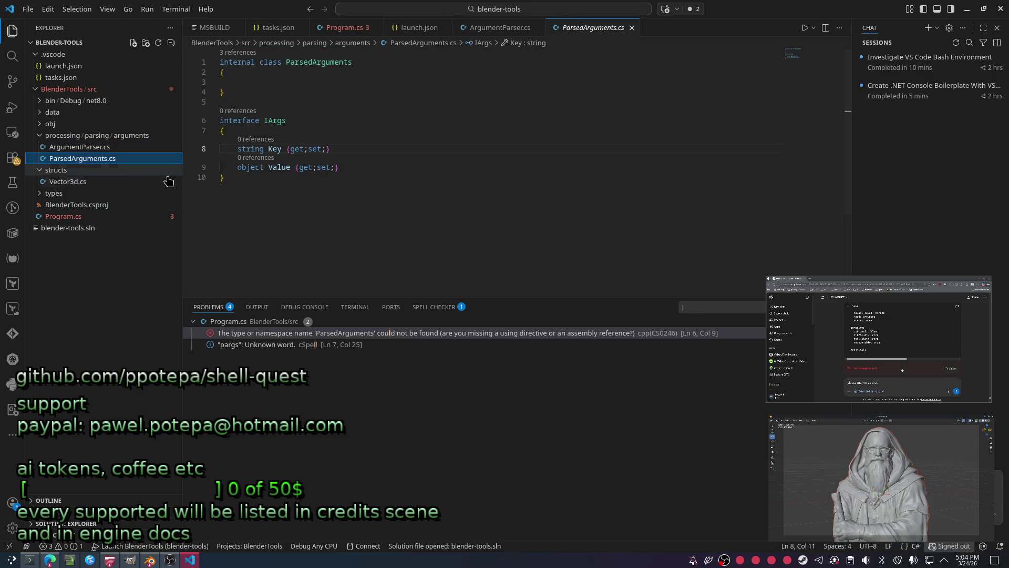
Add 'internal HashSet<IArgs> Args {get;set;}' inside the ParsedArguments class body.
left_click(443, 166)
left_click(357, 239)
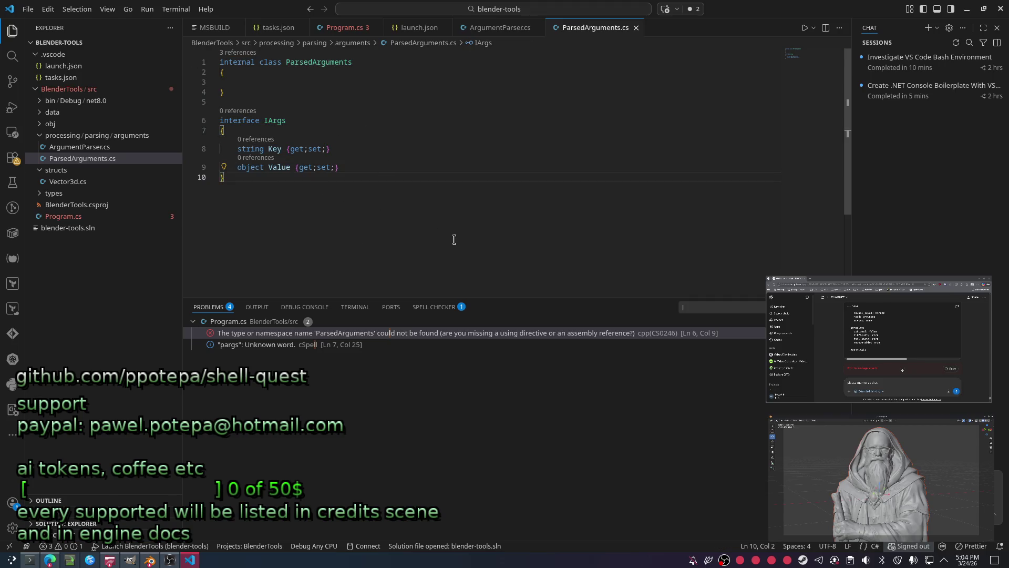
key("ctrl+a")
key("Escape")
double_click(276, 121)
left_click(338, 99)
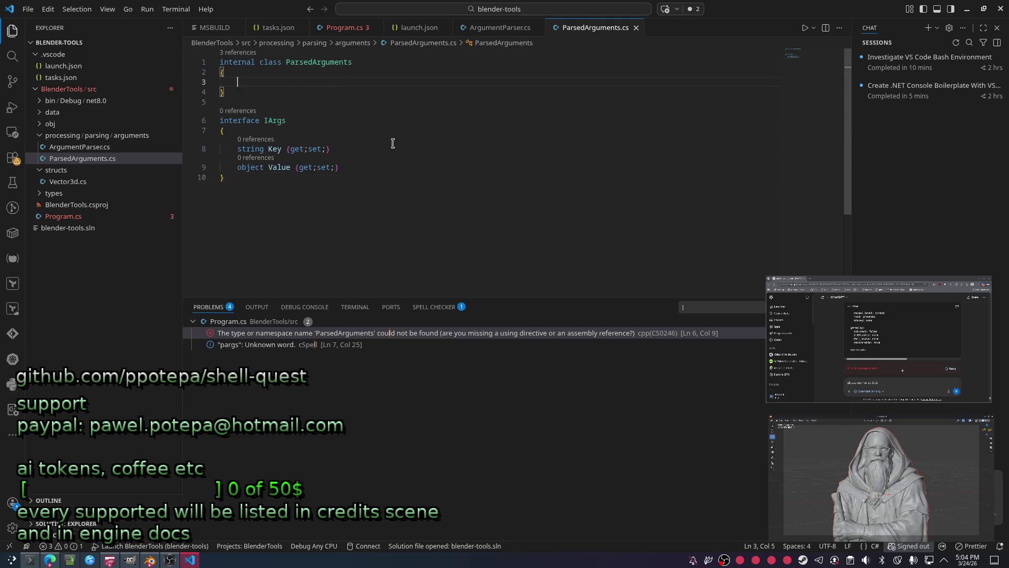
type("I")
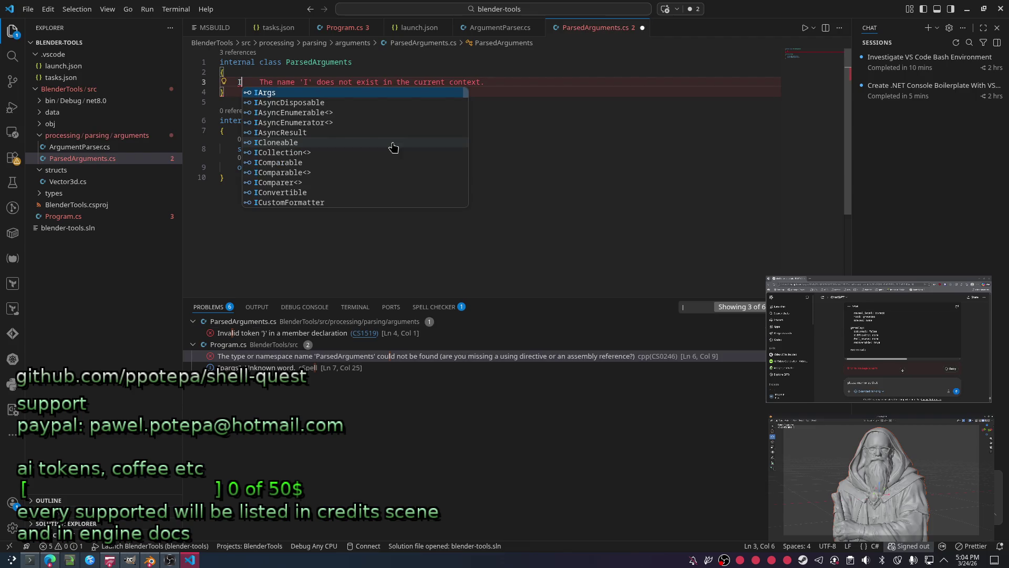
type("H")
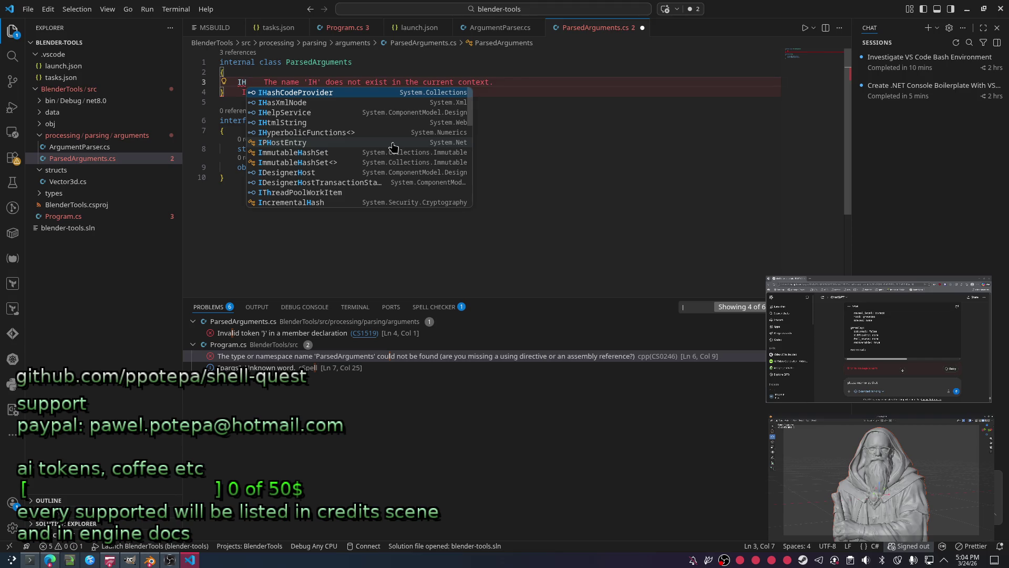
type("aas")
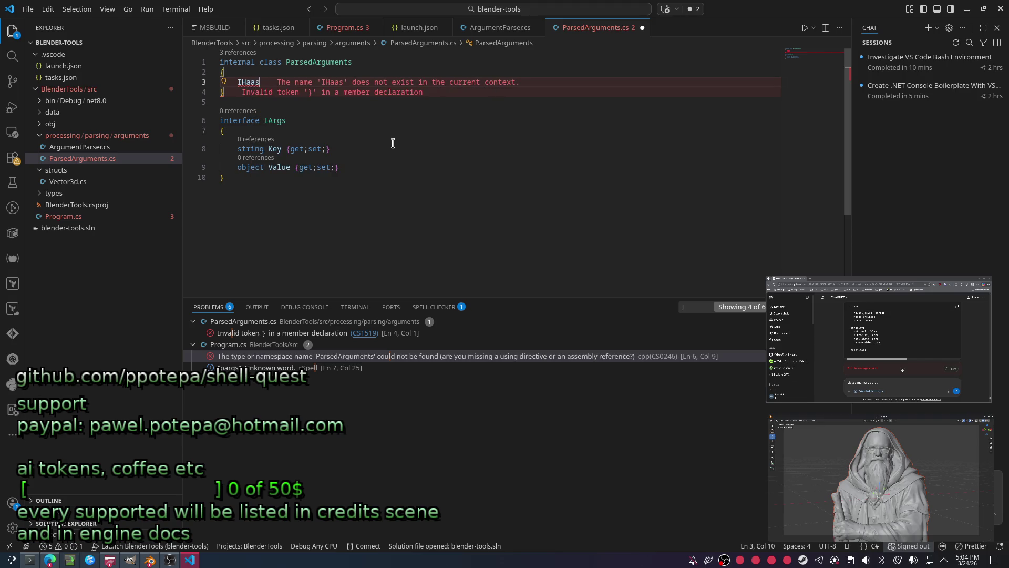
key("BackSpace")
key("BackSpace")
key("BackSpace")
key("BackSpace")
key("BackSpace")
type("HashSet")
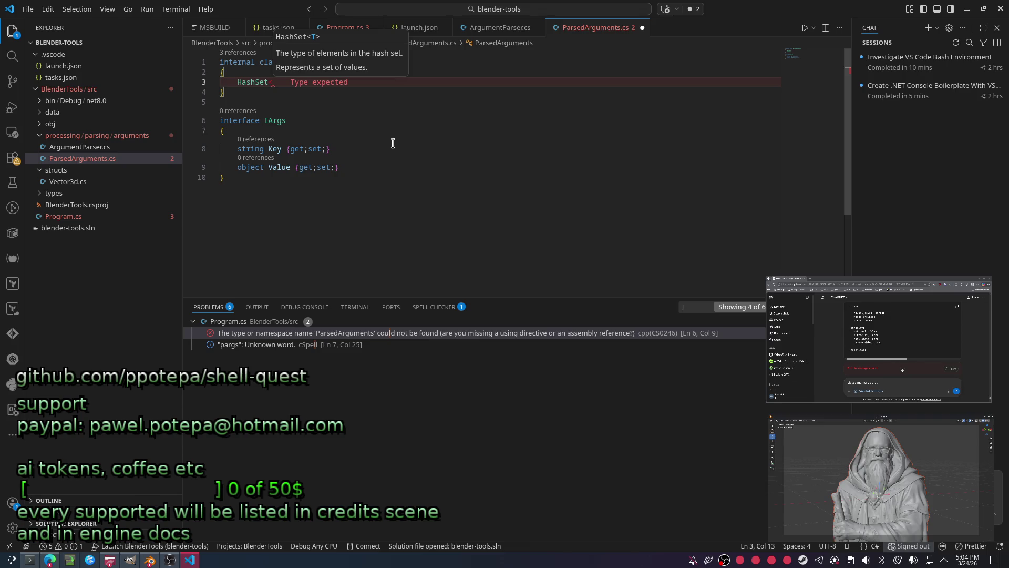
key("BackSpace")
type("<IArgs>")
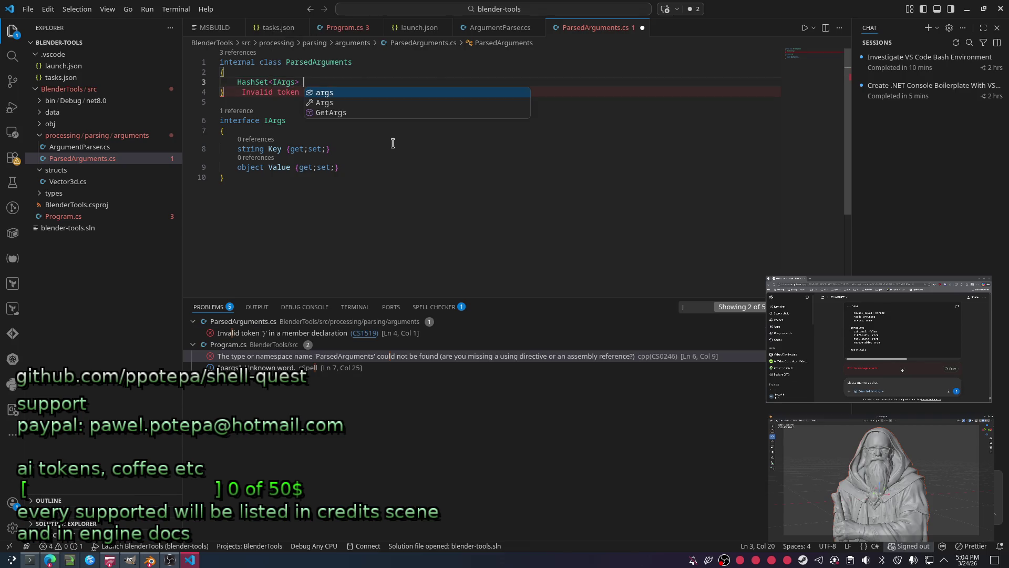
type(" Args {")
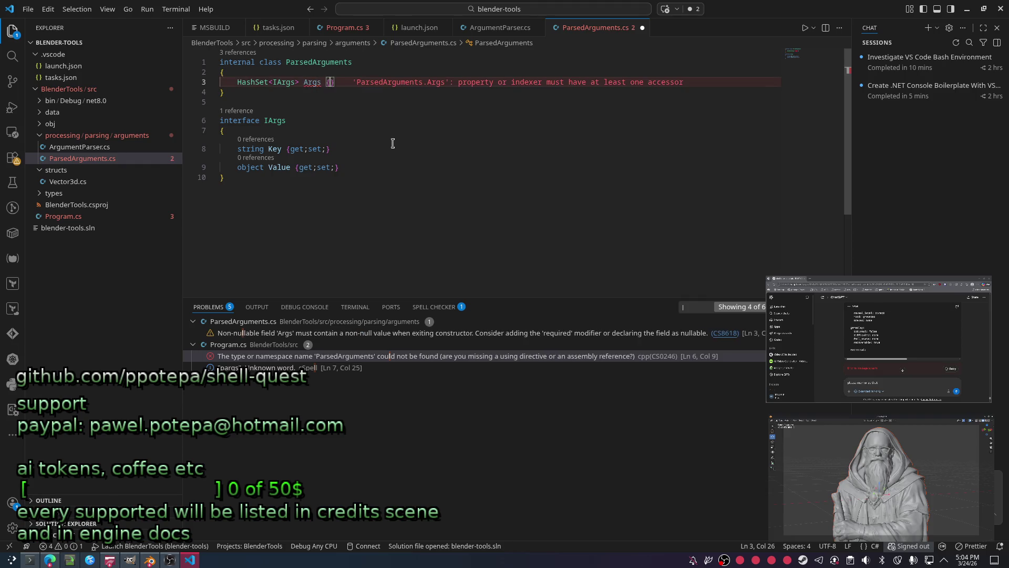
type("get;set;")
key("Home")
type("in")
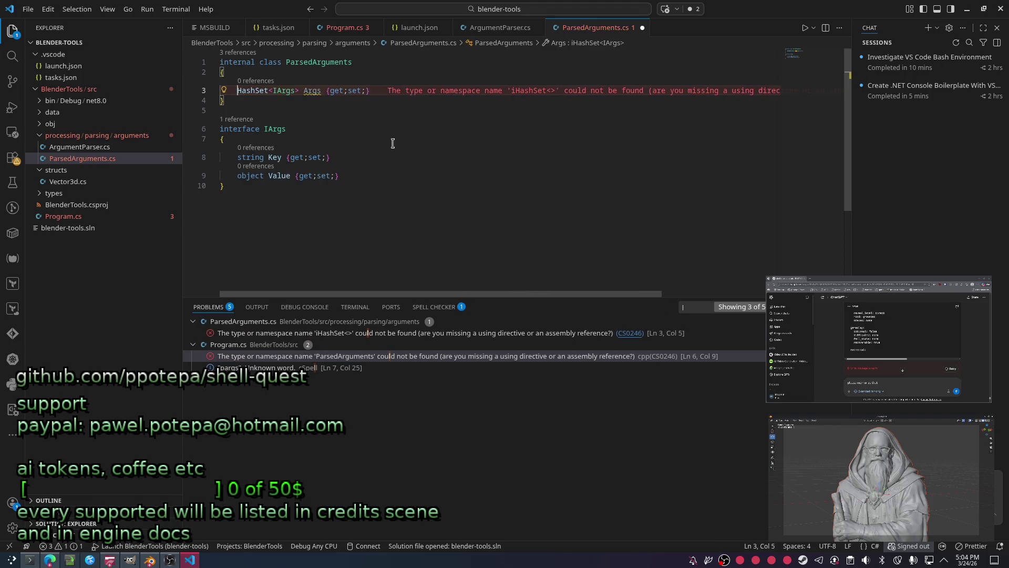
type("terfac")
key("BackSpace")
key("BackSpace")
key("BackSpace")
key("BackSpace")
key("BackSpace")
key("BackSpace")
type("ternal")
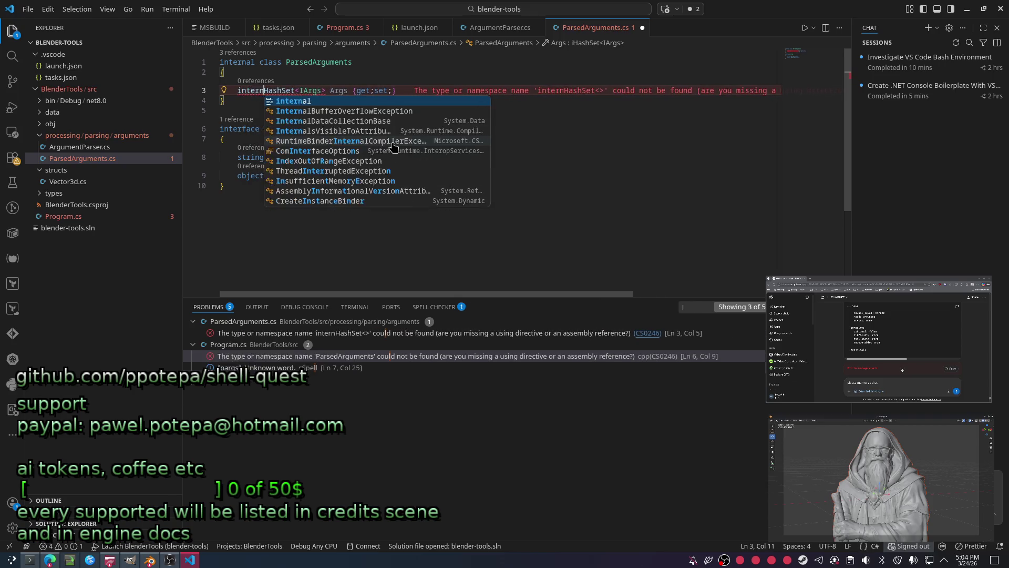
key("ctrl+p")
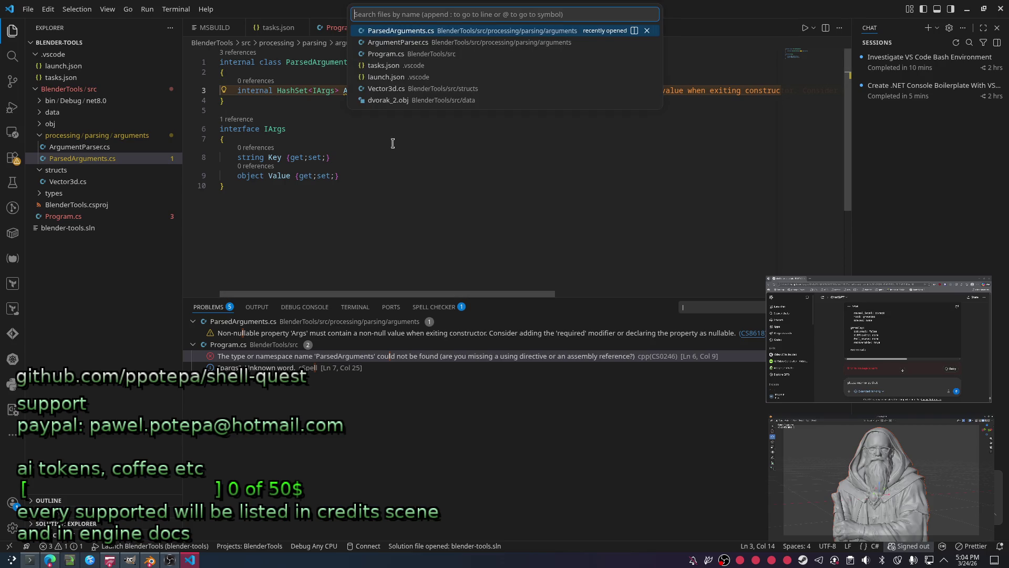
type("prog")
In Program.cs apply the quick fix adding the using Parsing directive for ArgumentParser.
key("Return")
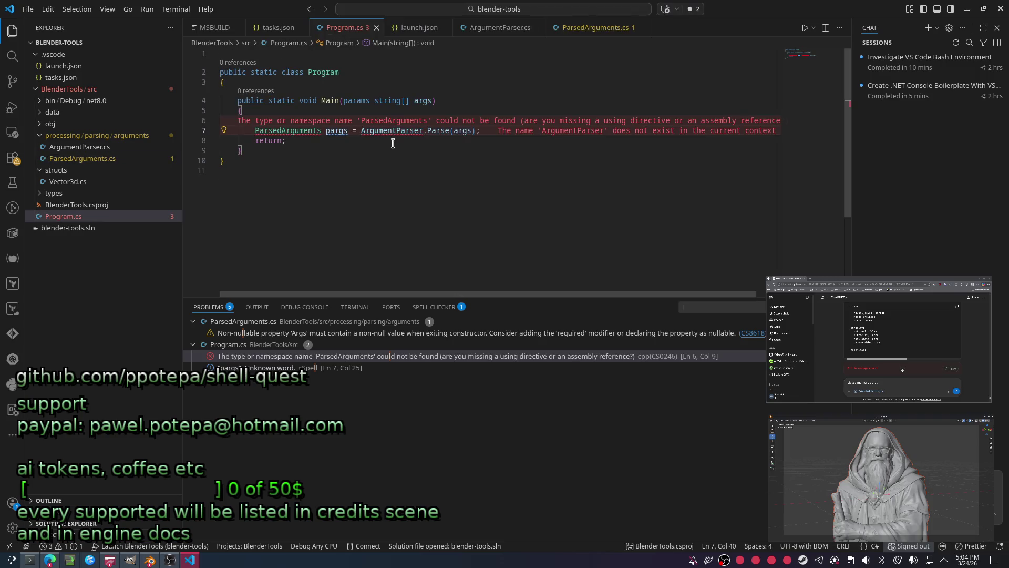
key("Down")
key("Down")
left_click(392, 130)
key("ctrl+period")
key("Up")
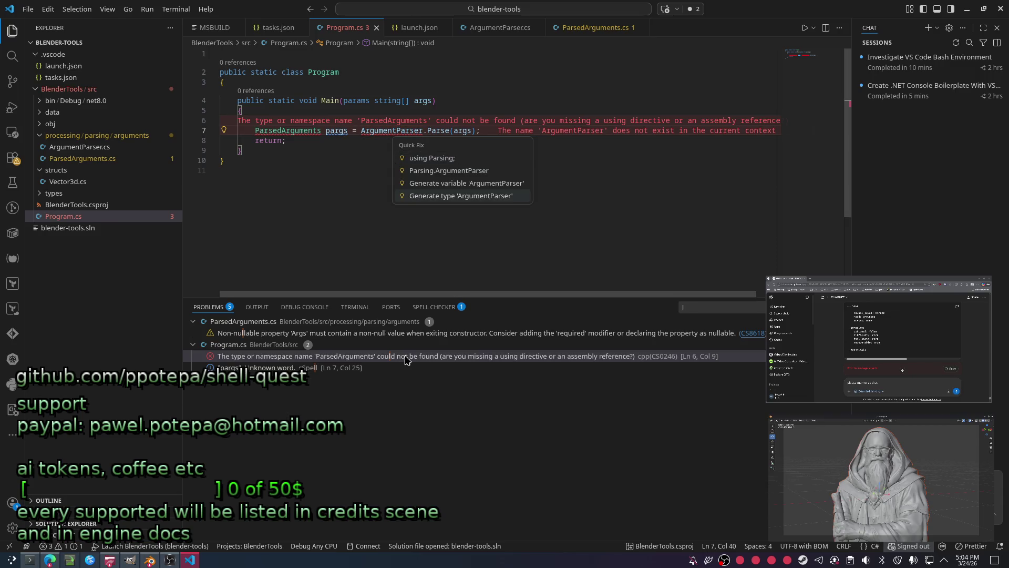
key("Down")
key("Return")
key("Left")
key("Left")
key("Left")
key("ctrl+period")
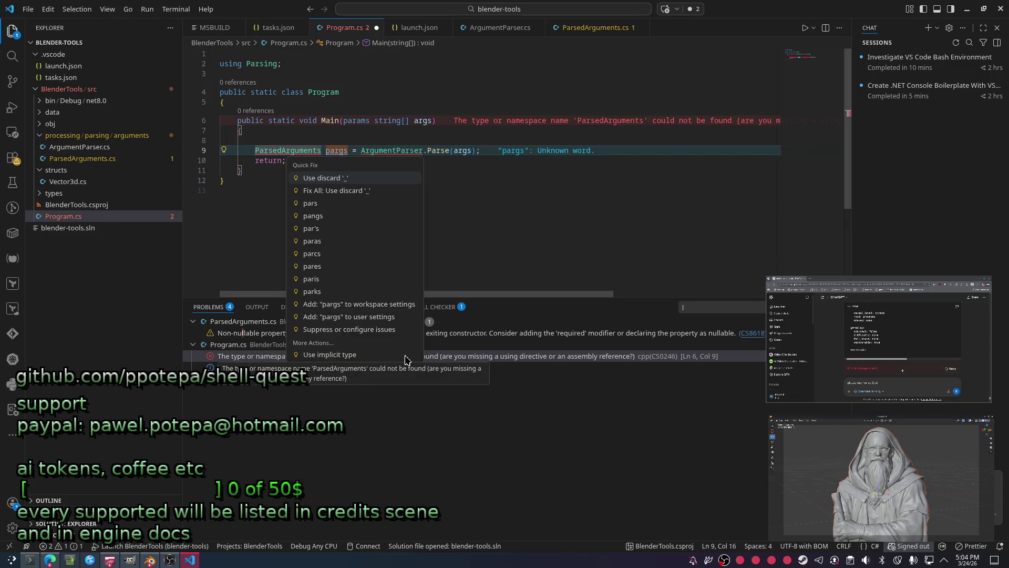
key("Escape")
Open ParsedArguments.cs and add empty lines around its namespace line.
key("ctrl+p")
key("Escape")
key("ctrl+p")
key("Down")
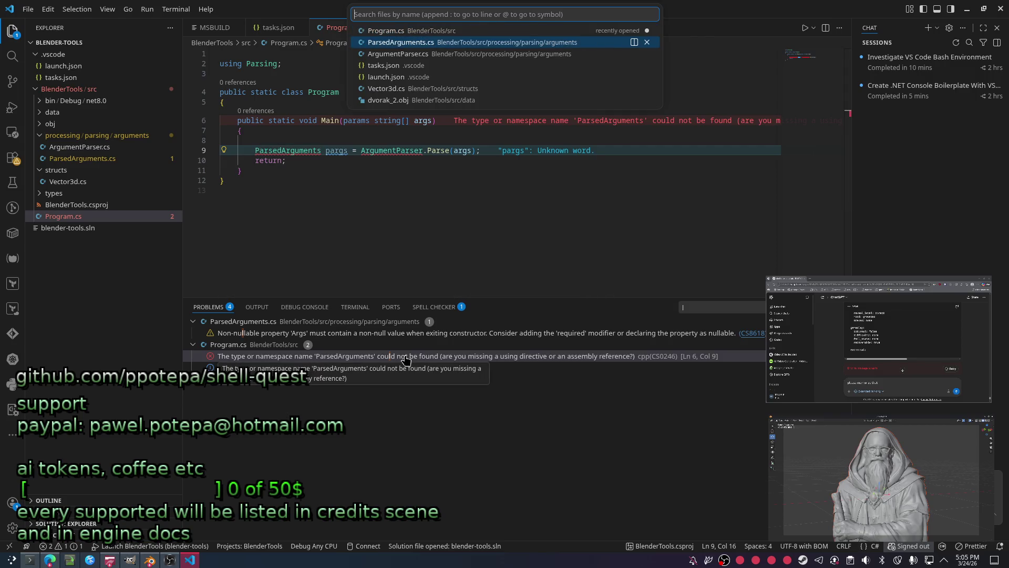
key("Return")
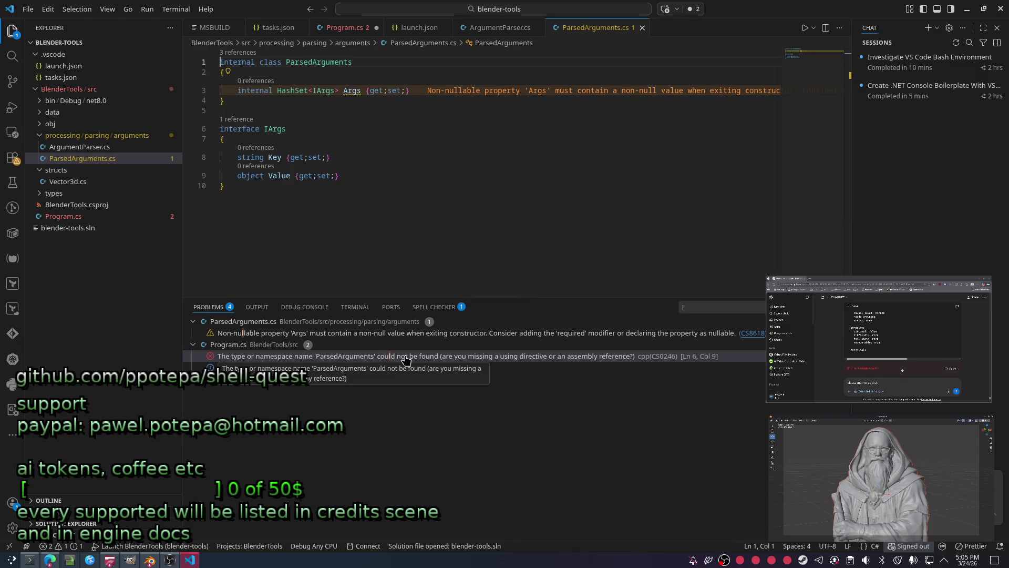
key("Return")
key("Up")
type("name")
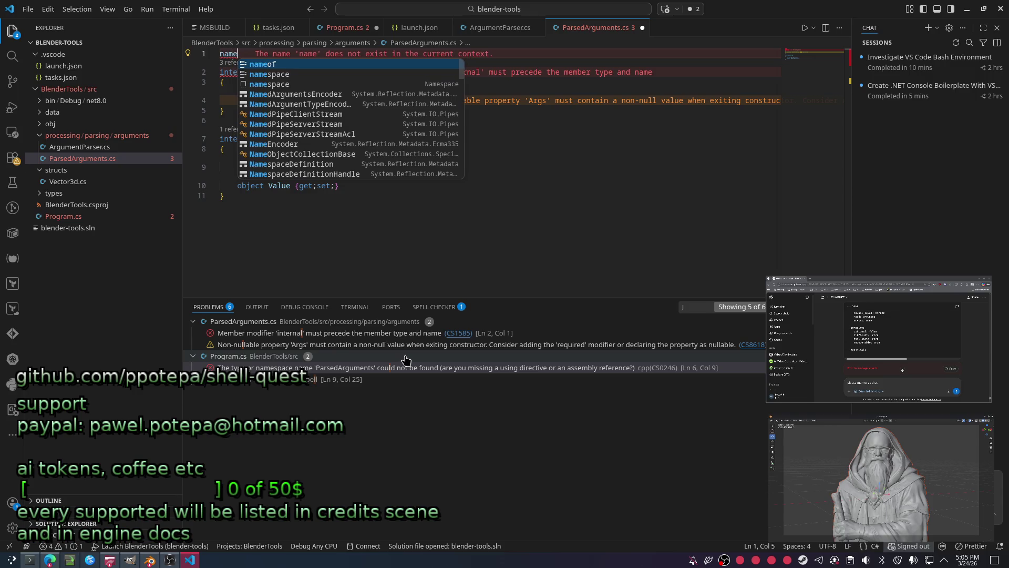
type("space Parsin;")
key("Left")
type("g")
key("End")
key("Return")
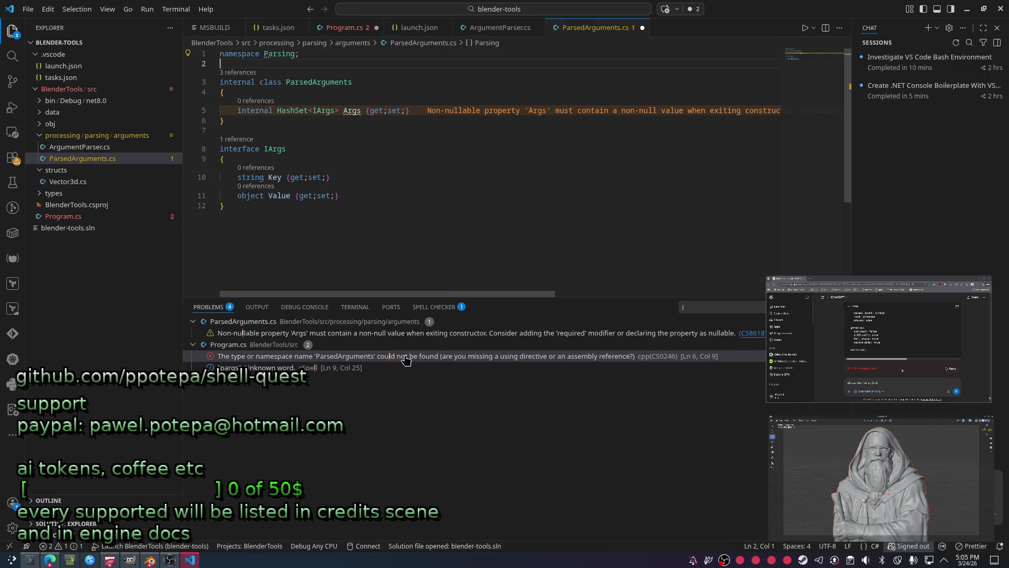
Find no quick fix for the missing ParsedArguments type in Program.cs, then return to ParsedArguments.cs.
key("ctrl+p")
type("prog")
key("Return")
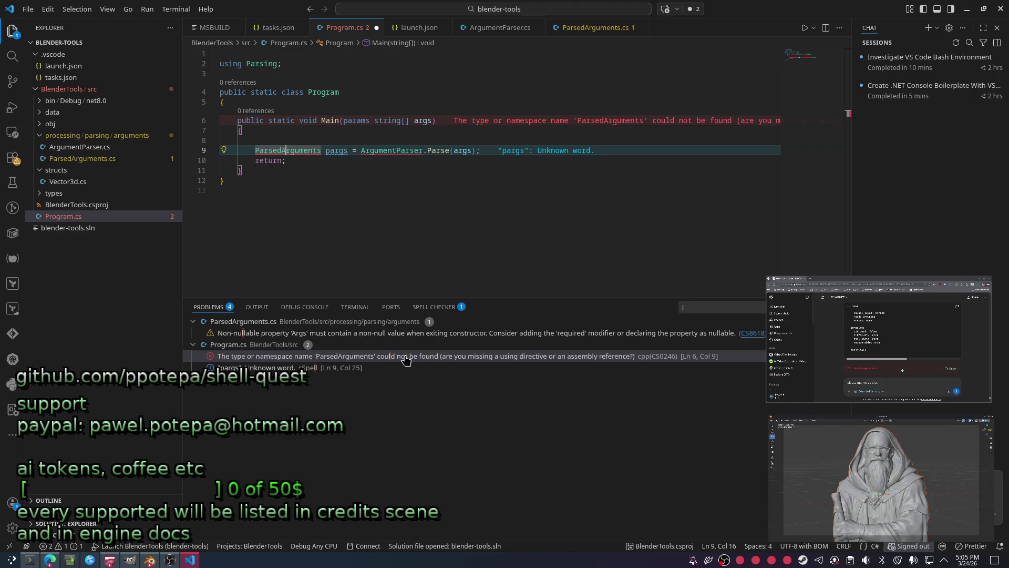
left_click(290, 150)
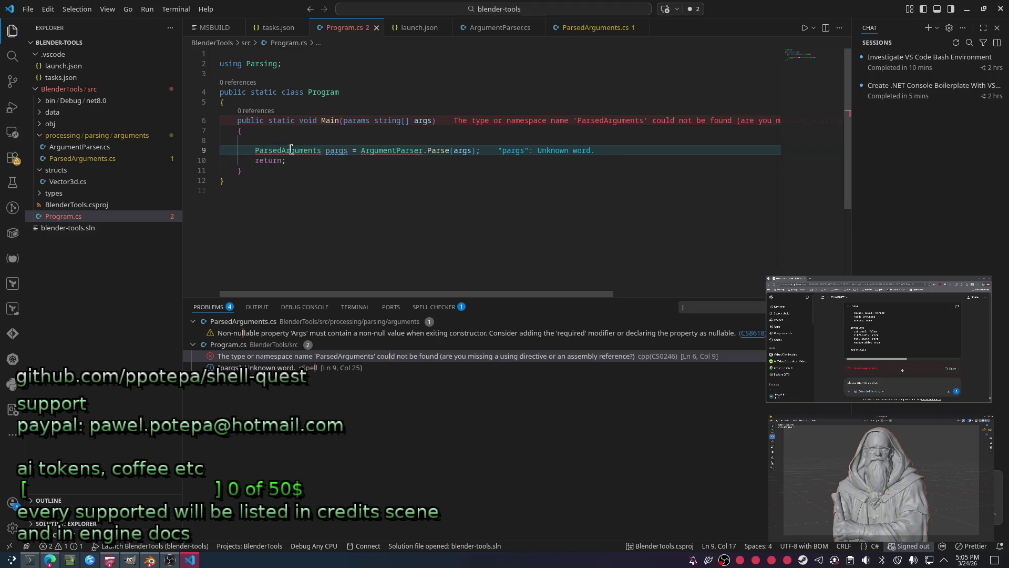
left_click(308, 152)
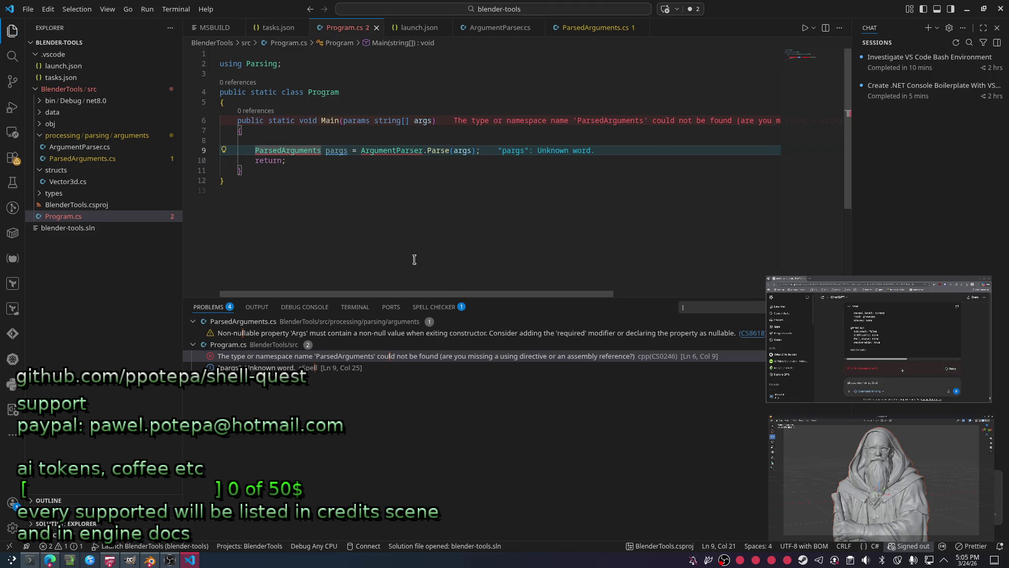
key("ctrl+period")
key("Escape")
left_click(353, 245)
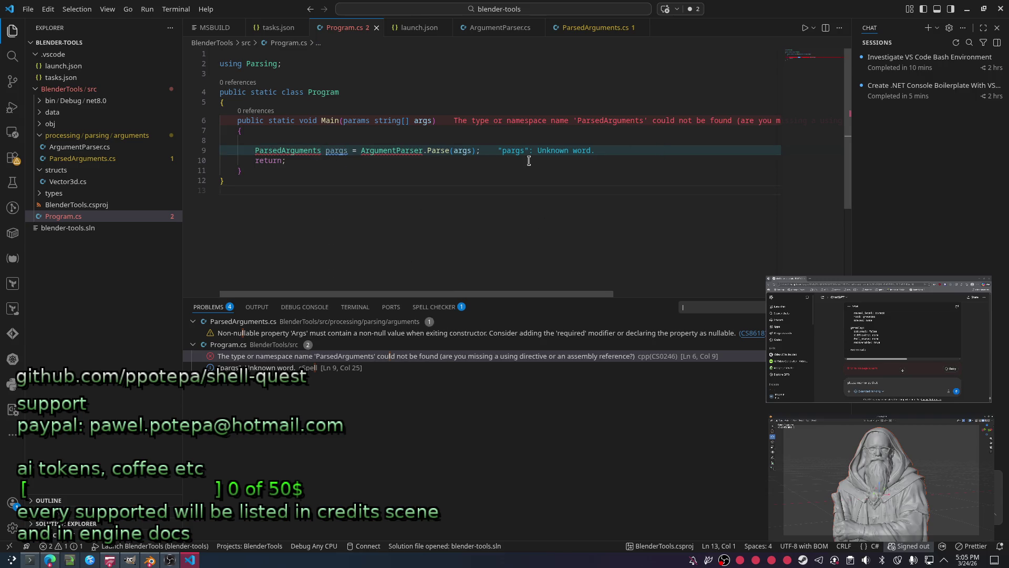
left_click(591, 131)
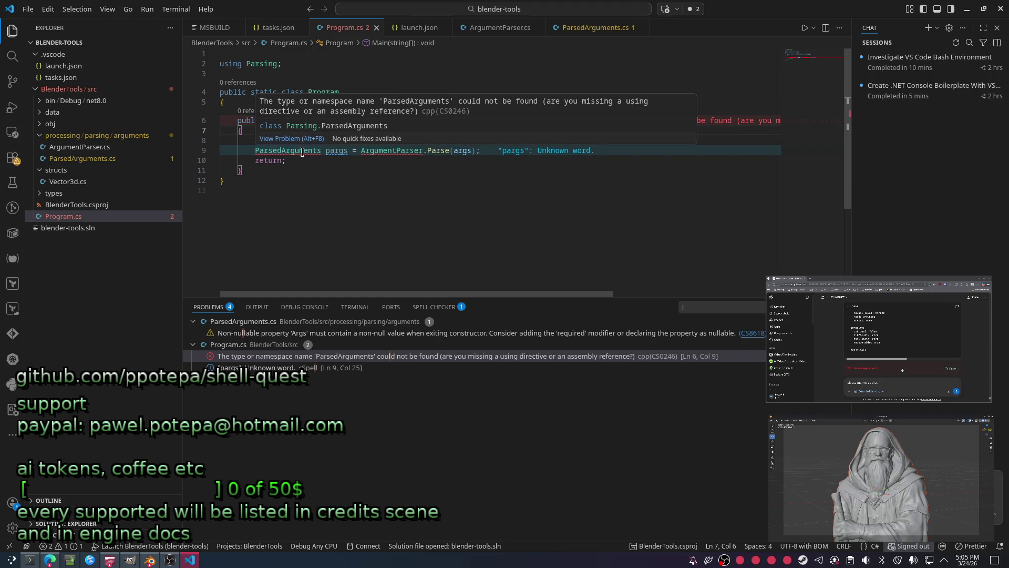
key("ctrl+Tab")
key("Up")
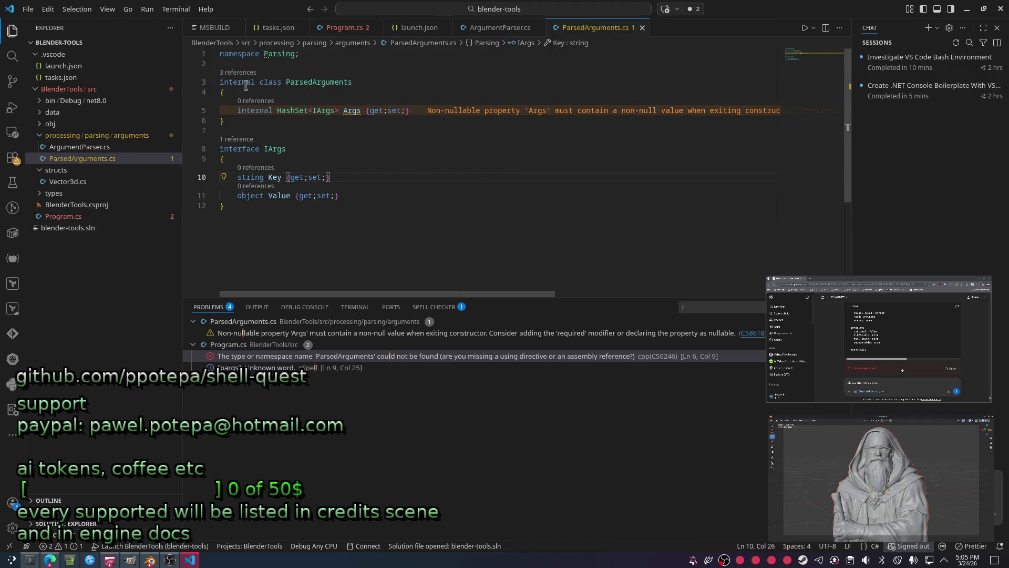
Generate a public ParsedArguments constructor inside the class via the code-action menu.
left_click(324, 128)
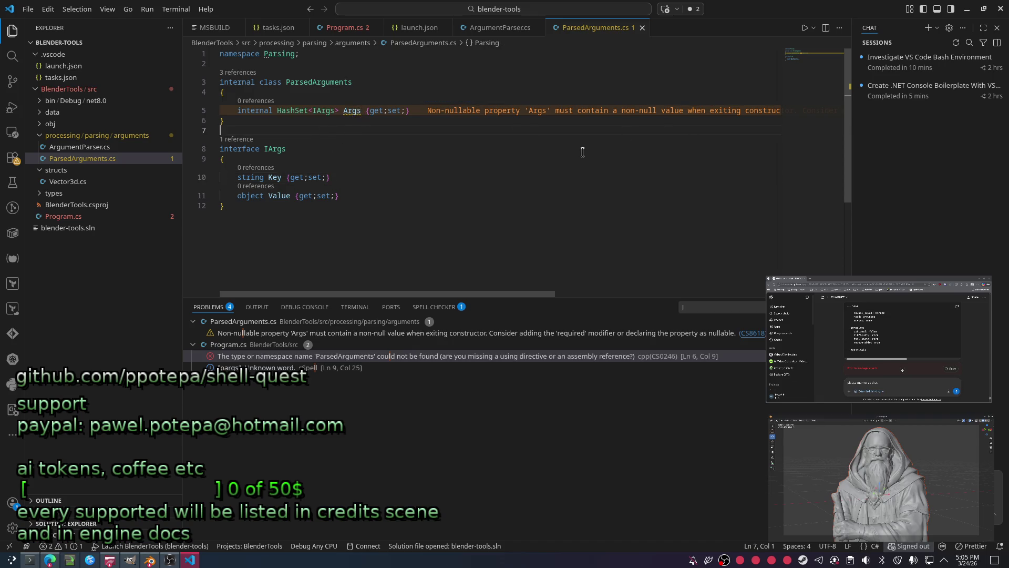
mouse_move(554, 293)
left_mouse_down()
mouse_move(598, 292)
mouse_move(367, 224)
left_mouse_up()
left_click(383, 88)
key("Down")
key("Return")
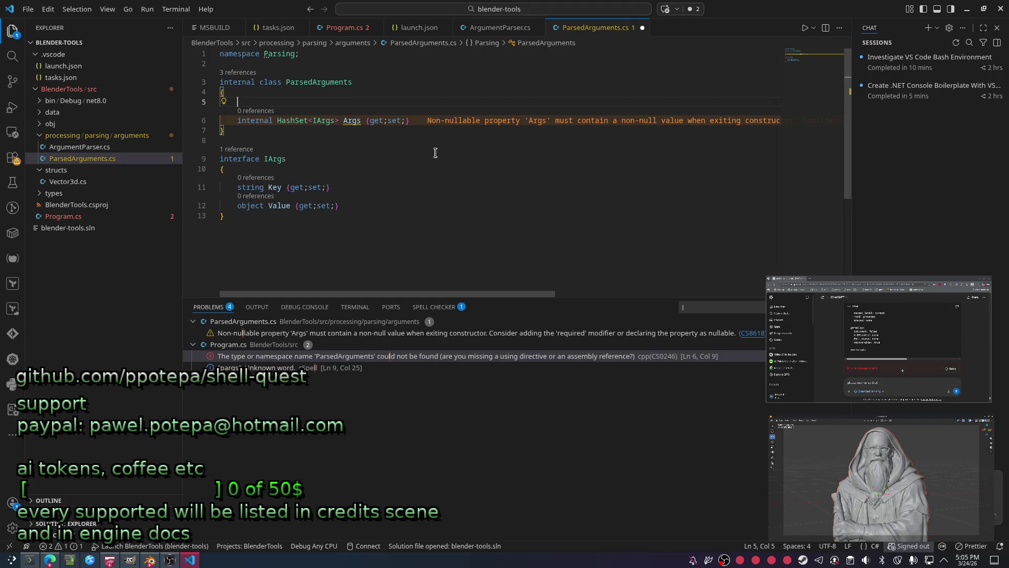
key("ctrl+period")
key("Down")
key("Down")
key("Down")
key("Down")
key("Up")
key("Return")
Set Args = new() in the constructor body, save ParsedArguments.cs, and return to Program.cs.
key("Up")
key("Up")
key("Up")
key("End")
key("Return")
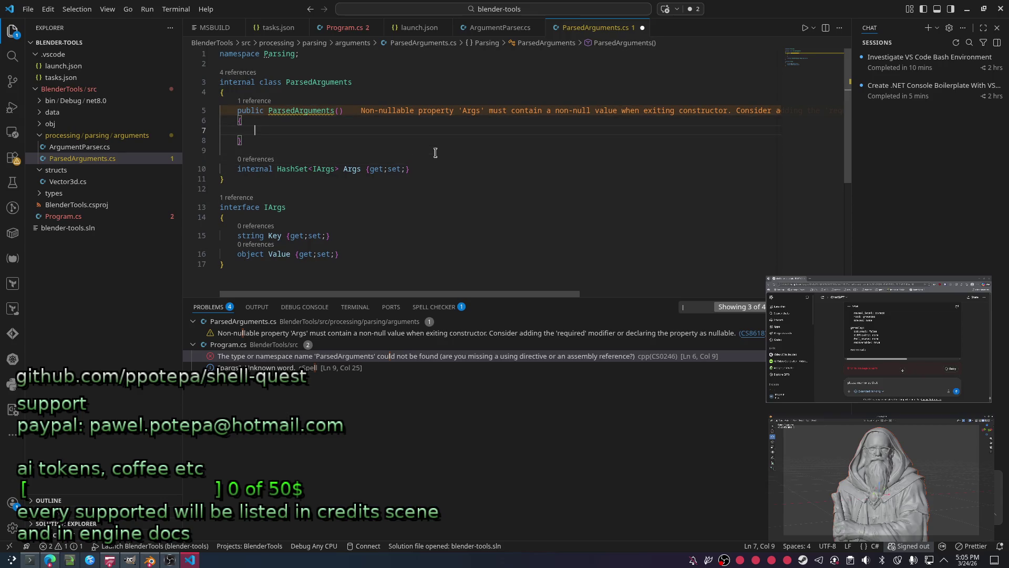
type("A")
key("Tab")
key("BackSpace")
key("BackSpace")
key("BackSpace")
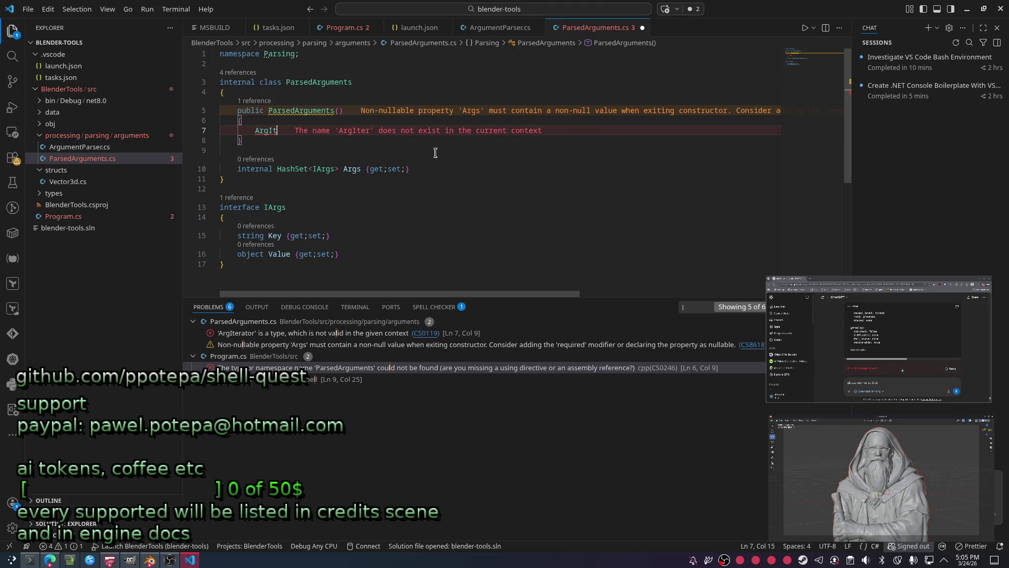
key("BackSpace")
key("BackSpace")
type("rgs ")
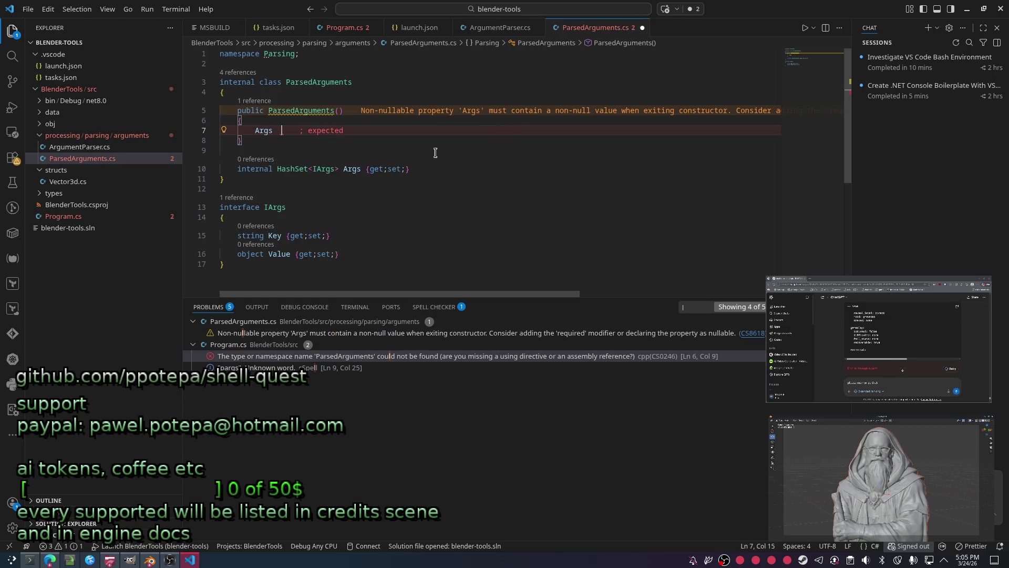
type("= new();")
key("ctrl+s")
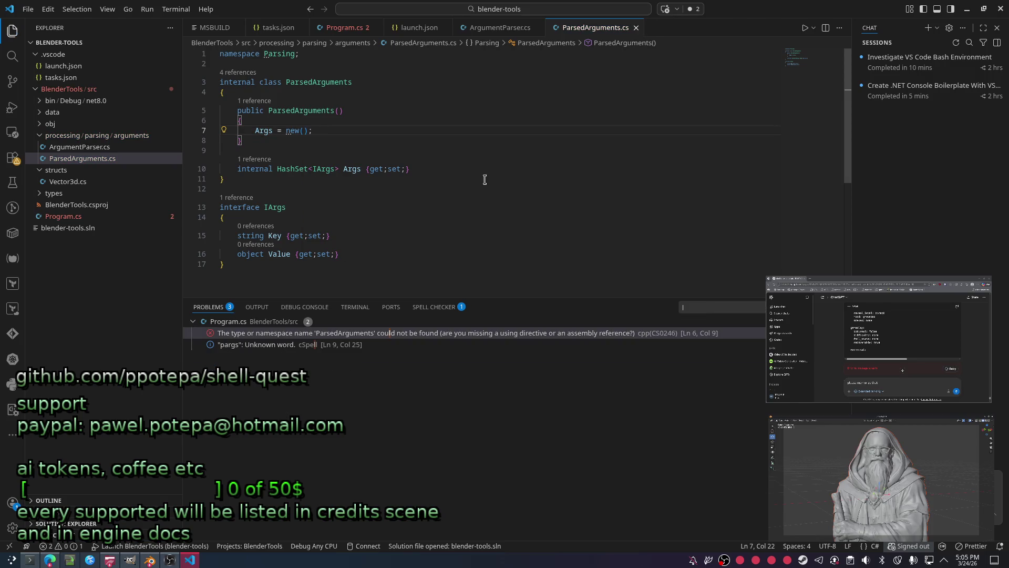
left_click(348, 28)
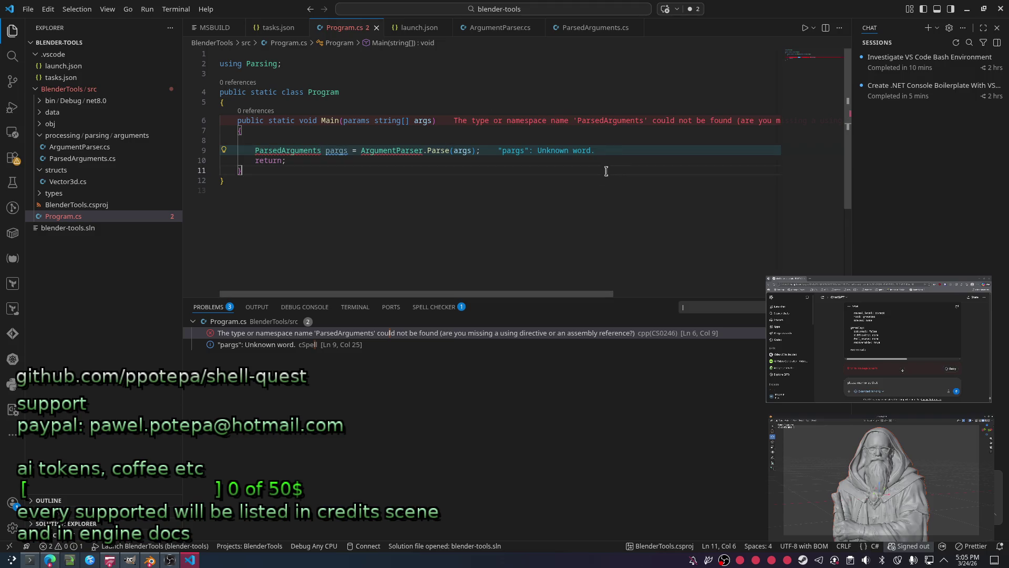
Select all of Program.cs's code and bring the Konsole terminal window to the front.
key("ctrl+a")
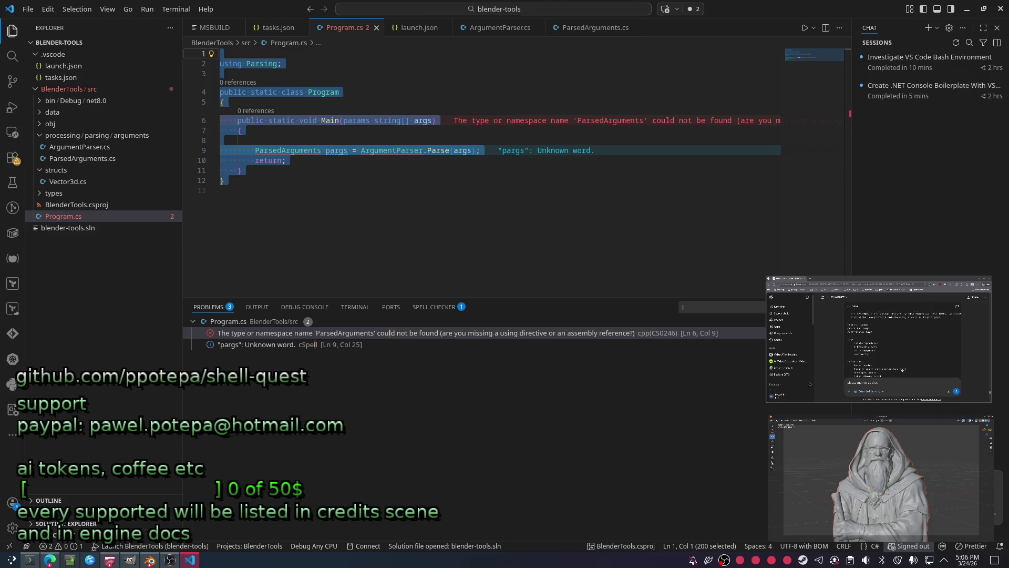
key("alt+Tab")
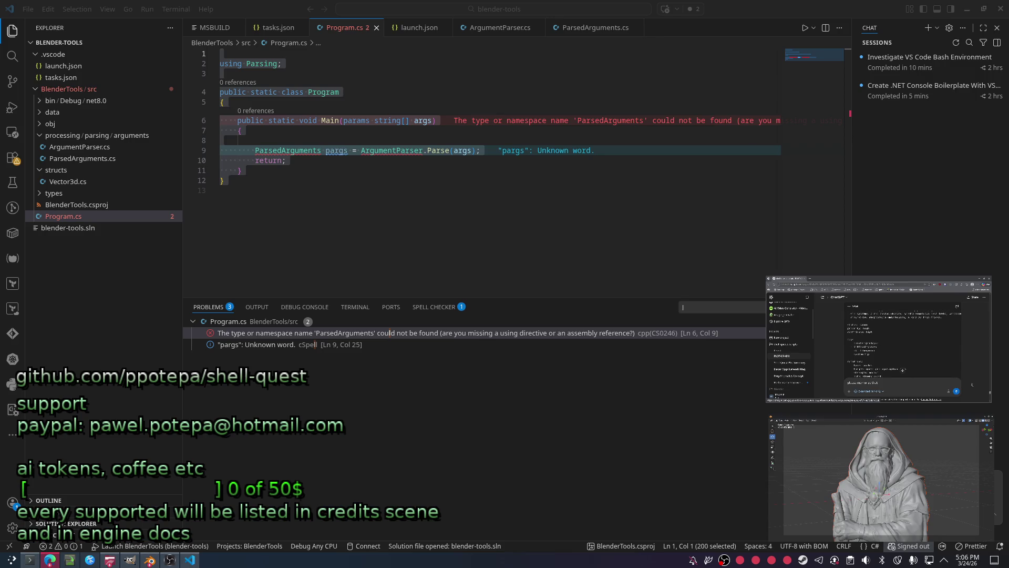
left_click(30, 560)
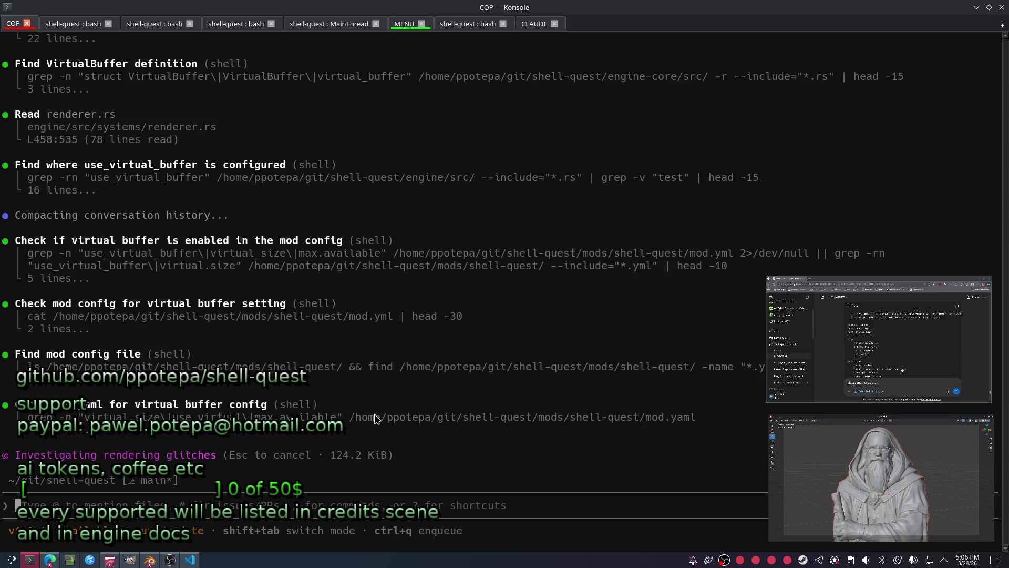
Return to Visual Studio Code and check the unresolved ParsedArguments error in Program.cs.
left_click(975, 8)
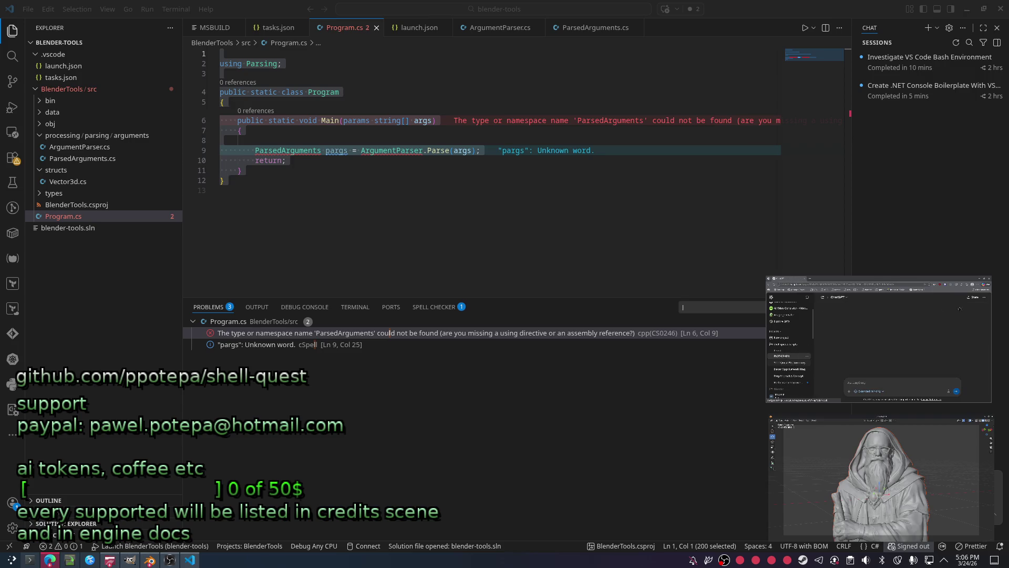
left_click(415, 250)
mouse_move(287, 150)
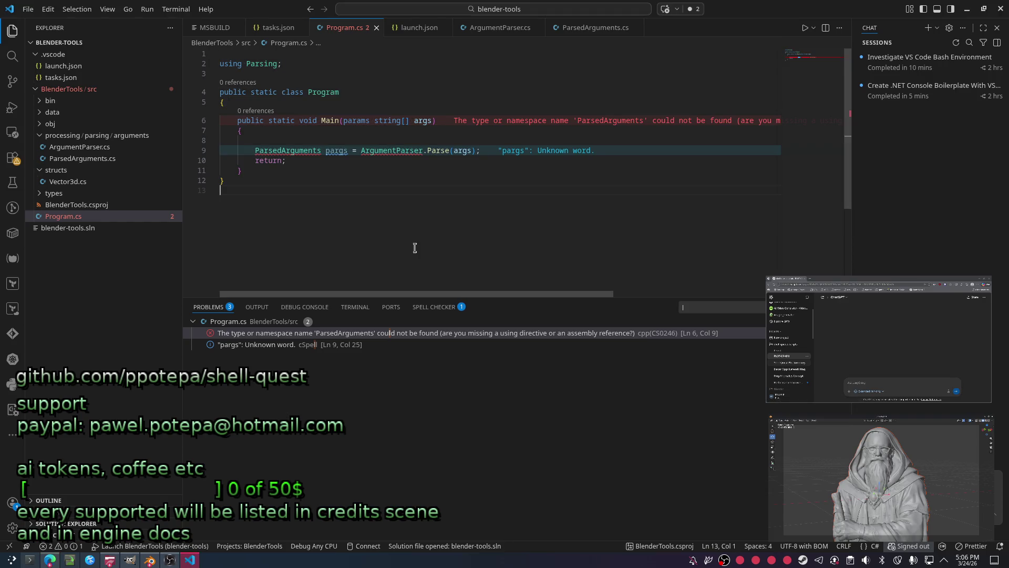
Check the using Parsing line, then change the ParsedArguments class from internal to public.
left_click(306, 150, "ctrl")
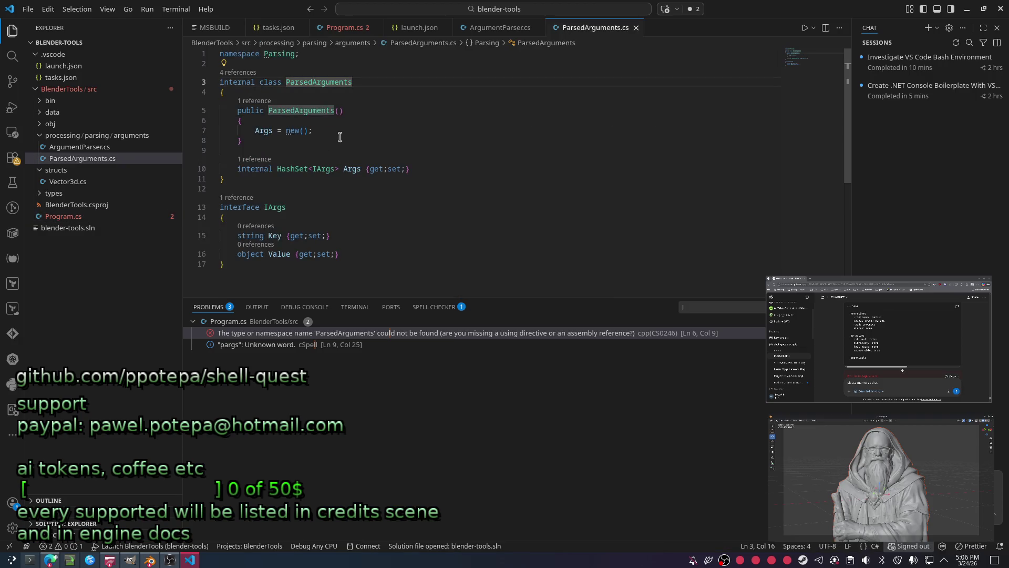
key("ctrl+alt+minus")
mouse_move(288, 151)
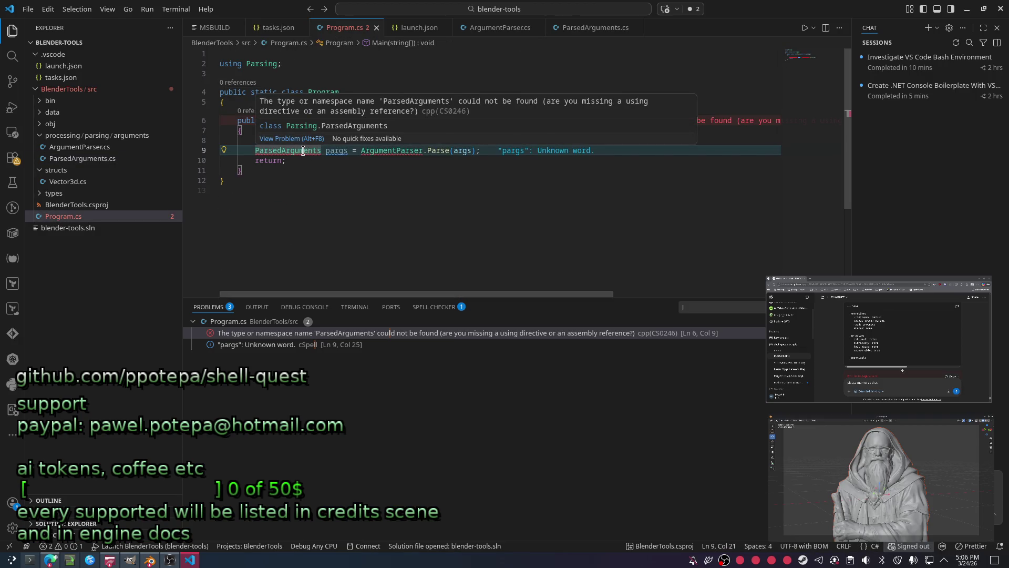
key("ctrl+End")
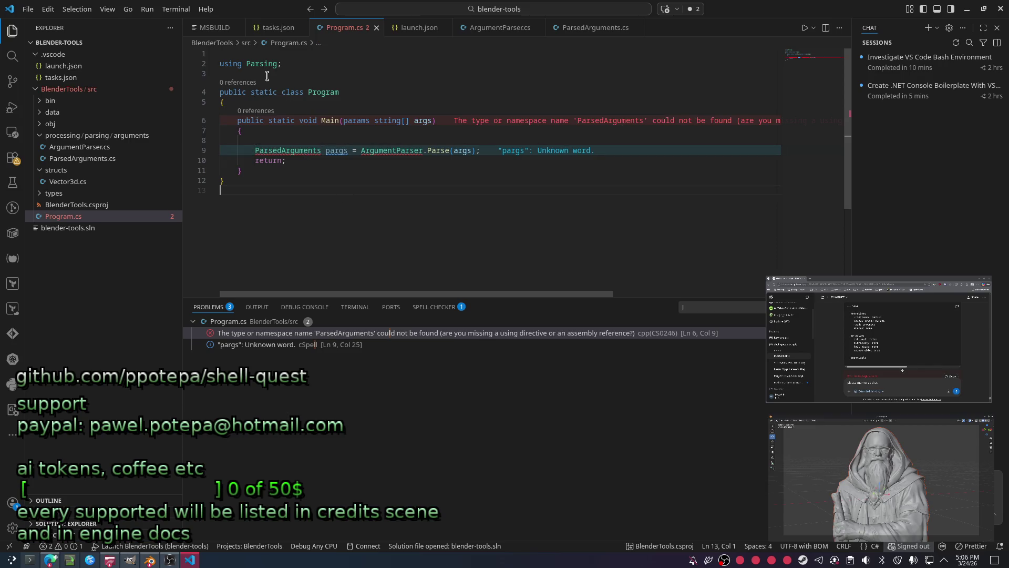
left_click(258, 63)
left_click(303, 150, "ctrl")
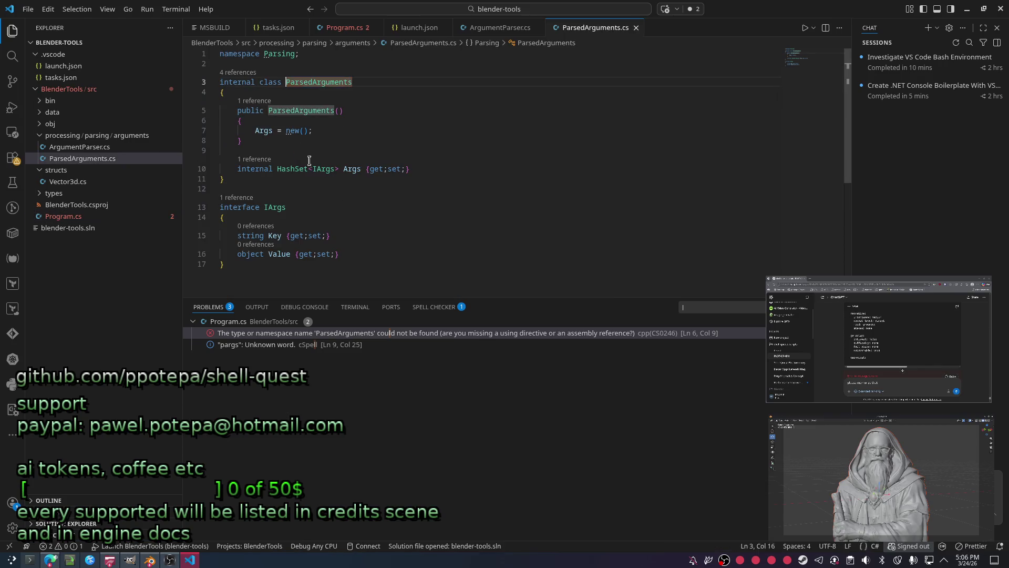
type("public")
key("Escape")
key("Down")
key("Down")
key("Down")
key("Down")
Make the IArgs interface public, save, and return to the ParsedArguments reference in Program.cs Main.
key("Home")
type("public")
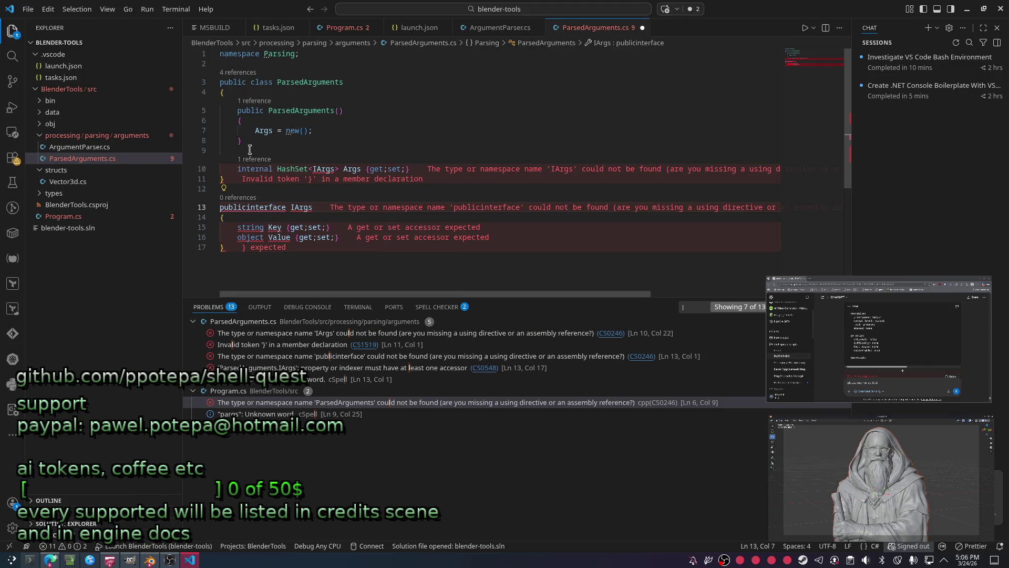
key("ctrl+s")
left_click(250, 150)
left_click(347, 137)
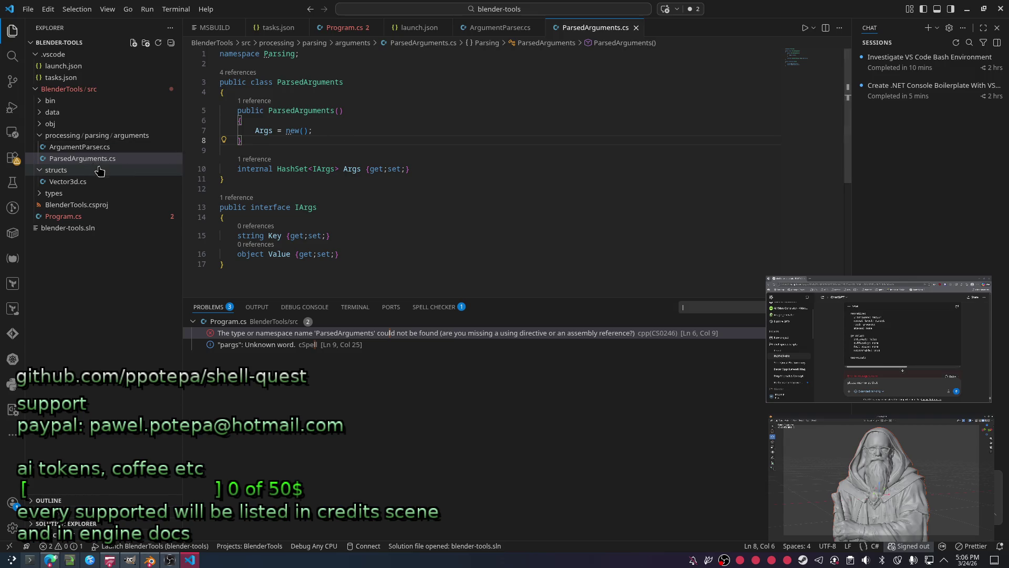
left_click(67, 217)
left_click(299, 151)
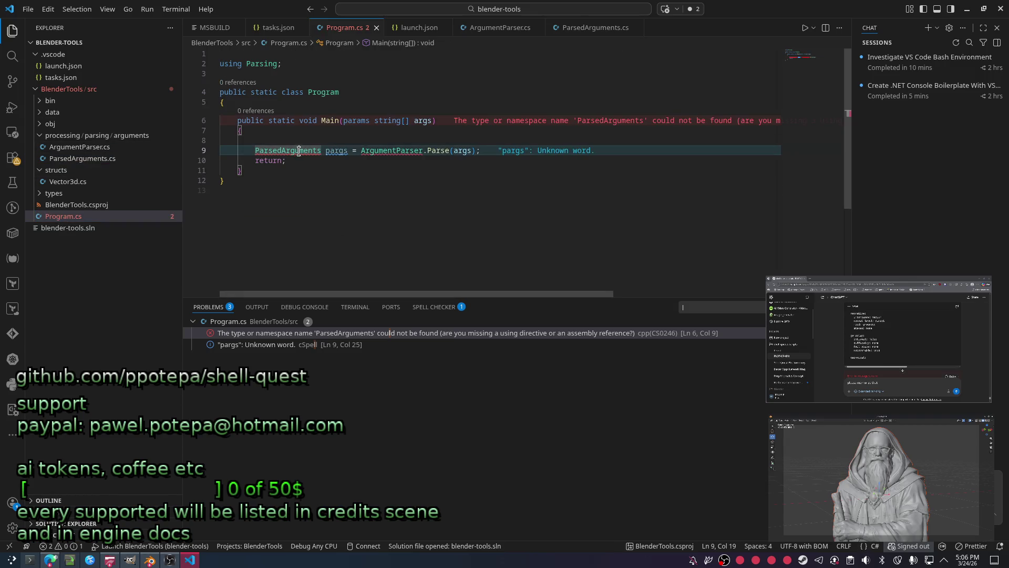
Retype the using Parsing semicolon and inspect the ParsedArguments and ArgumentParser errors in Main.
mouse_move(288, 150)
left_click(282, 64)
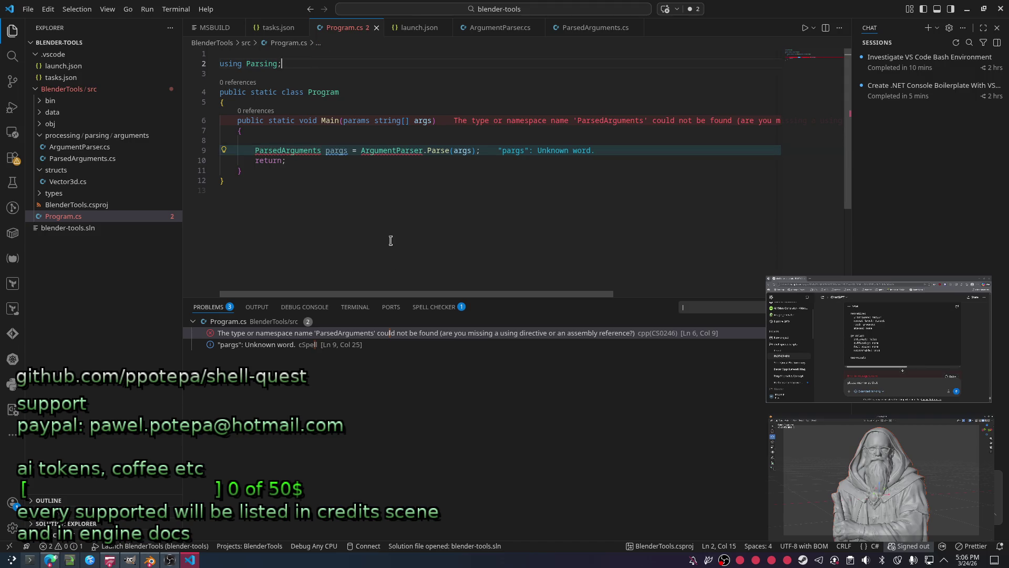
key("BackSpace")
type(".")
key("BackSpace")
type(";")
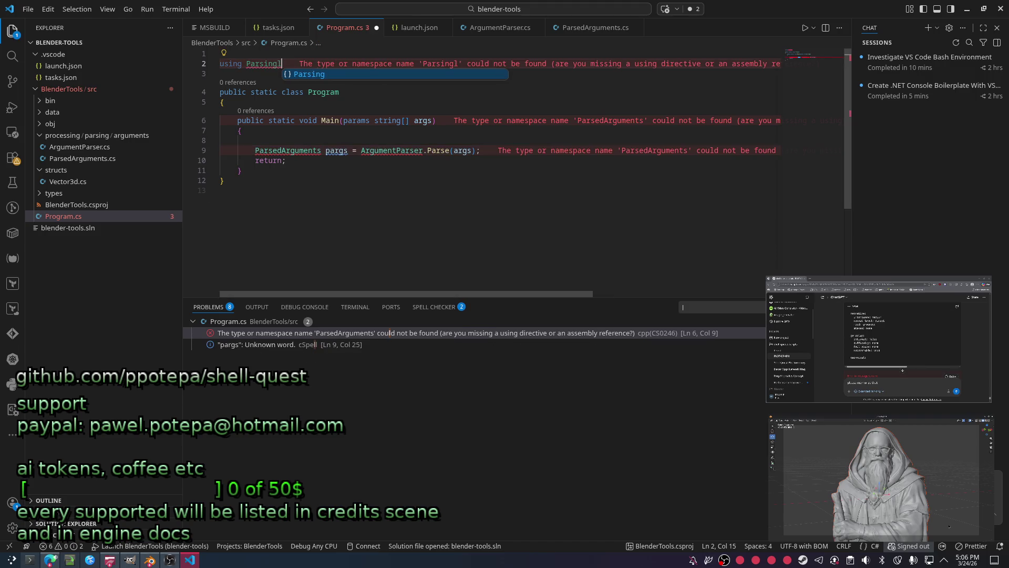
key("Down")
left_click(282, 150)
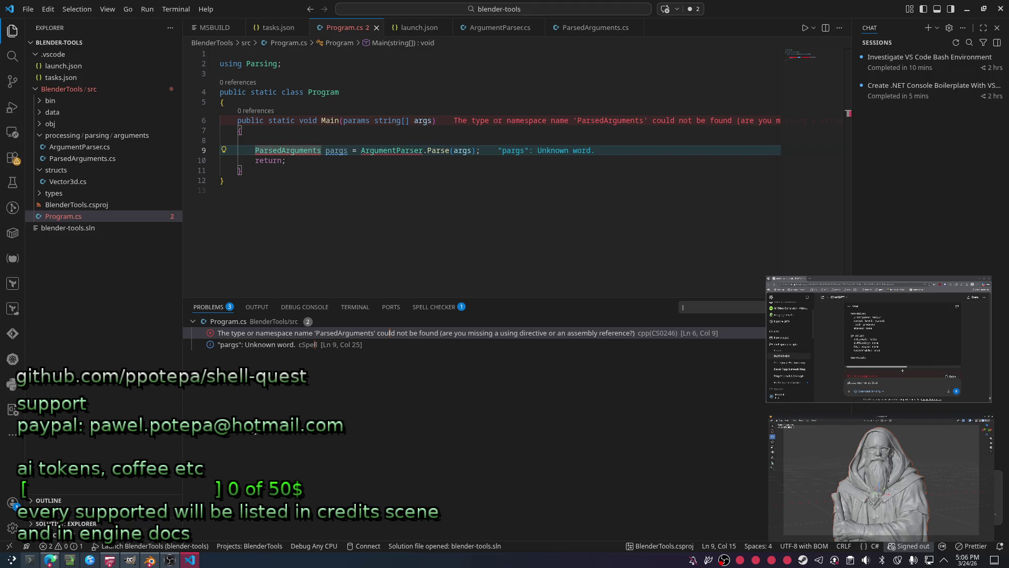
left_click_drag(580, 208, 478, 161)
left_click(444, 236)
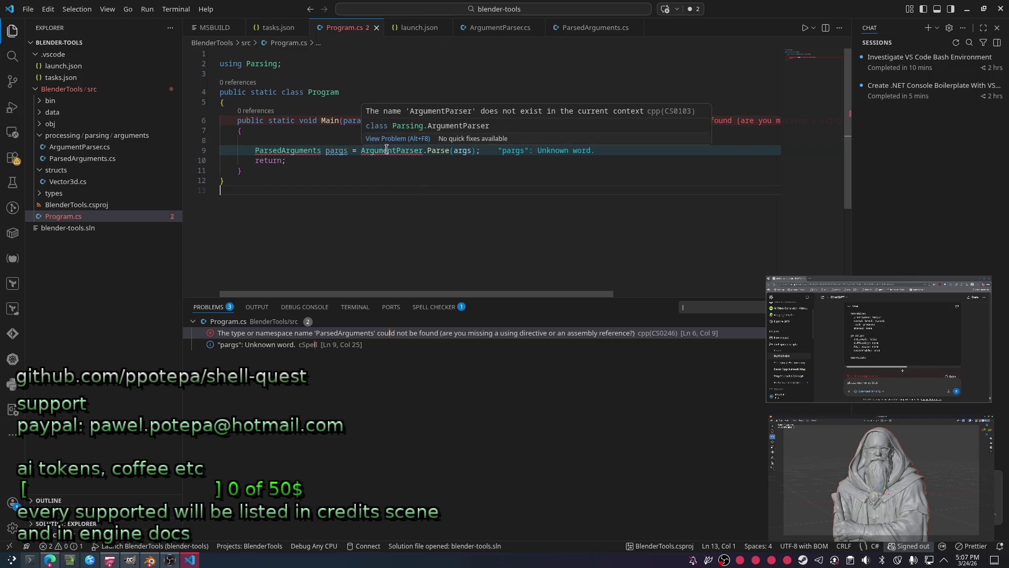
key("Up")
key("Up")
key("End")
Delete the ParsedArguments parsing and return lines, leaving Main's body empty.
left_click(323, 160)
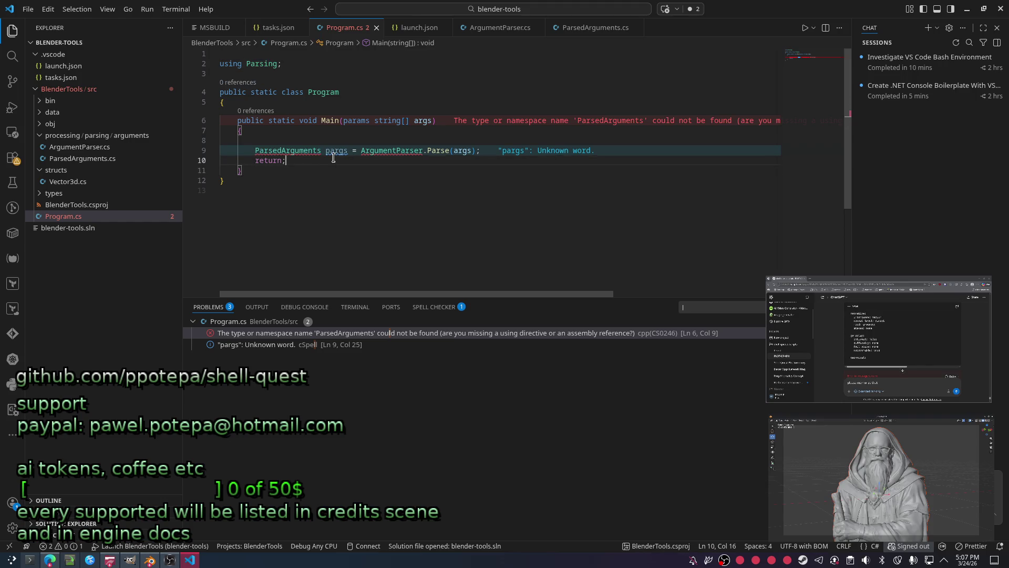
left_click_drag(327, 164, 247, 147)
key("BackSpace")
key("ctrl+z")
key("BackSpace")
left_click(271, 142)
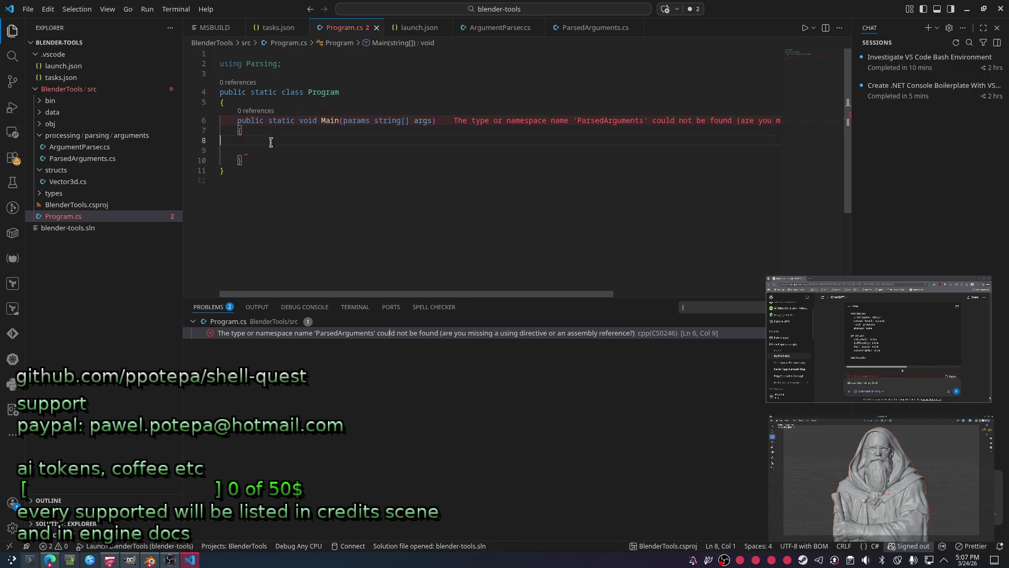
key("Delete")
key("Delete")
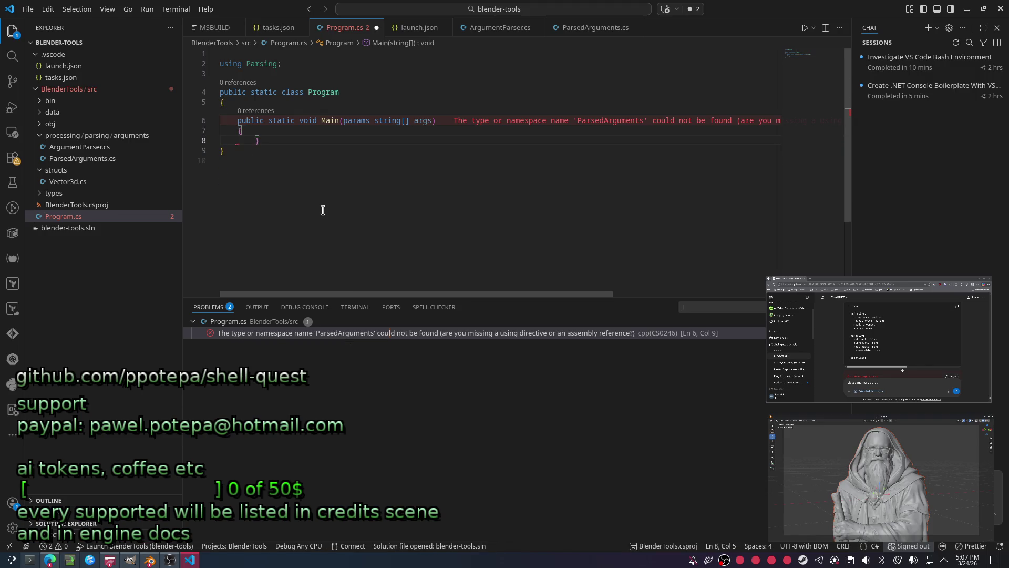